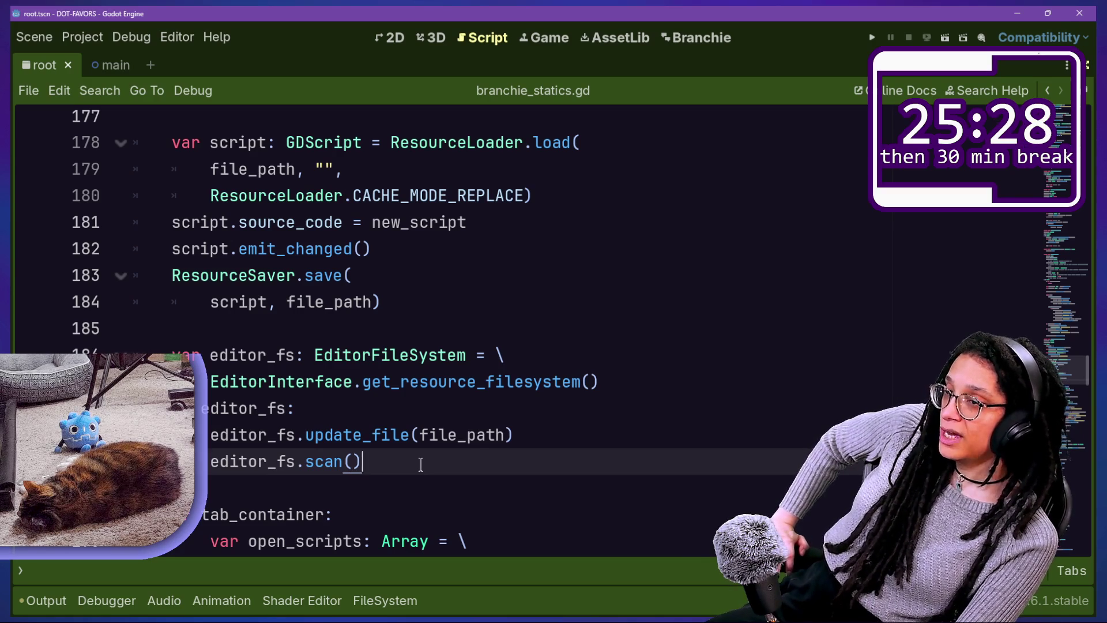
Restore the docks, show the FileSystem at res:// and open README.md.
key("ctrl+shift+F11")
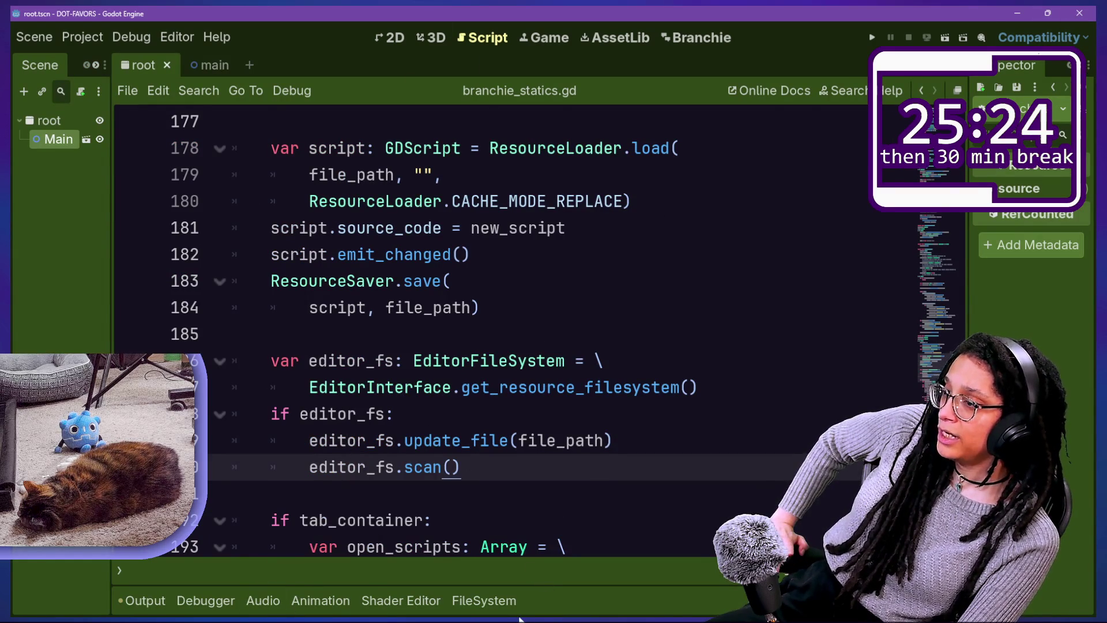
left_click(490, 600)
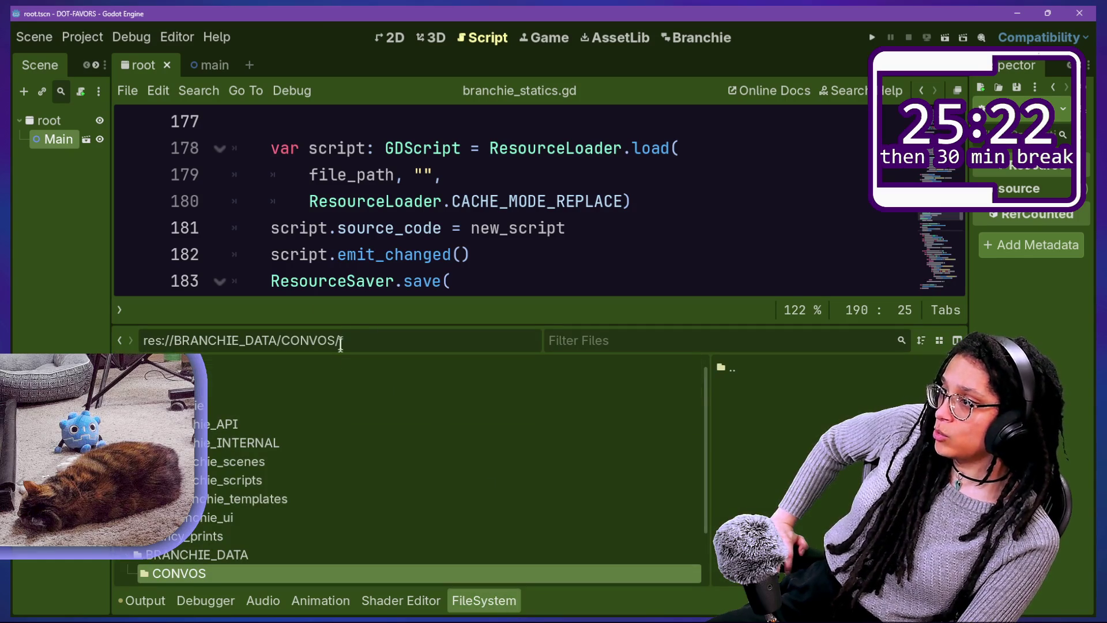
mouse_move(339, 325)
left_mouse_down()
mouse_move(321, 148)
mouse_move(339, 124)
left_mouse_up()
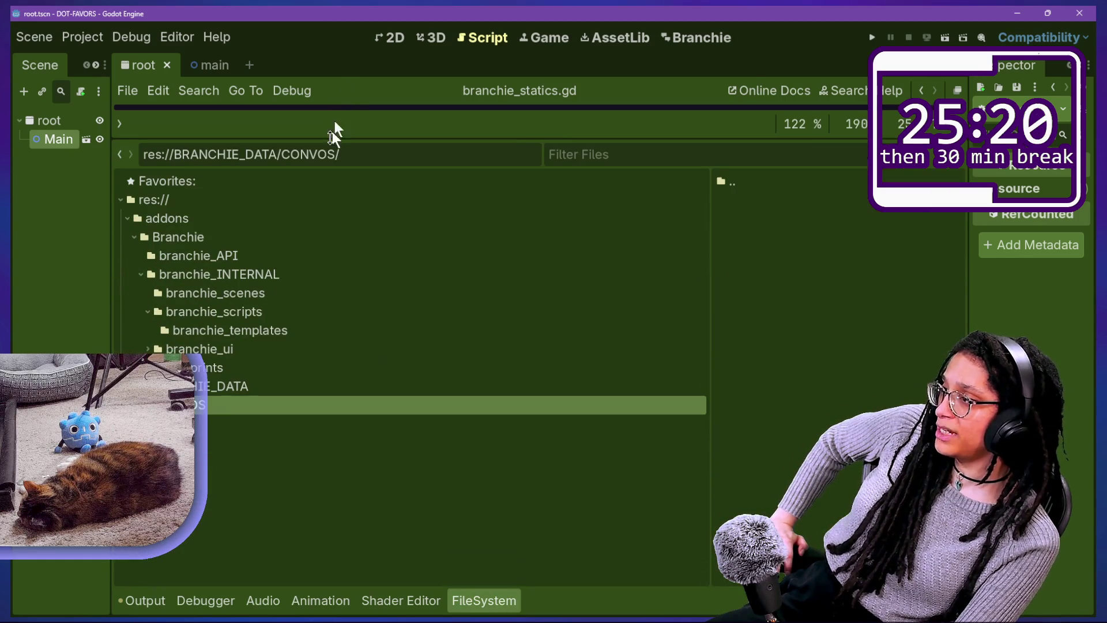
left_click(185, 202)
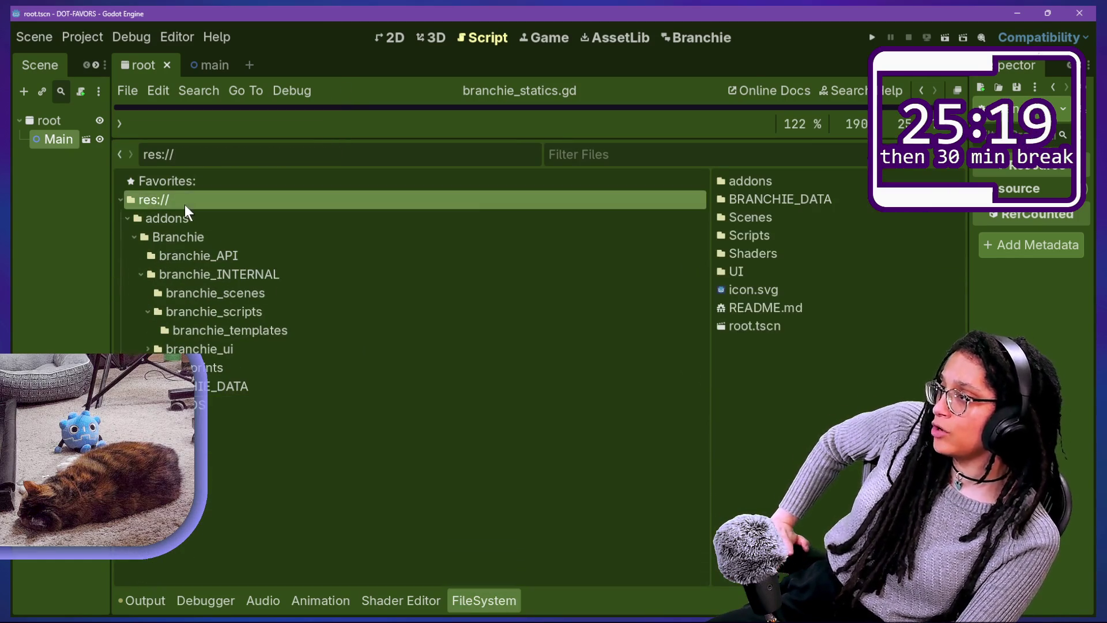
double_click(756, 309)
Enlarge the README editor and start a new line after the description.
left_click_drag(444, 140, 487, 464)
left_click(665, 163)
key("Return")
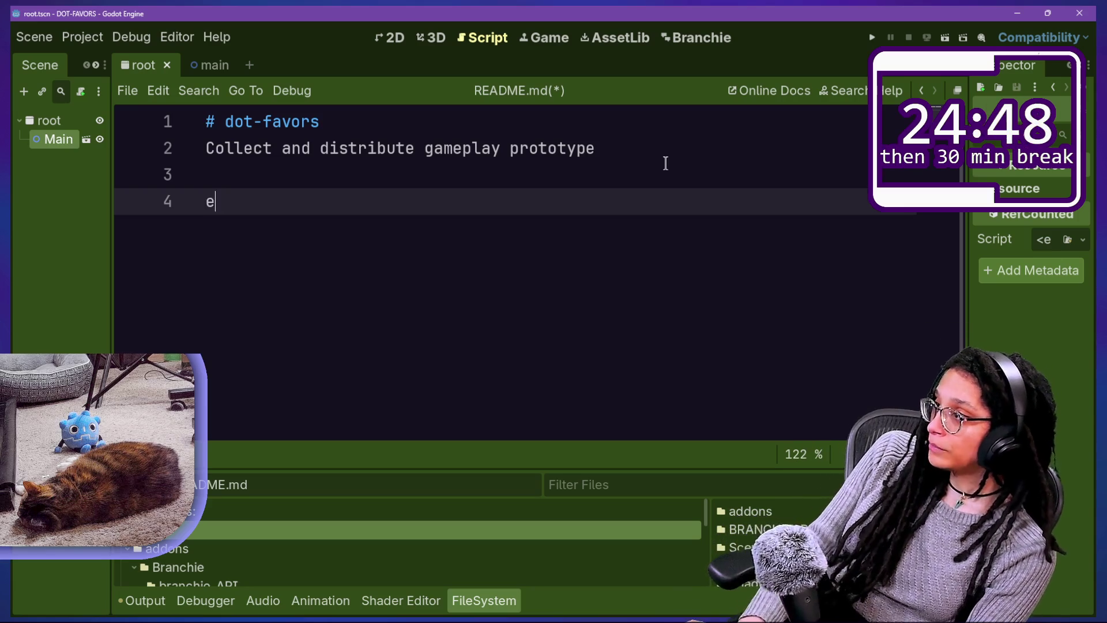
Replace the stray line 4 with the Issues heading and begin the bullet '- Project needs to'.
key("BackSpace")
type("Issues")
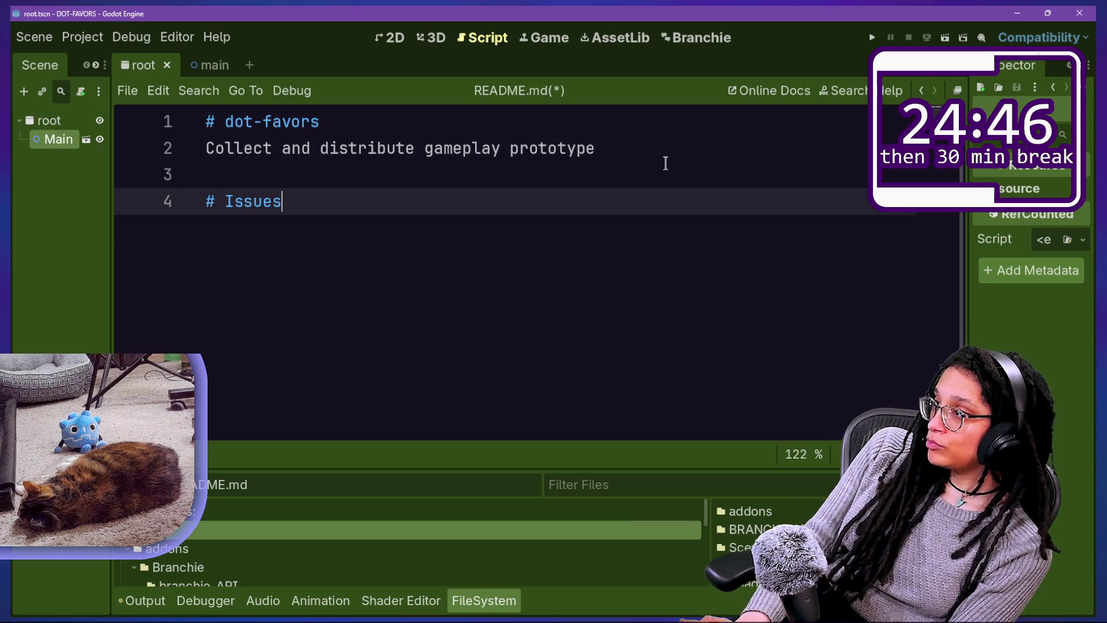
key("Return")
type("-")
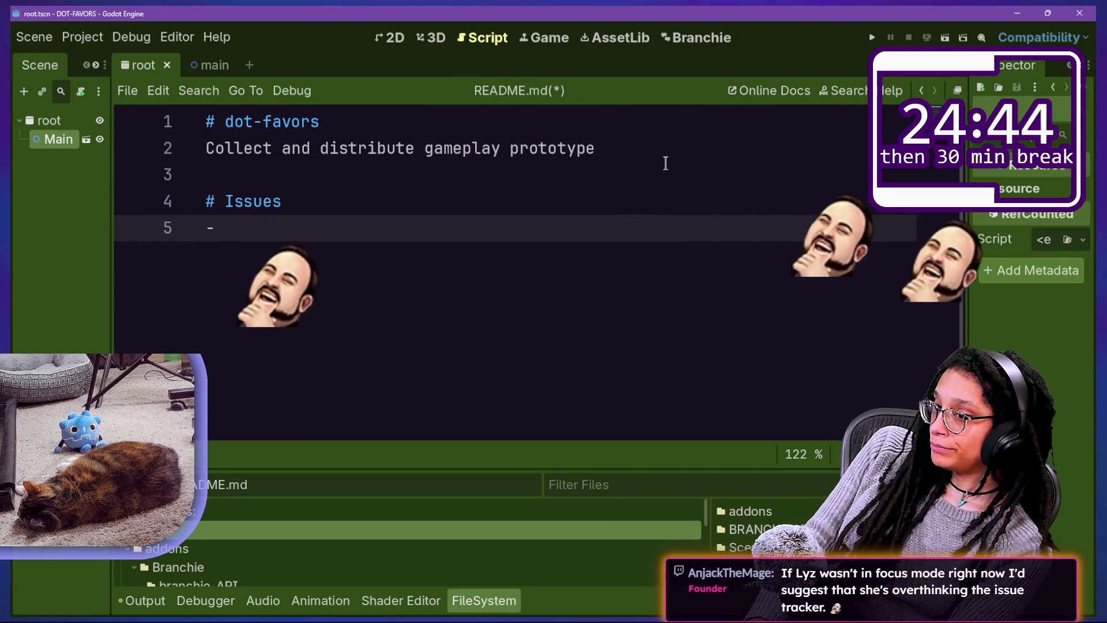
type(" Pr")
key("BackSpace")
key("BackSpace")
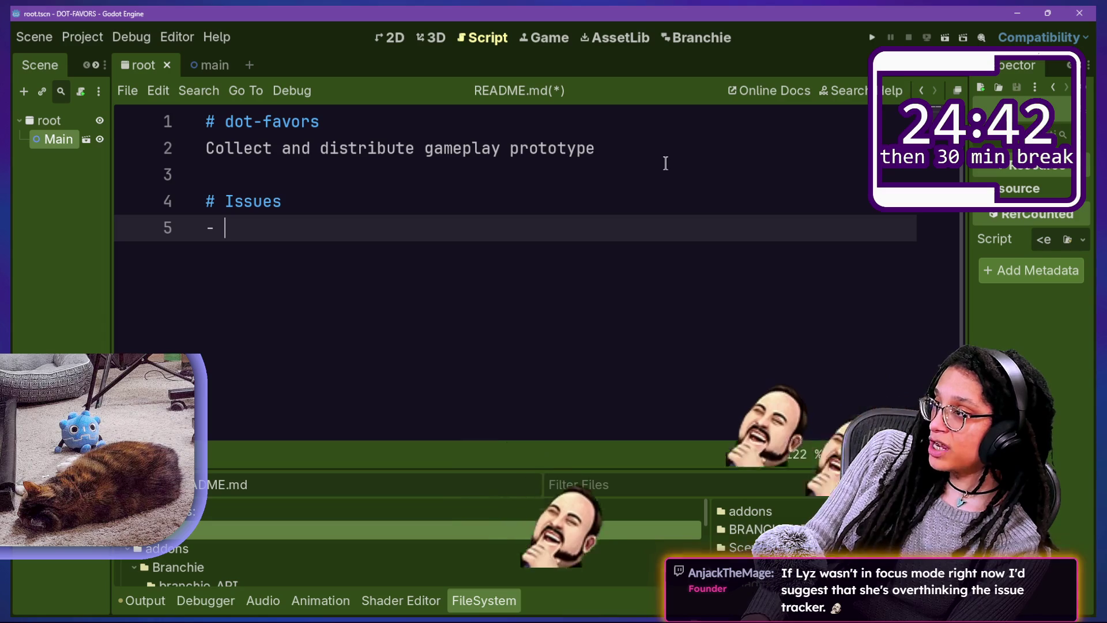
type("Project needs t")
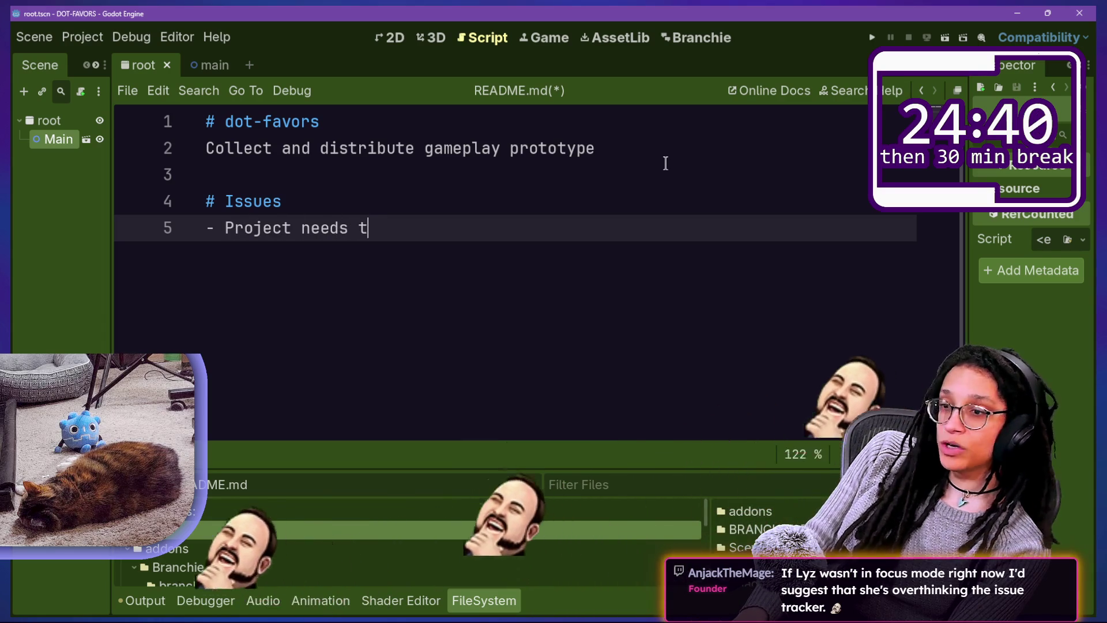
type("o")
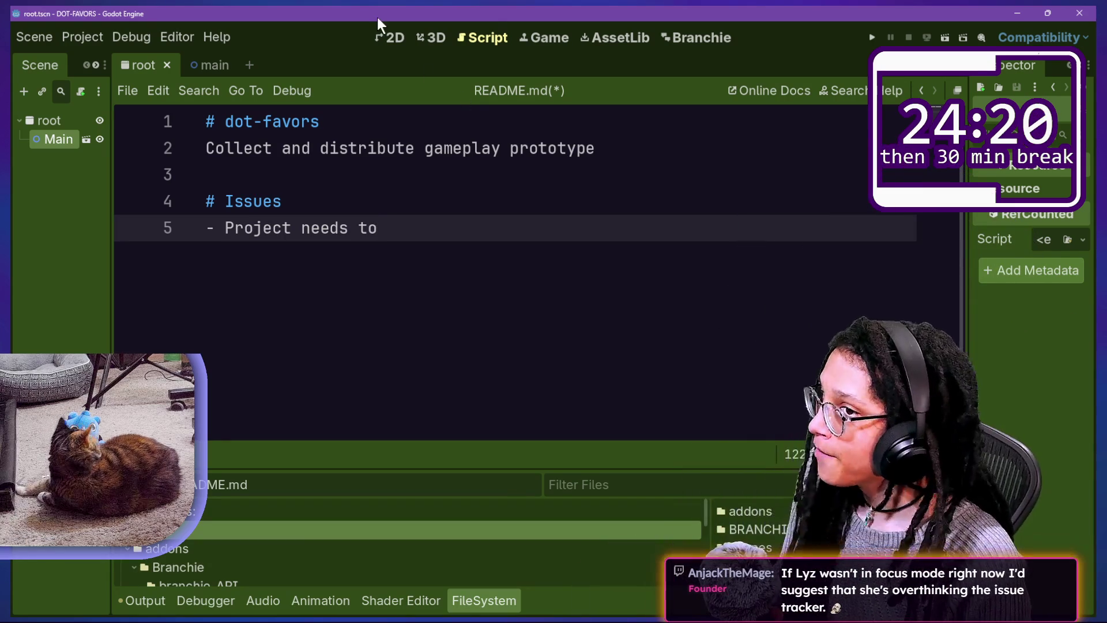
left_click(514, 148)
left_click(458, 237)
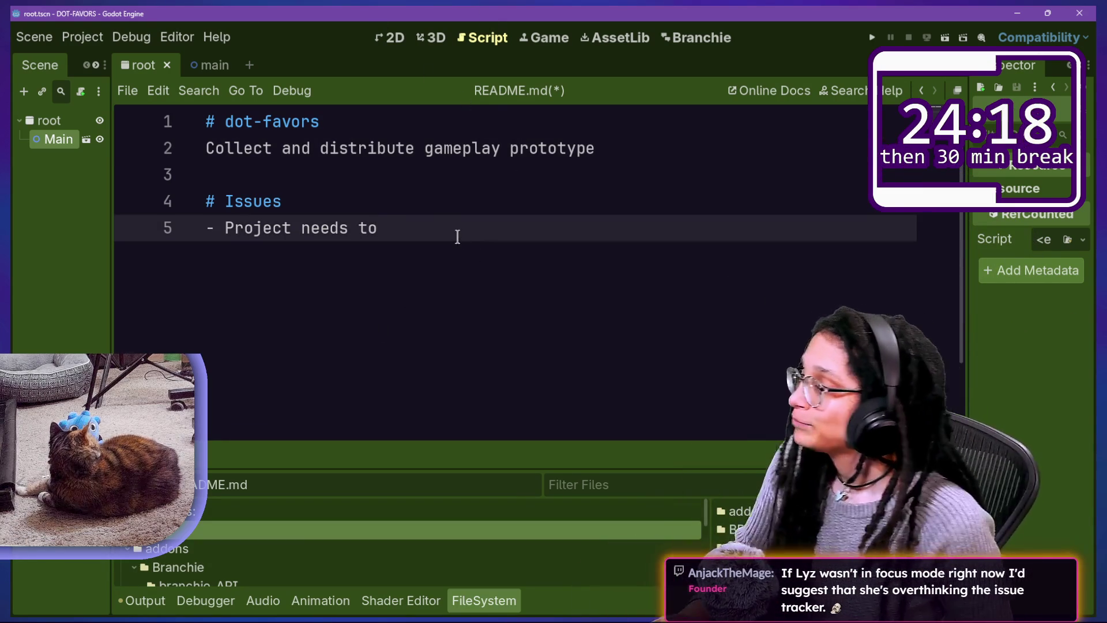
type("x")
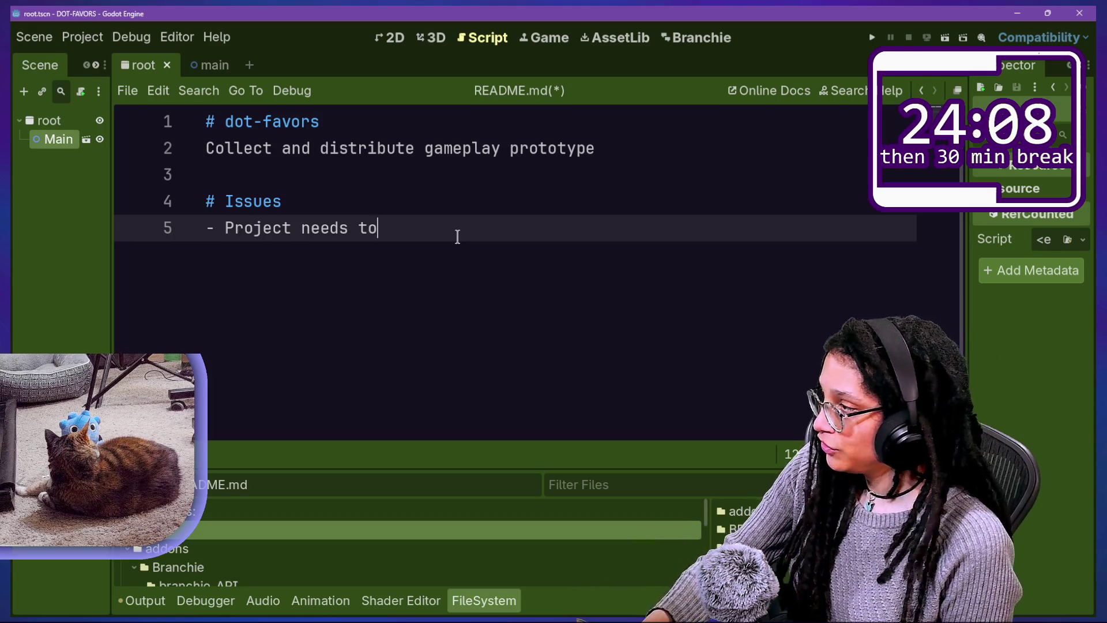
Reword the bullet so the plugin keeps itself from doing basically anything while the project runs.
key("BackSpace")
key("BackSpace")
key("BackSpace")
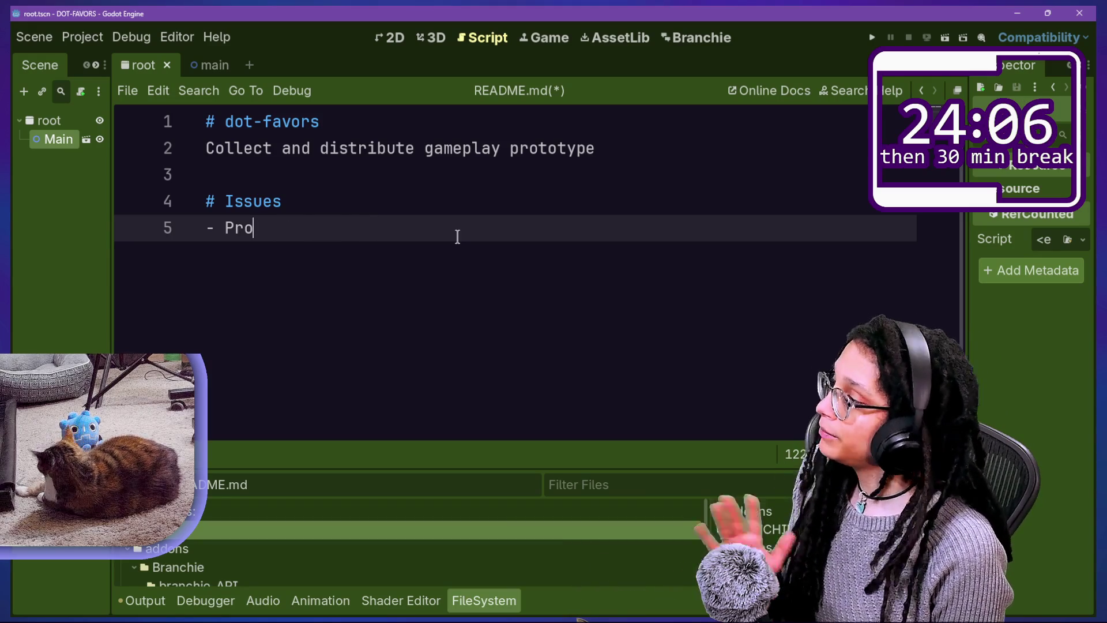
type("Plugin needs t")
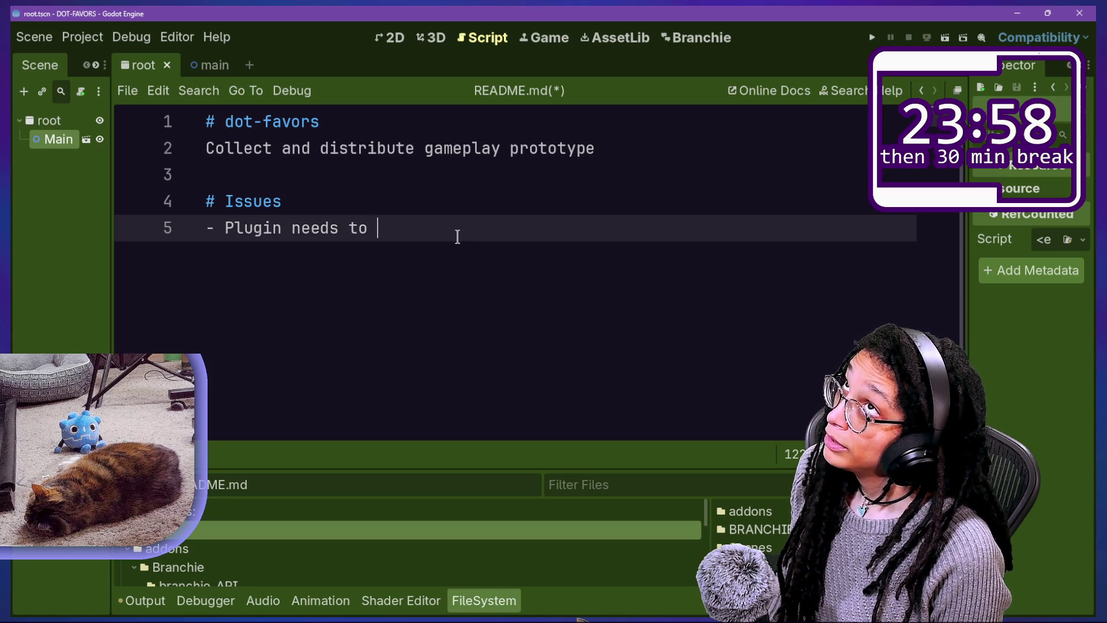
type("keep itself from")
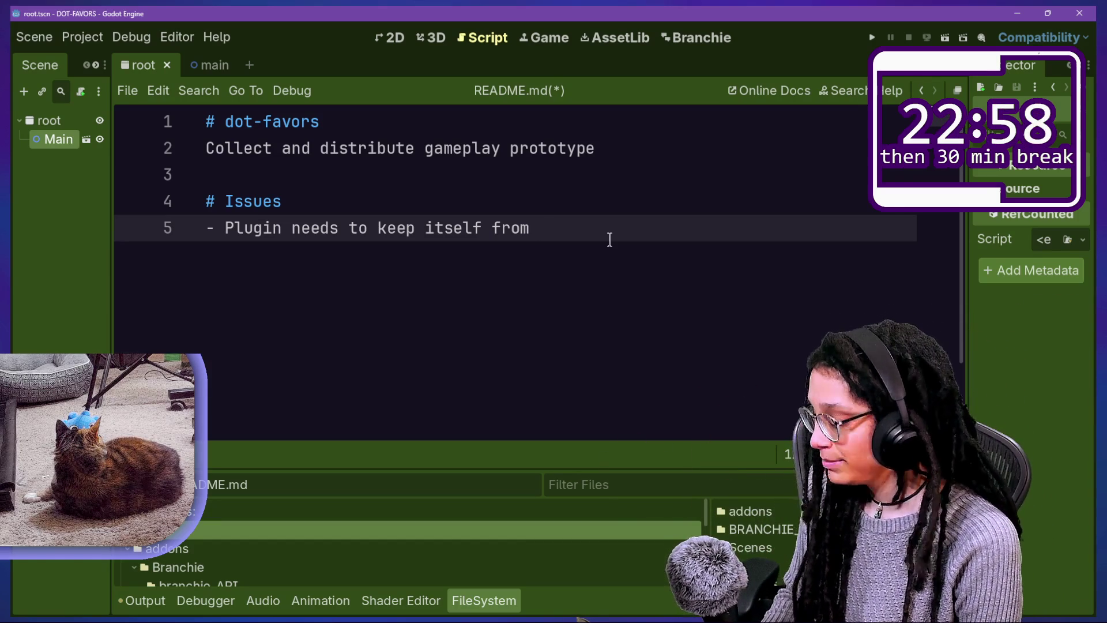
key("BackSpace")
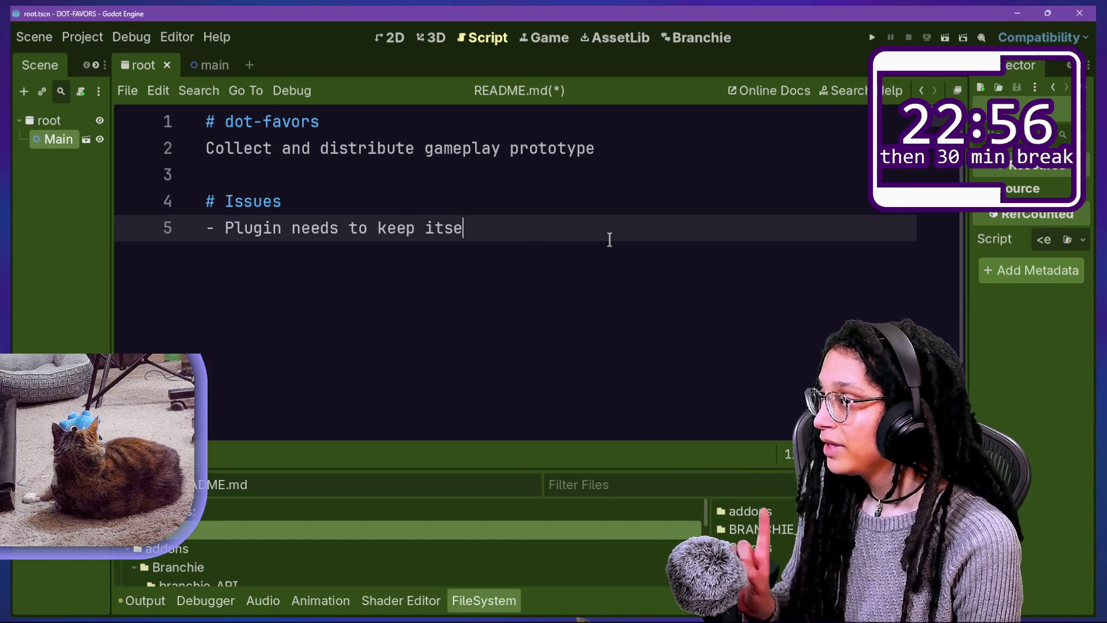
key("BackSpace")
key("BackSpace")
key("BackSpace")
type("p itself")
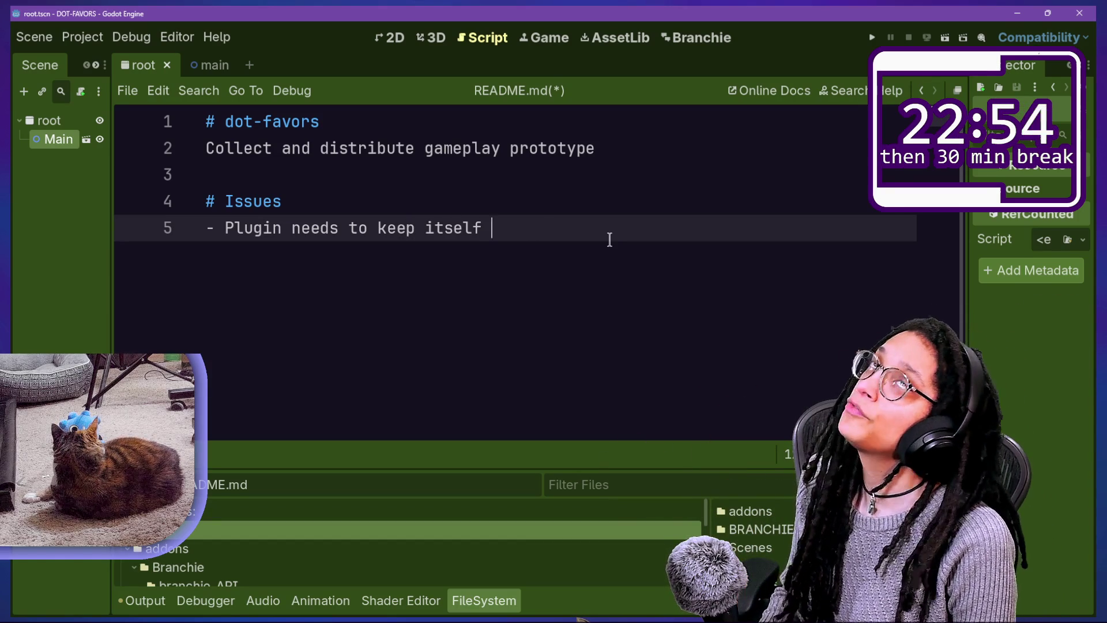
type(" from doing ba")
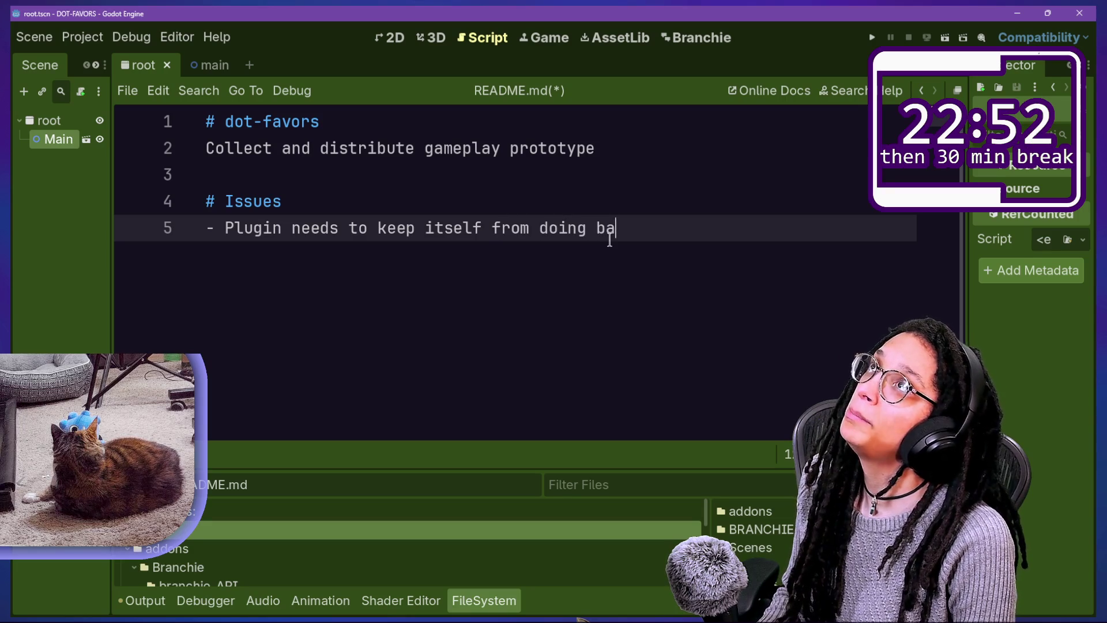
type("sic")
key("BackSpace")
key("BackSpace")
key("BackSpace")
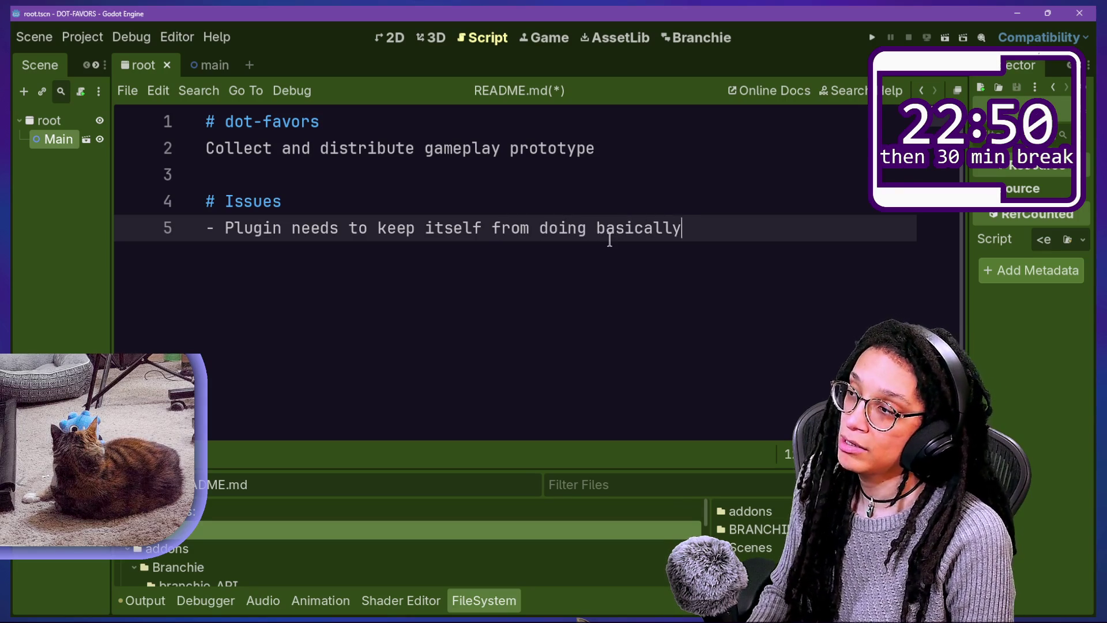
type("anything if the projec")
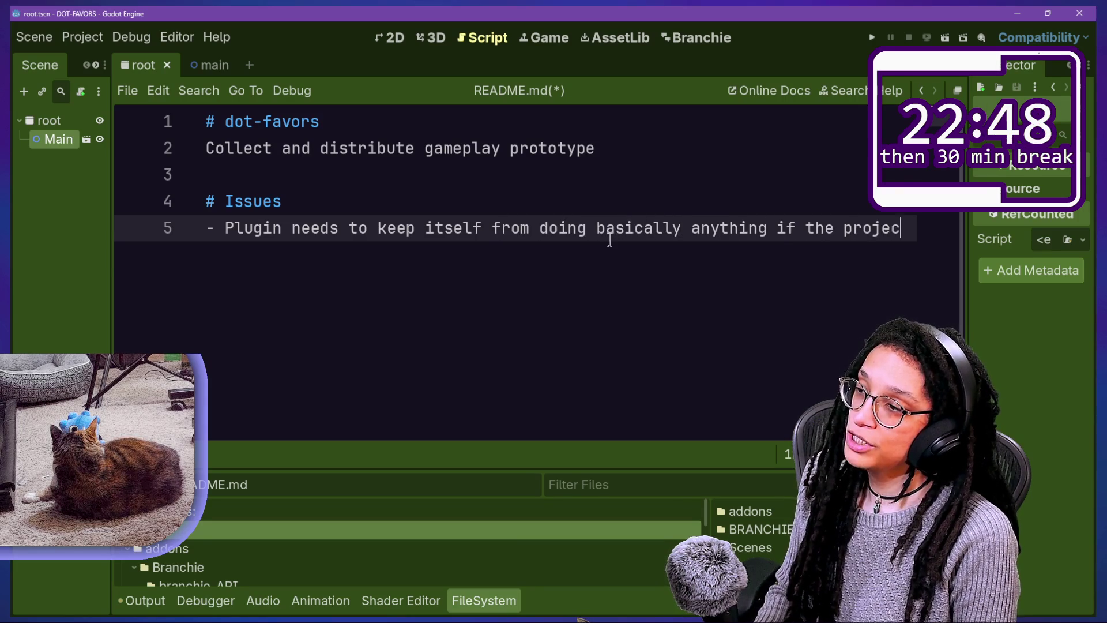
type("t is still running.")
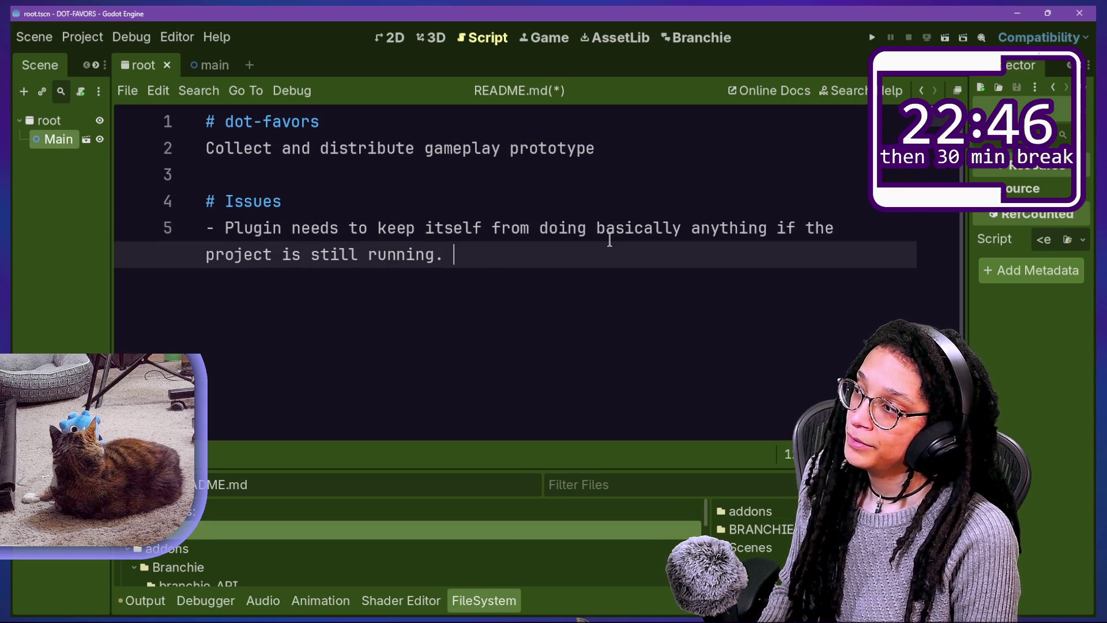
type("ae")
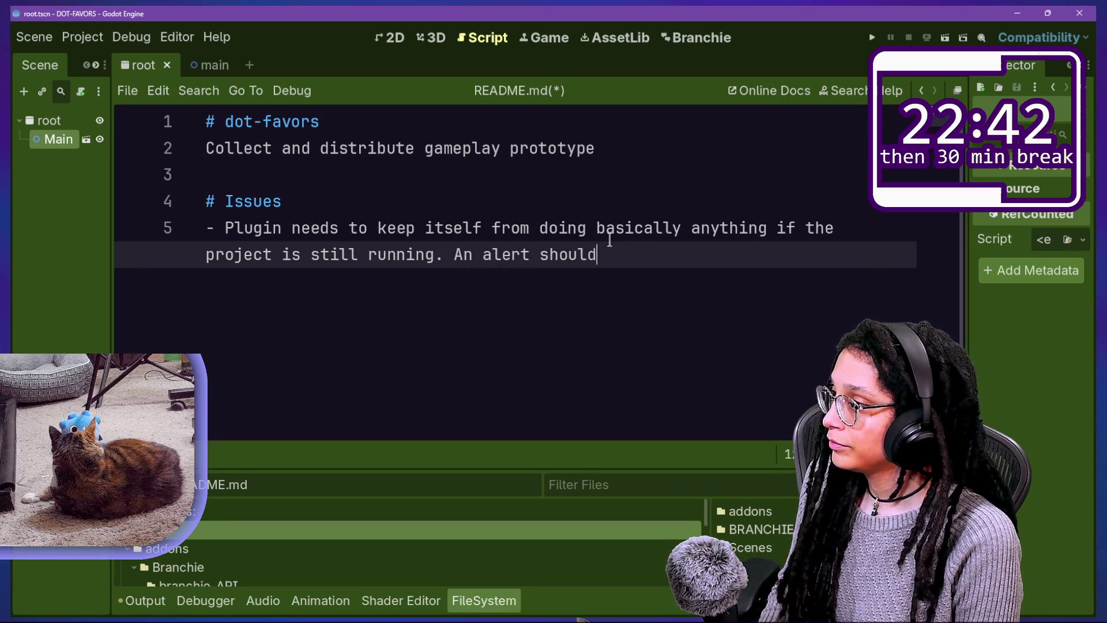
type("z otherwise")
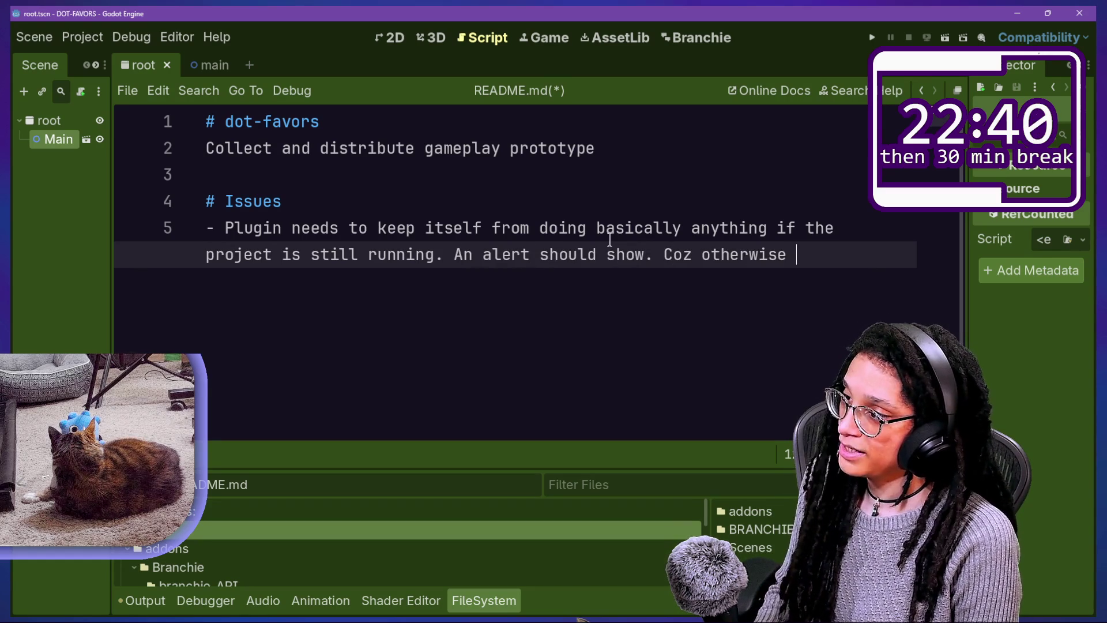
type("baaaad things happe")
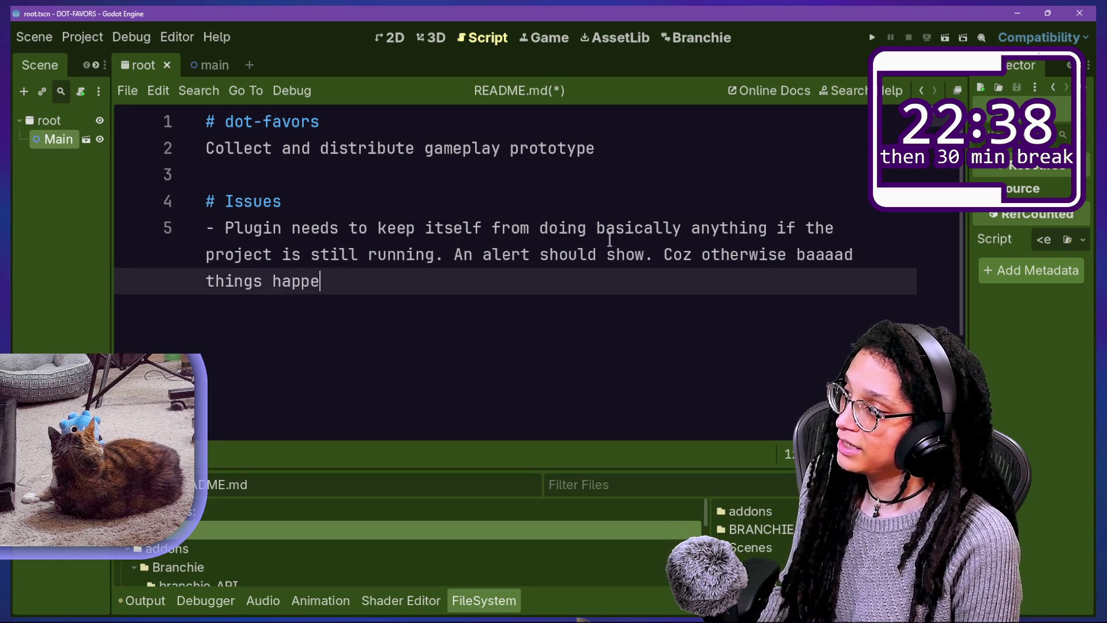
type("n (See")
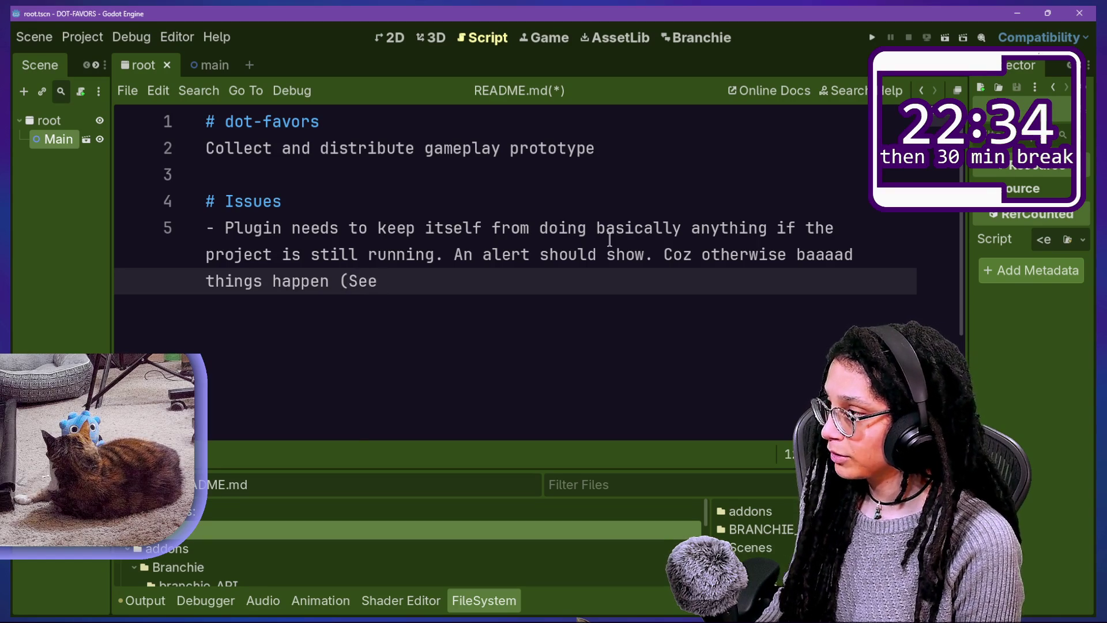
key("alt+shift+o")
Open branchie_enum_keyval_creator.gd, search it for '.s', then switch to branchie_statics.gd.
key("Return")
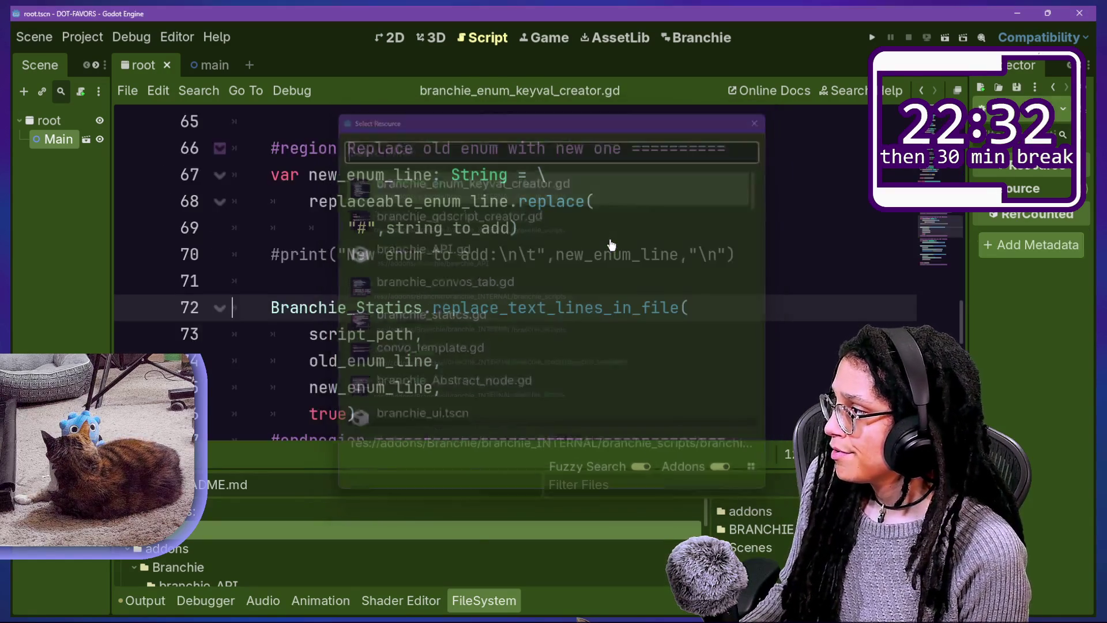
key("ctrl+f")
type(".s")
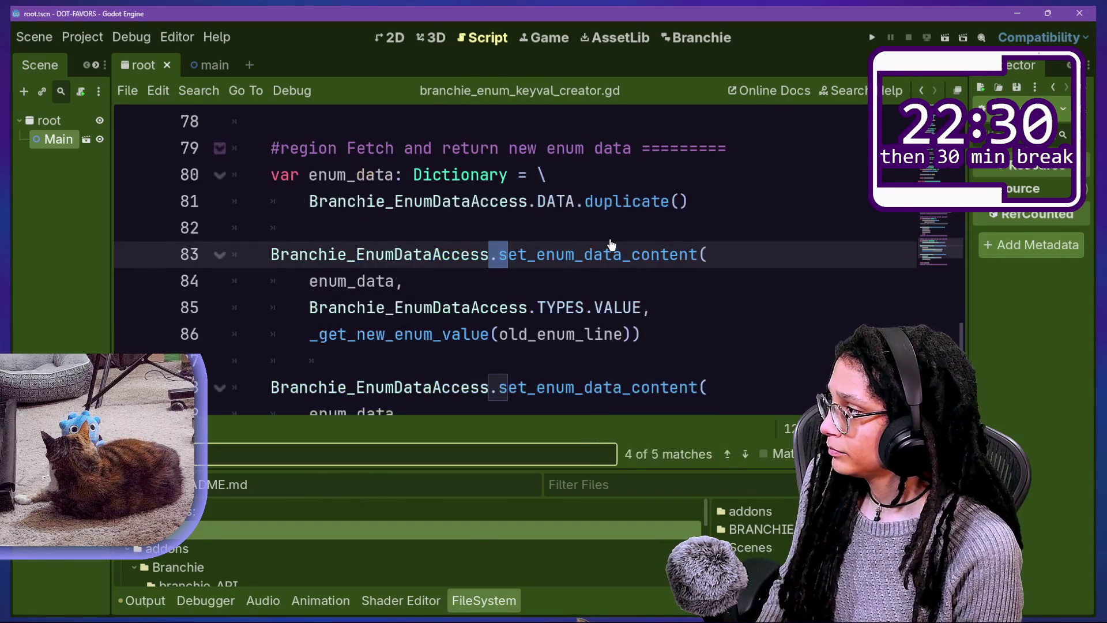
key("alt+shift+o")
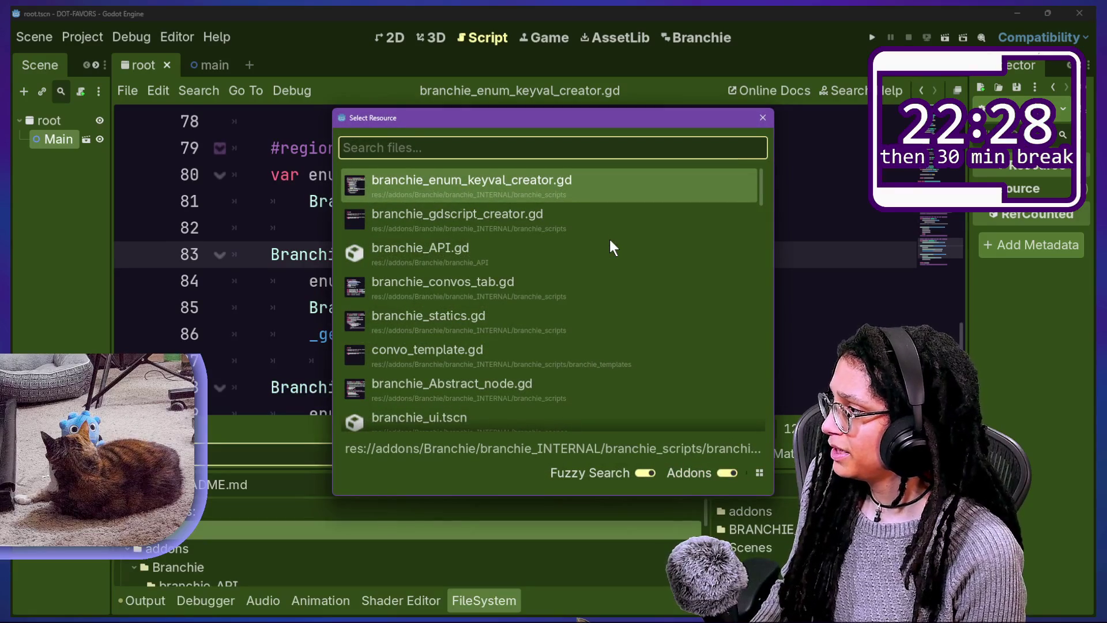
key("Down")
key("Down")
key("Down")
key("Return")
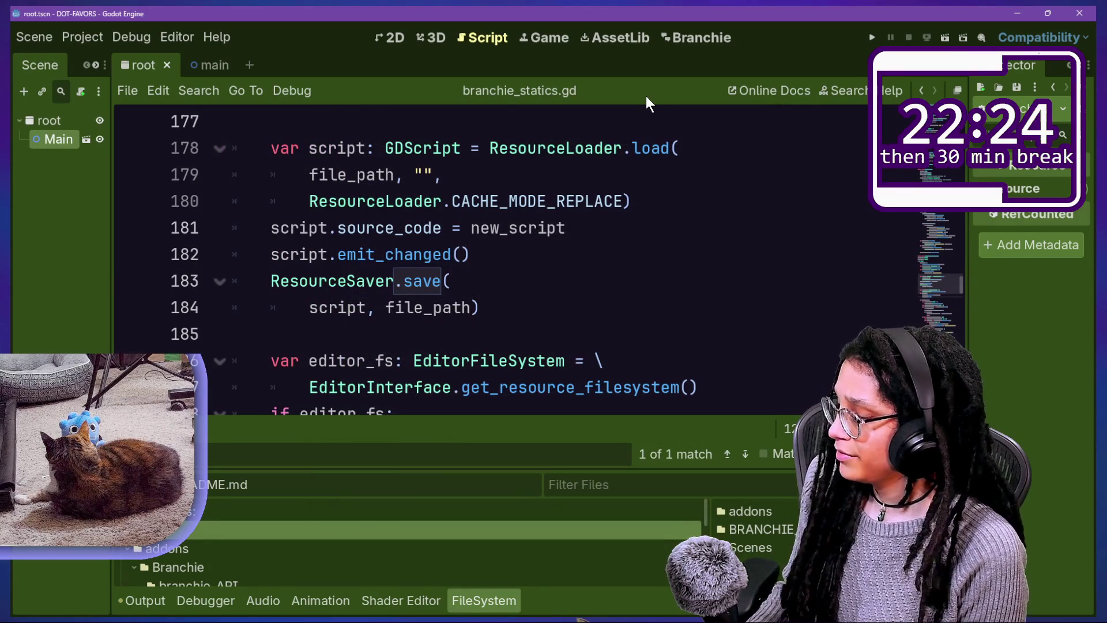
Reopen README.md, end the issue note with 'Saver.save)' and save it.
key("alt+shift+o")
type("readme")
key("Return")
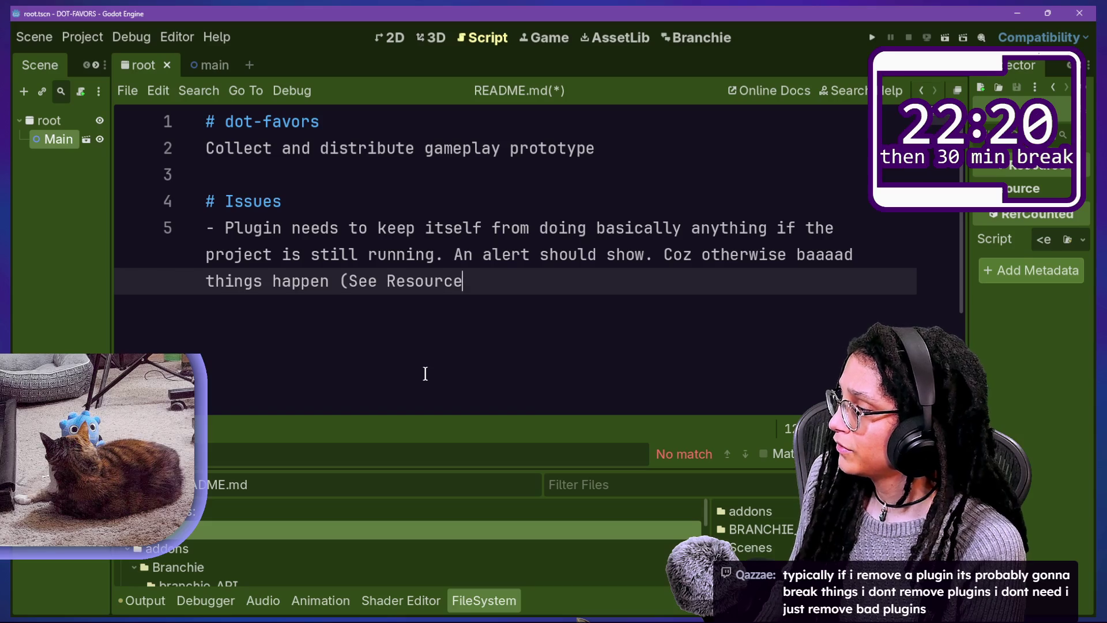
type("Saver.save)")
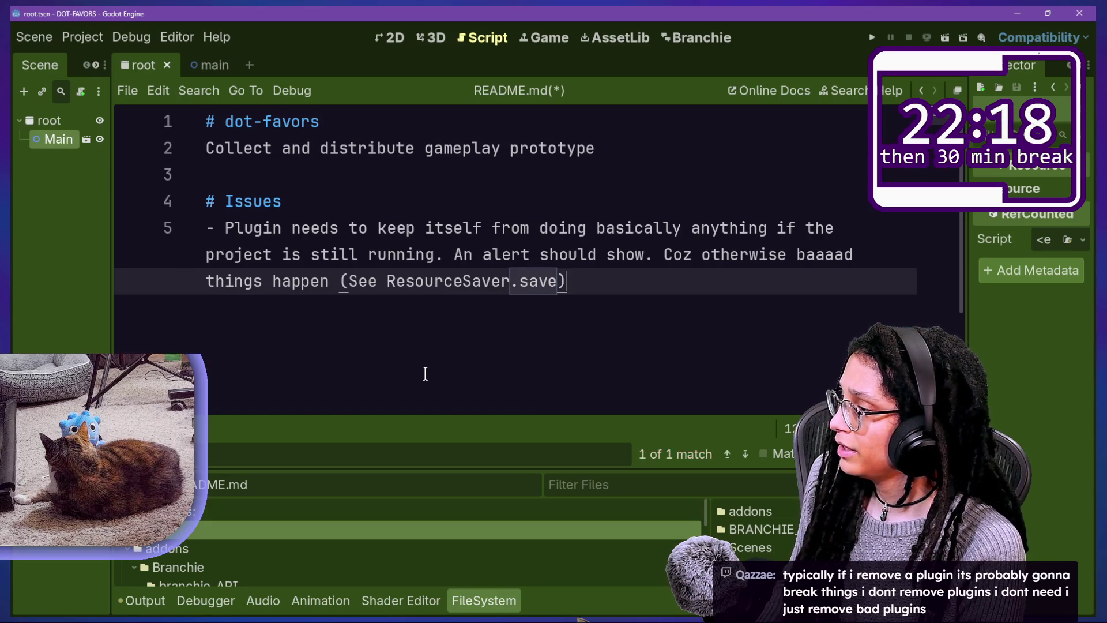
key("ctrl+s")
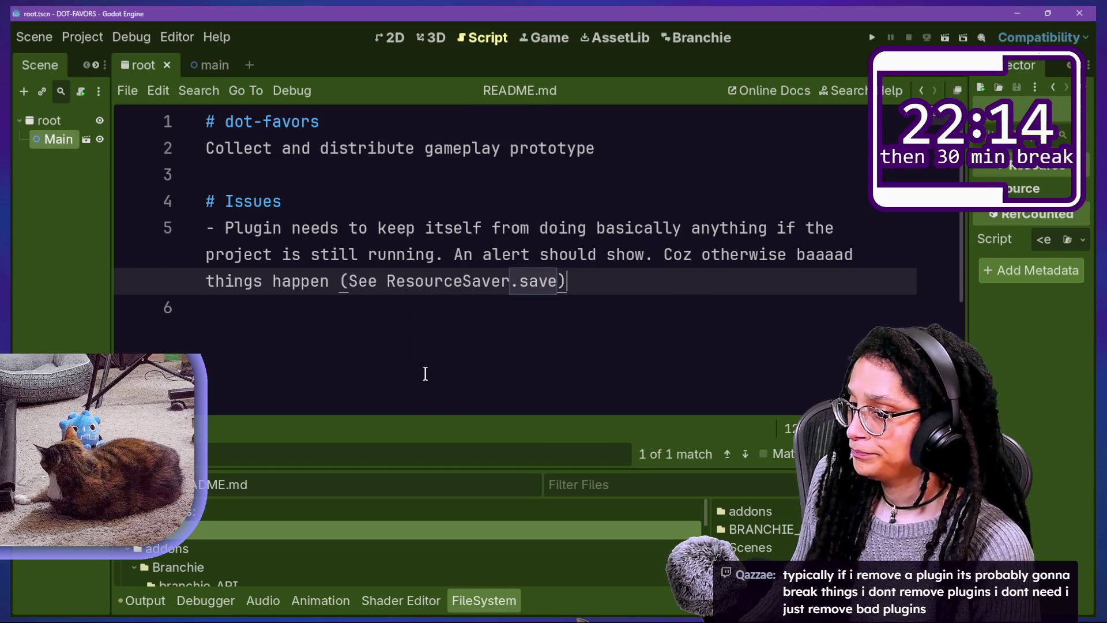
Check the browser, then return to Godot and open branchie_statics.gd.
key("alt+Tab")
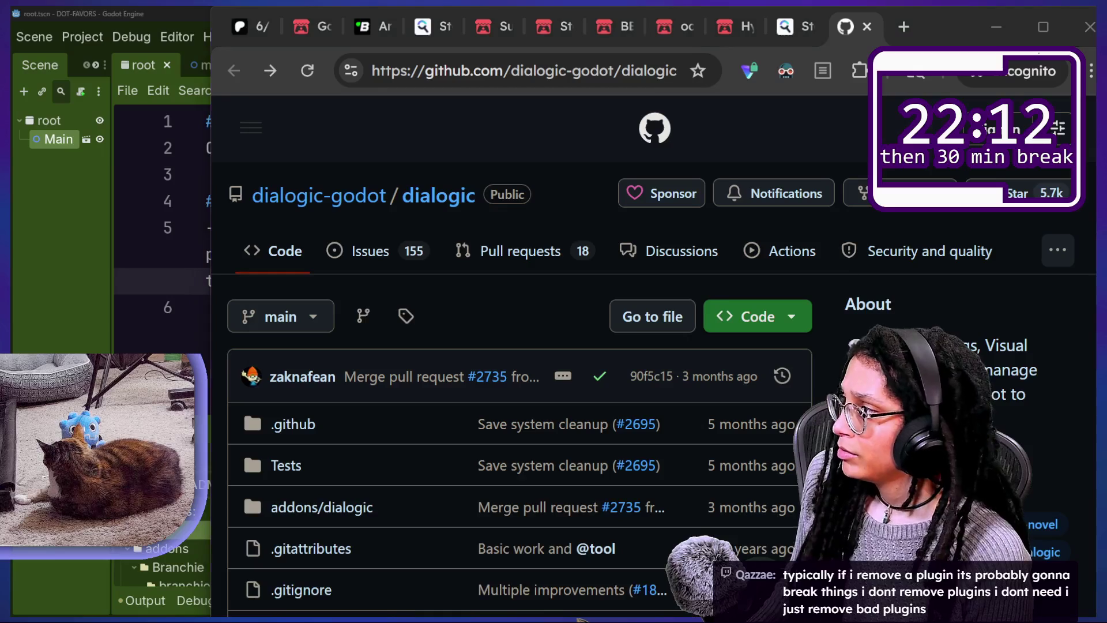
key("alt+Tab")
key("alt+Tab")
key("shift+alt+o")
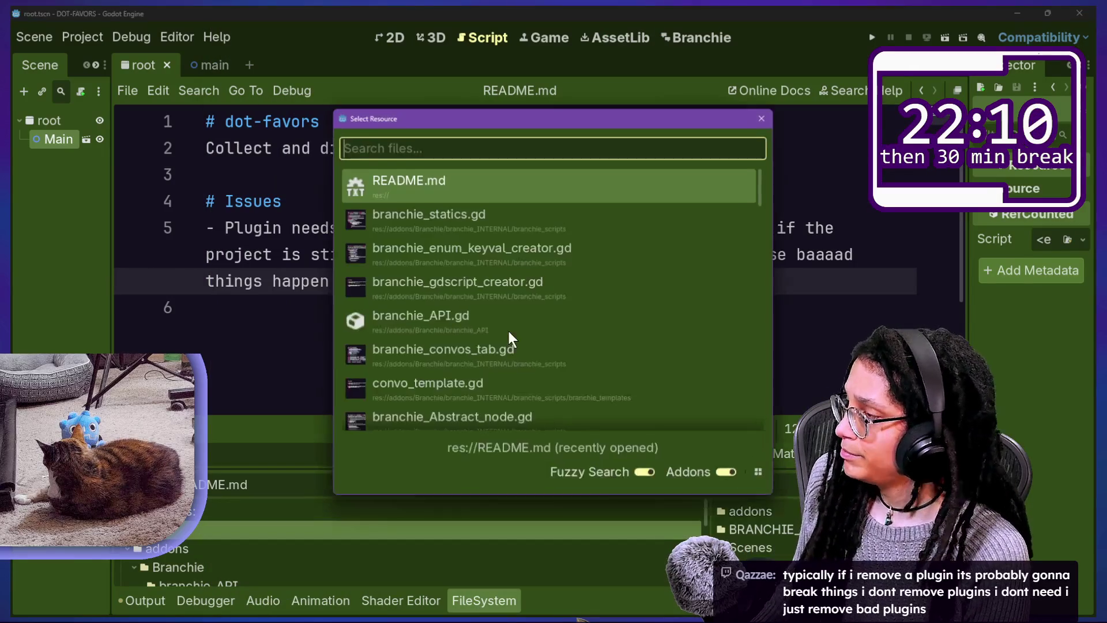
key("Down")
key("Return")
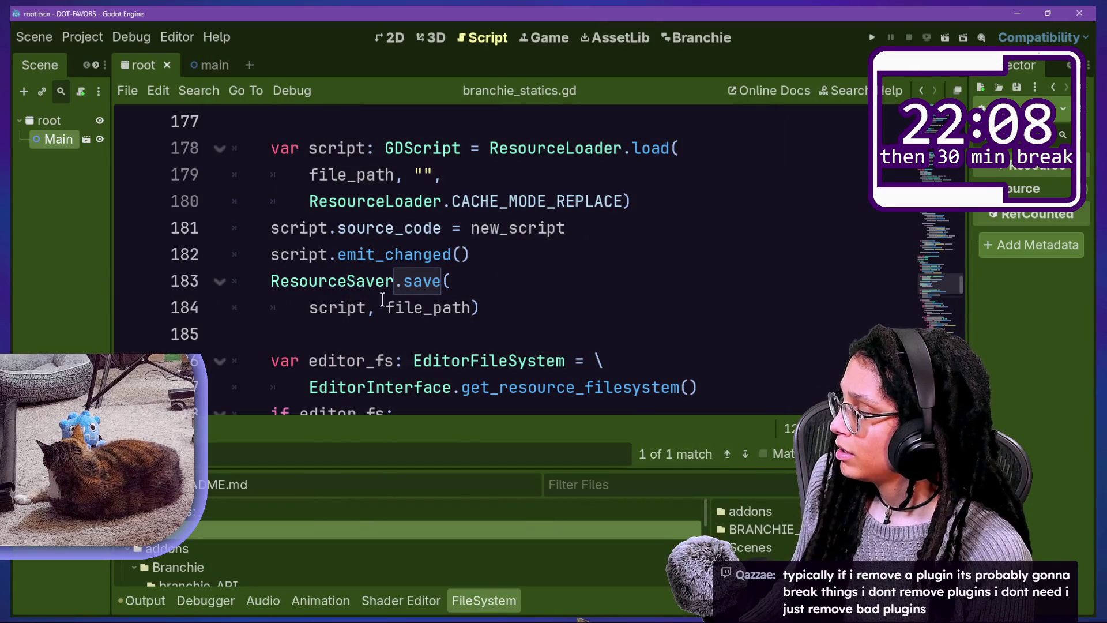
Review the ResourceSaver.save call and the editor_fs update block in branchie_statics.gd.
left_click(376, 282)
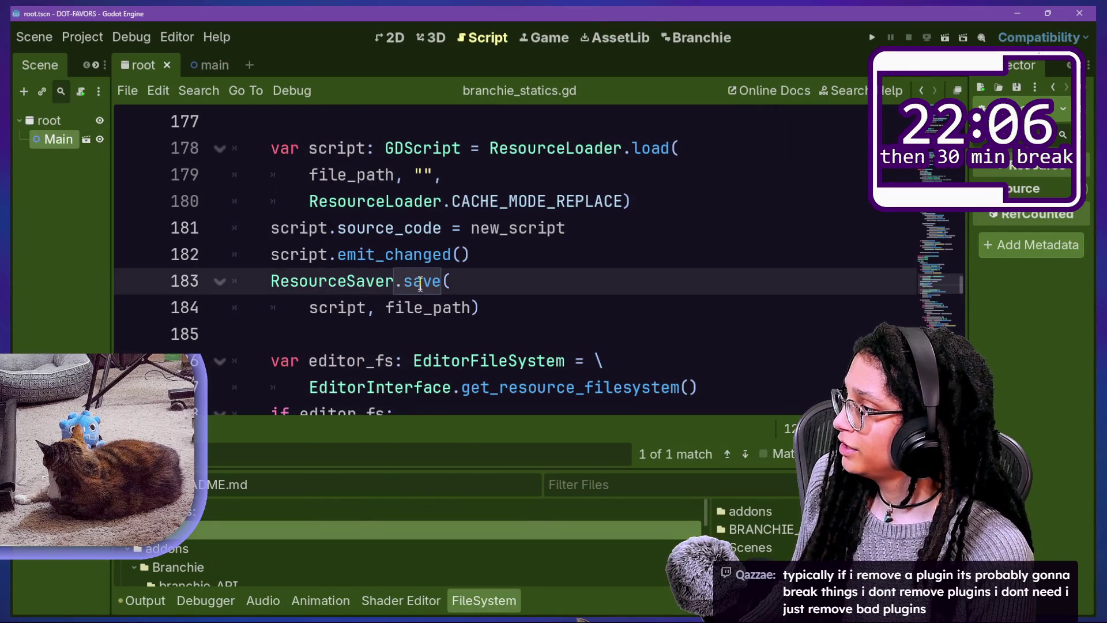
mouse_move(420, 282)
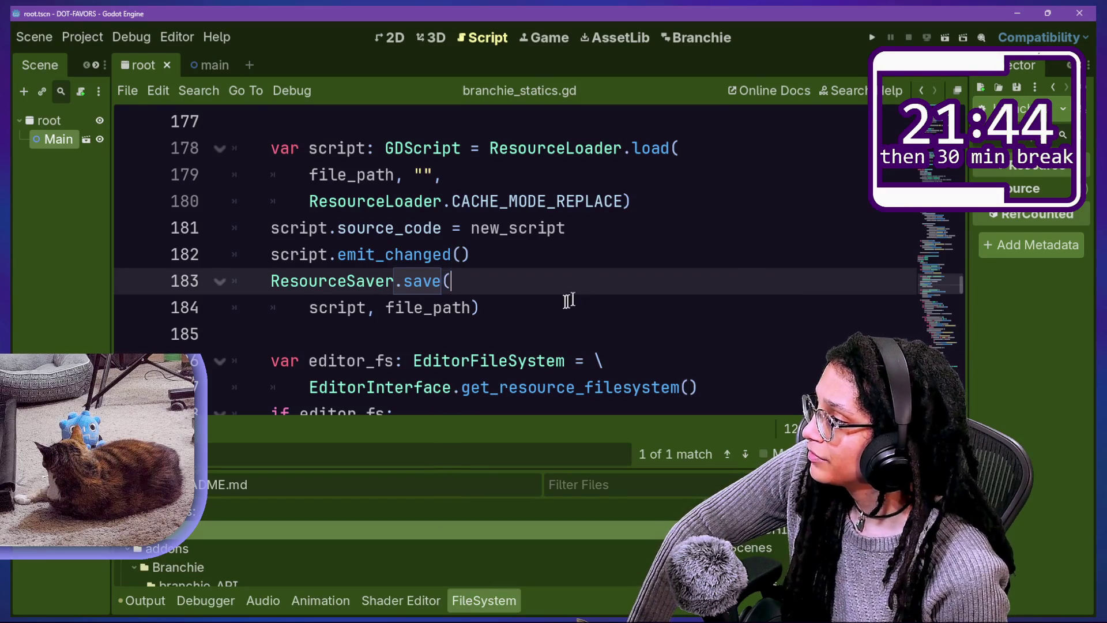
left_click_drag(571, 299, 552, 258)
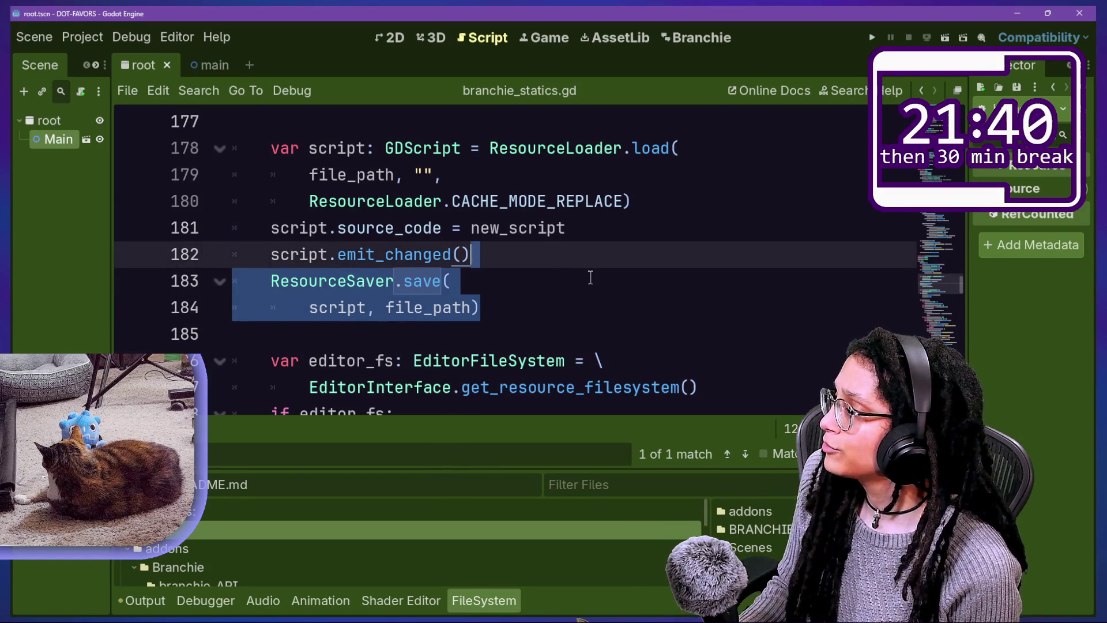
scroll(590, 278, "down", 1)
scroll(590, 277, "down", 1)
left_click_drag(424, 228, 594, 231)
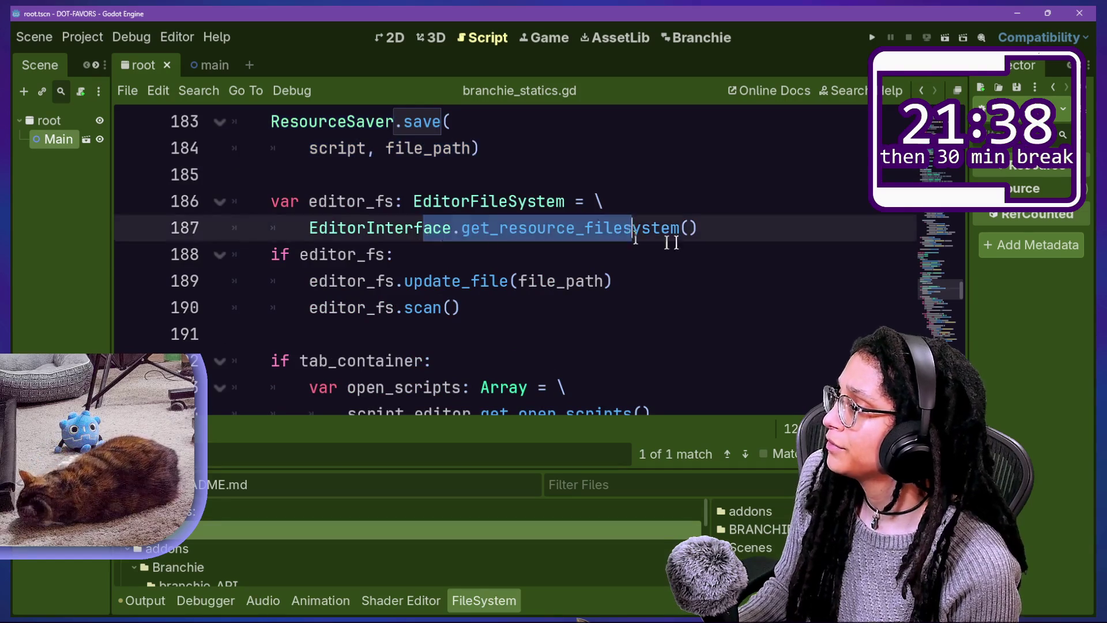
left_click(450, 254)
left_click_drag(312, 228, 496, 304)
left_click(497, 304)
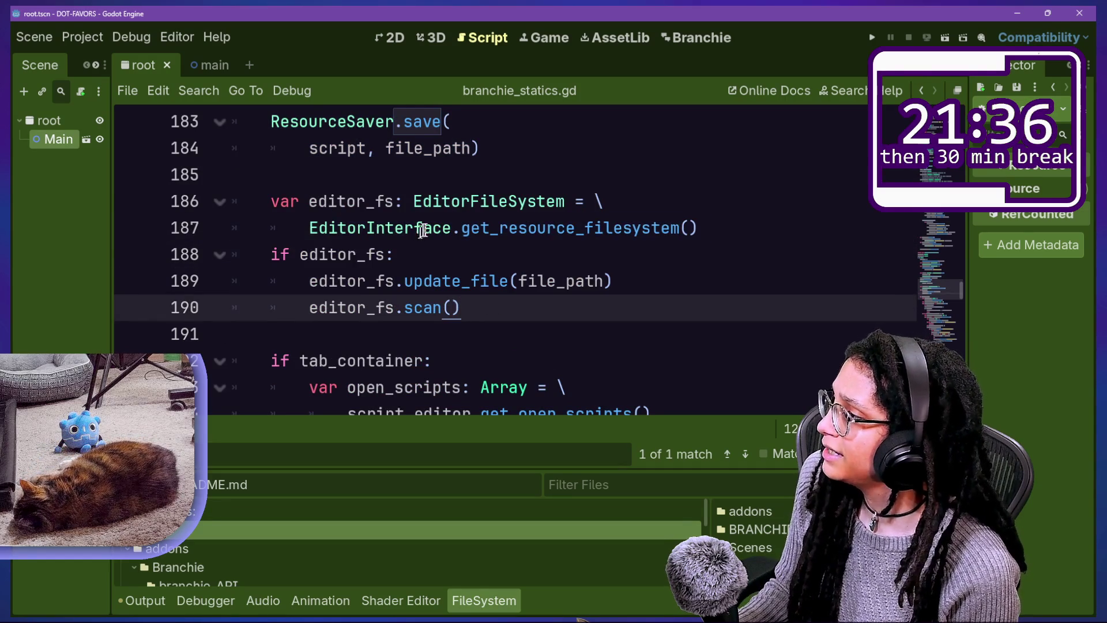
left_click_drag(419, 231, 709, 242)
left_click(465, 265)
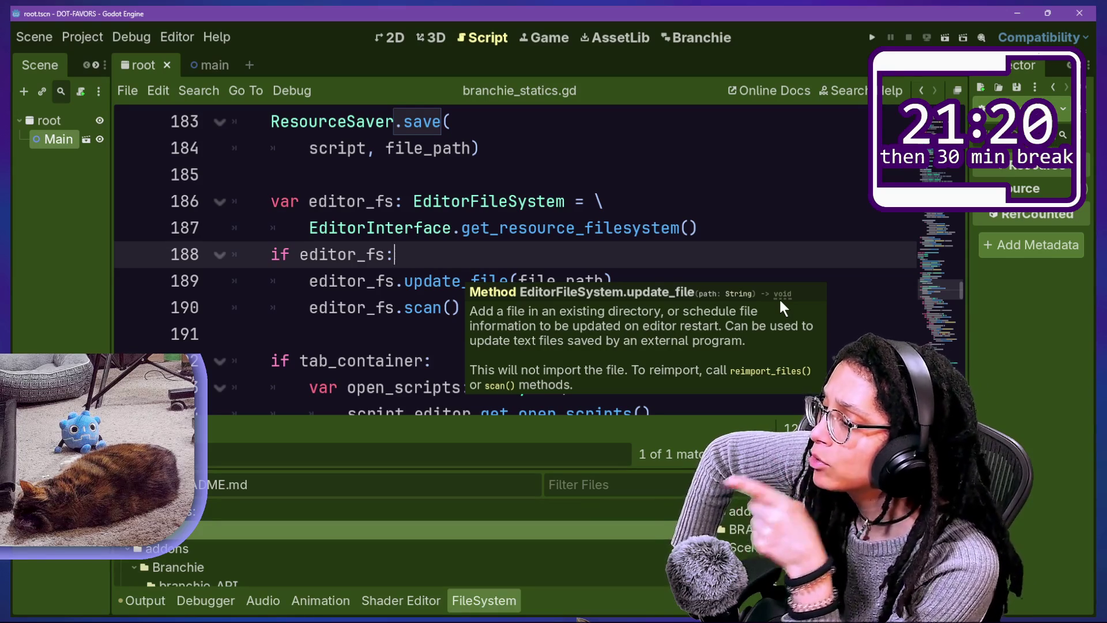
key("Down")
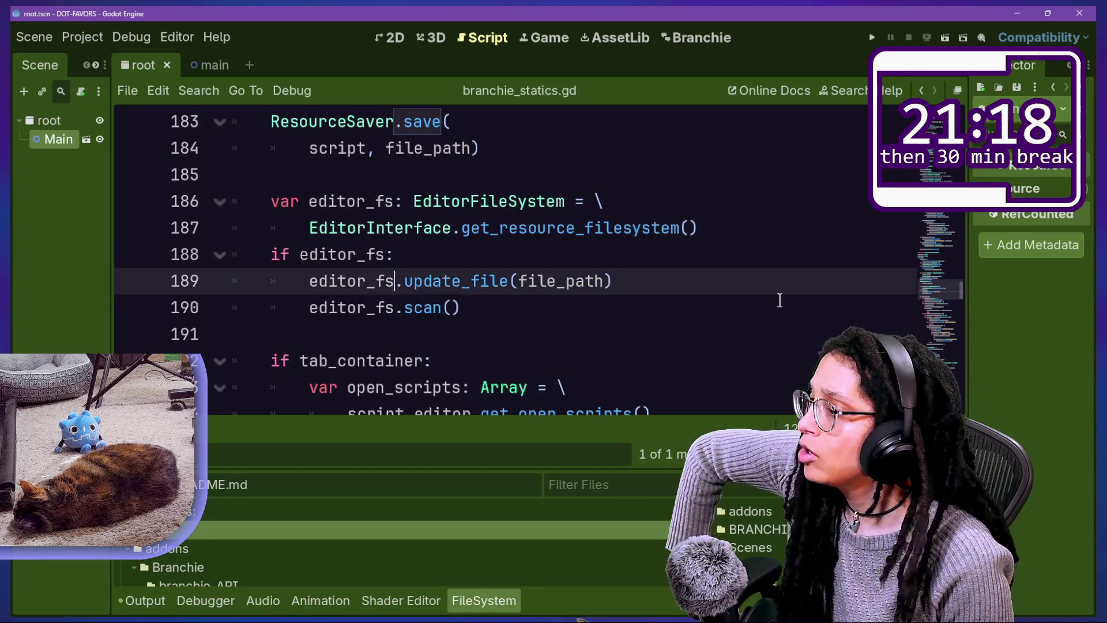
Search the script for 'scan' and view its documentation popup.
scroll(573, 313, "down", 1)
left_click_drag(306, 230, 431, 230)
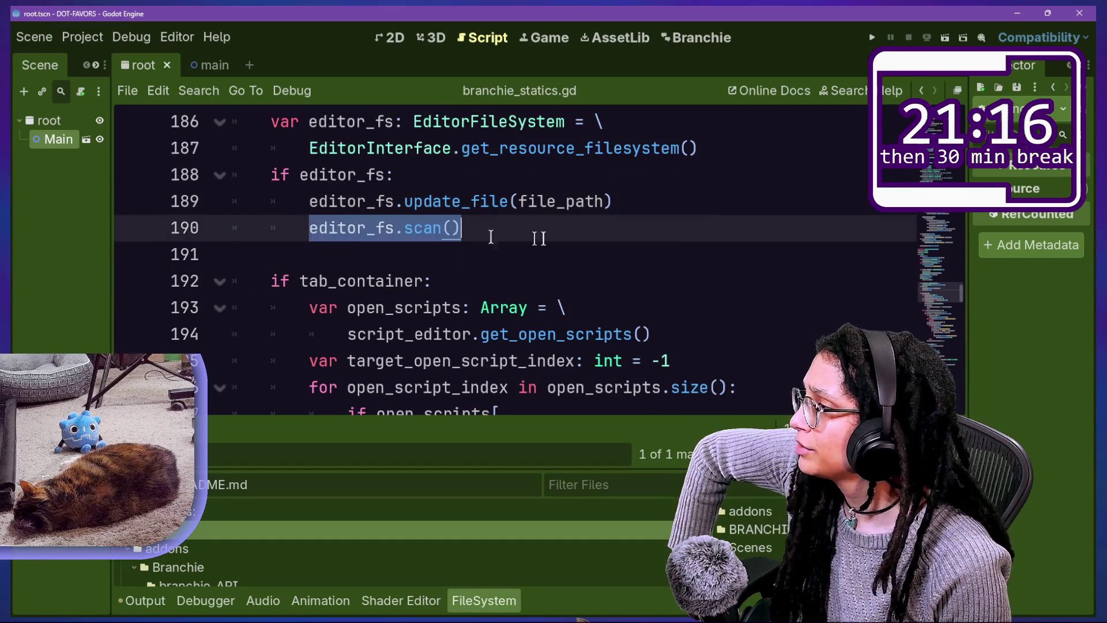
left_click(549, 236)
scroll(549, 237, "down", 3)
scroll(549, 237, "down", 3)
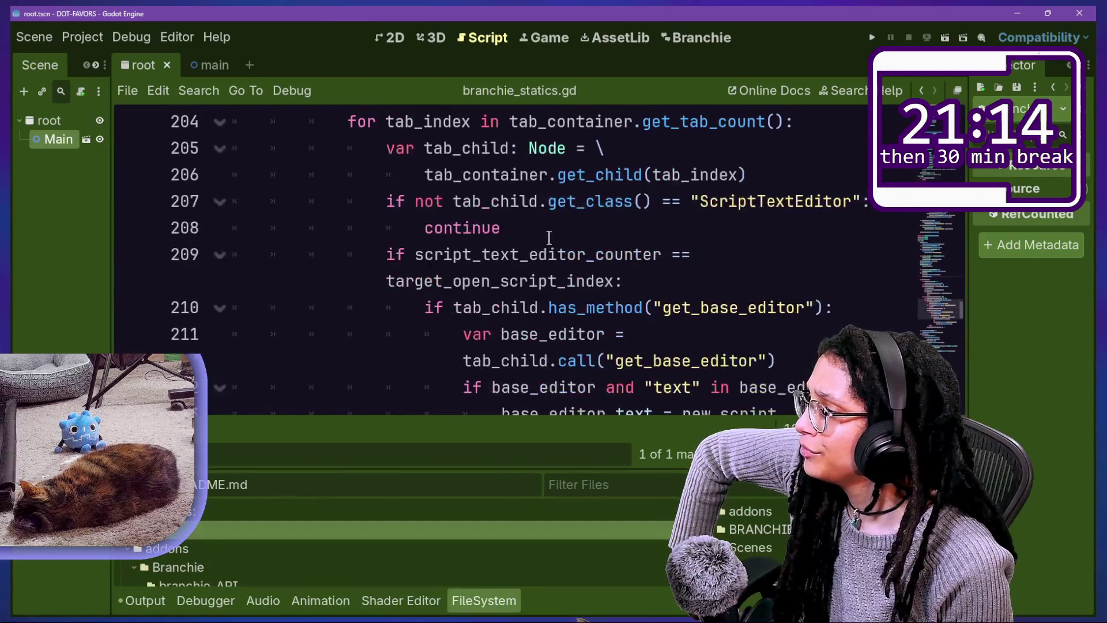
scroll(549, 236, "down", 4)
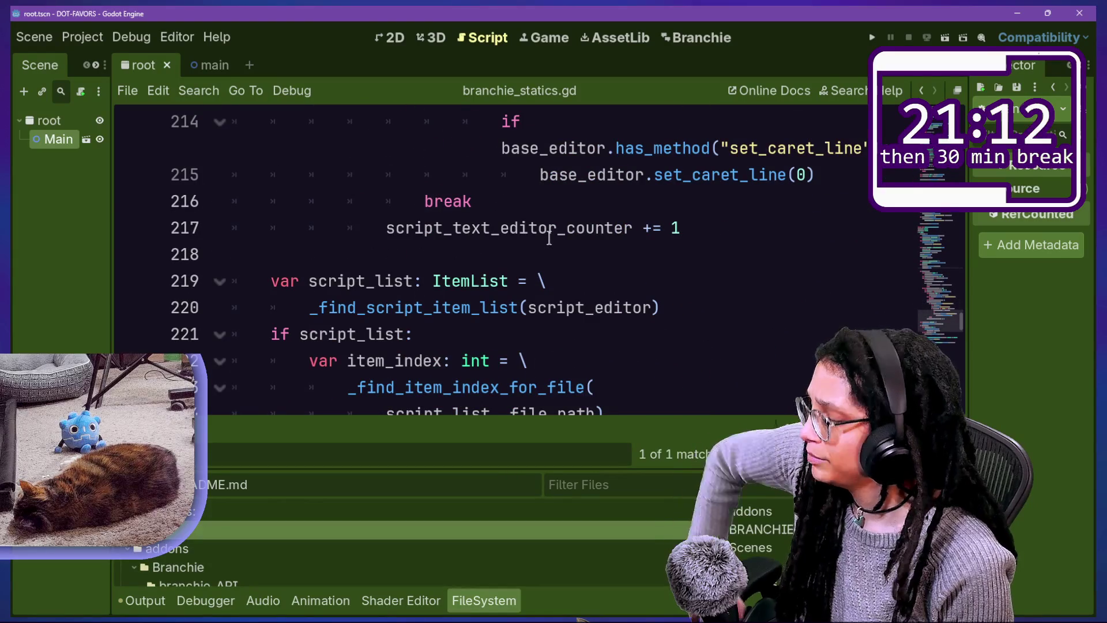
key("ctrl+f")
type("re")
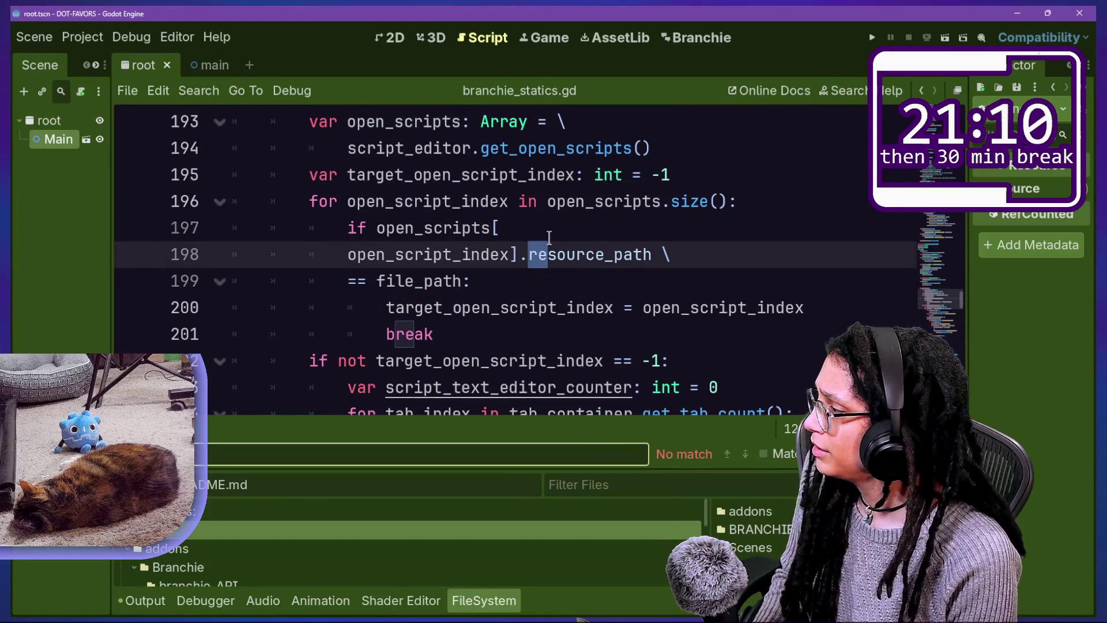
key("BackSpace")
key("BackSpace")
type("scan")
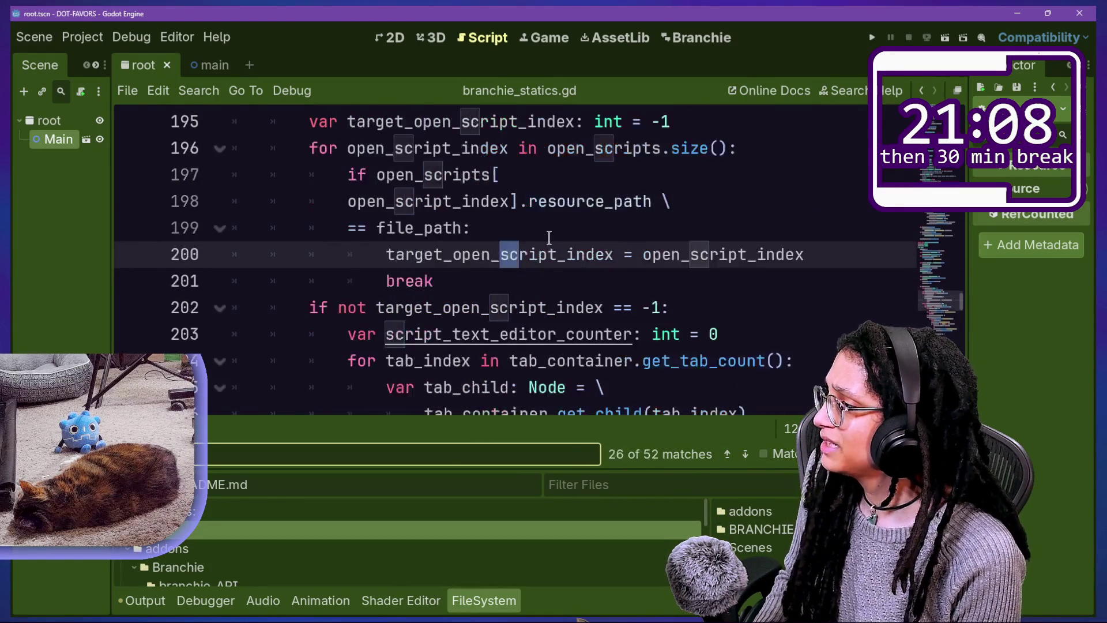
mouse_move(408, 261)
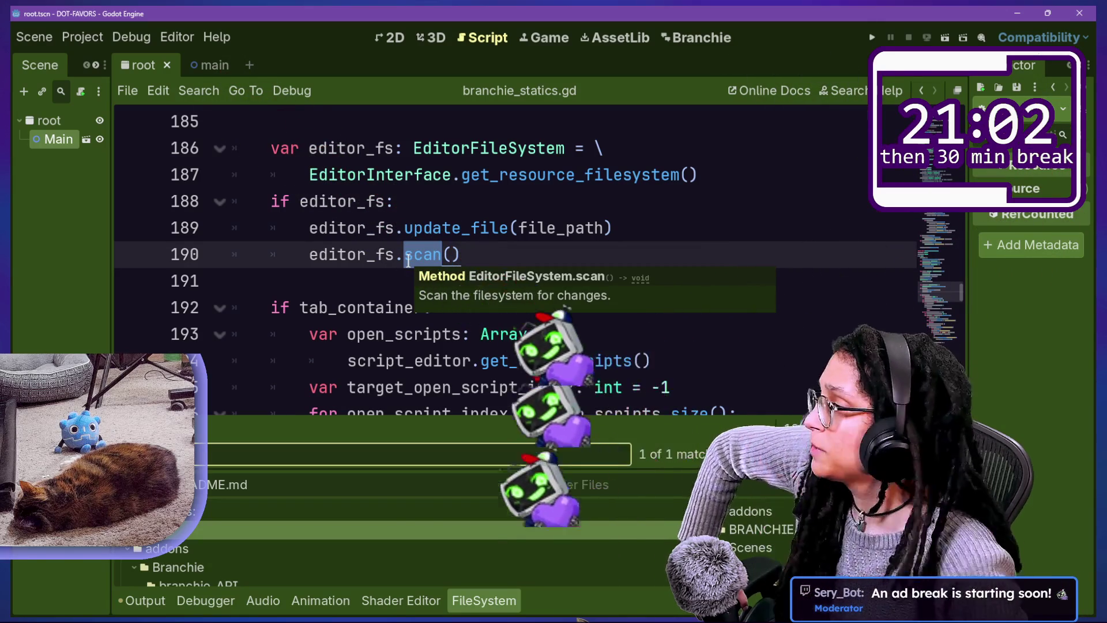
left_click(359, 132)
Try pasting the ResourceSaver.save lines after editor_fs.scan(), then undo the paste.
scroll(493, 214, "up", 1)
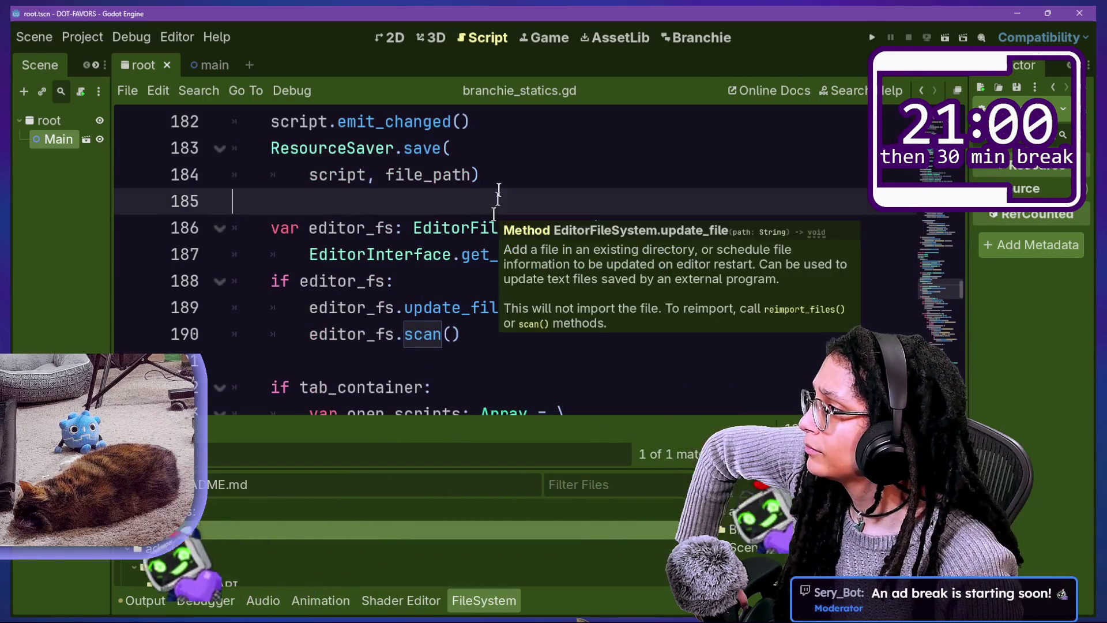
left_click_drag(506, 173, 507, 121)
key("ctrl+c")
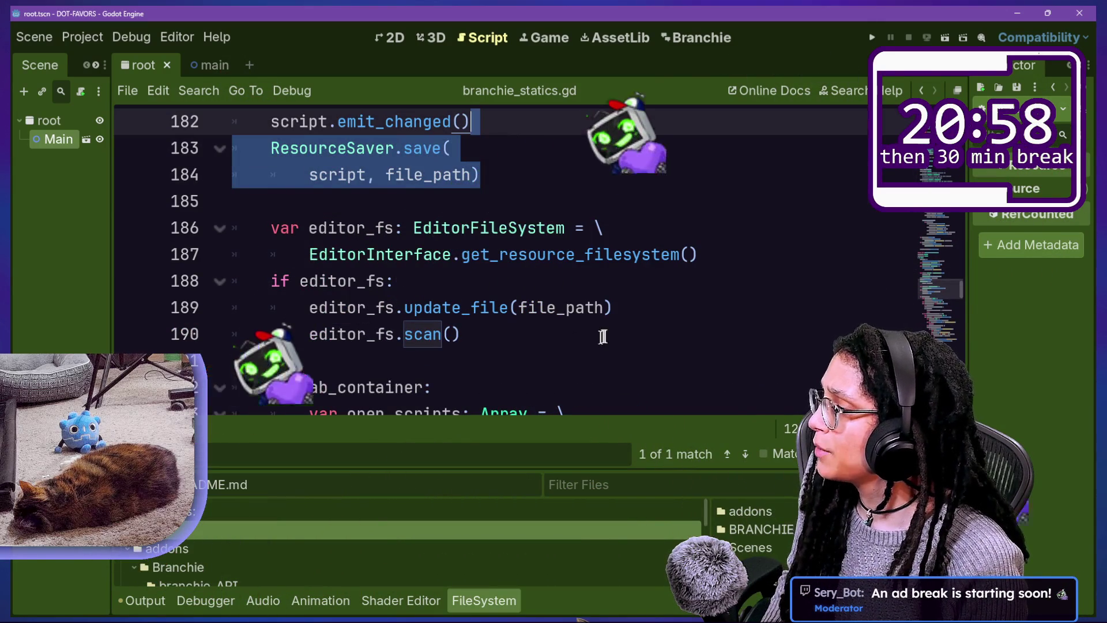
left_click(594, 334)
key("ctrl+v")
left_click_drag(548, 378, 652, 319)
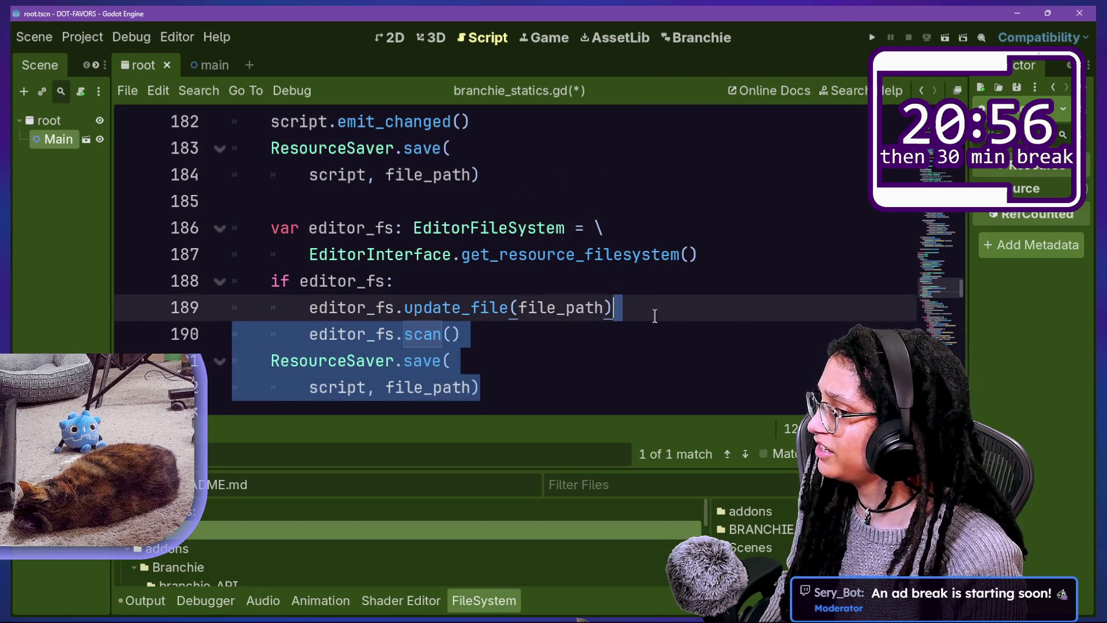
key("ctrl+z")
key("ctrl+alt+o")
key("Down")
key("Down")
key("Down")
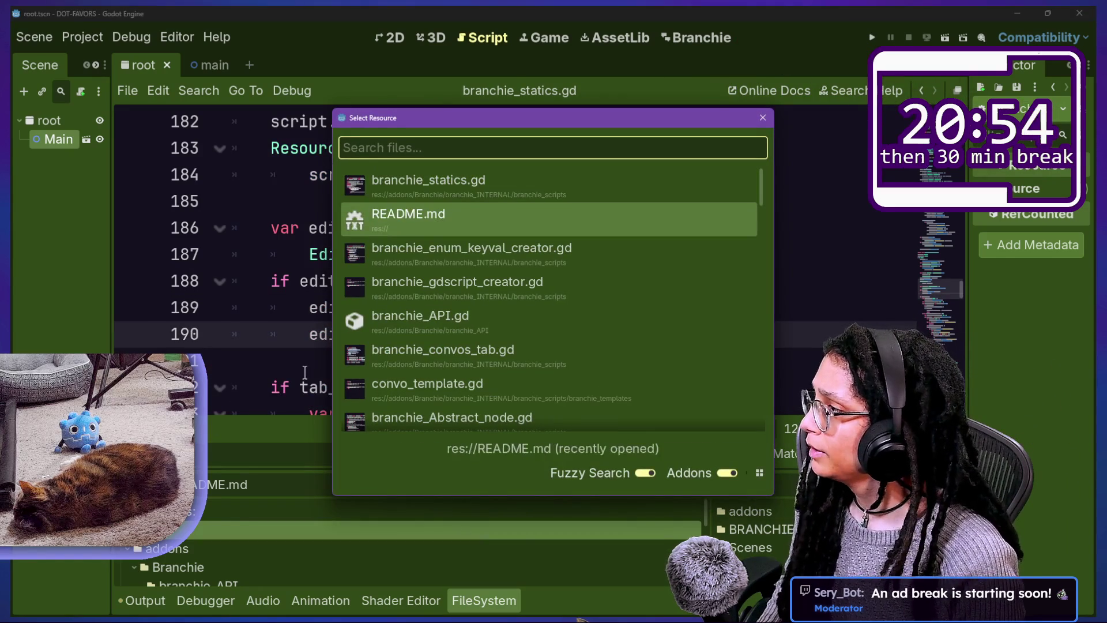
Open branchie_gdscript_creator.gd and browse into the BRANCHIE_DATA and CONVOS folders.
key("Return")
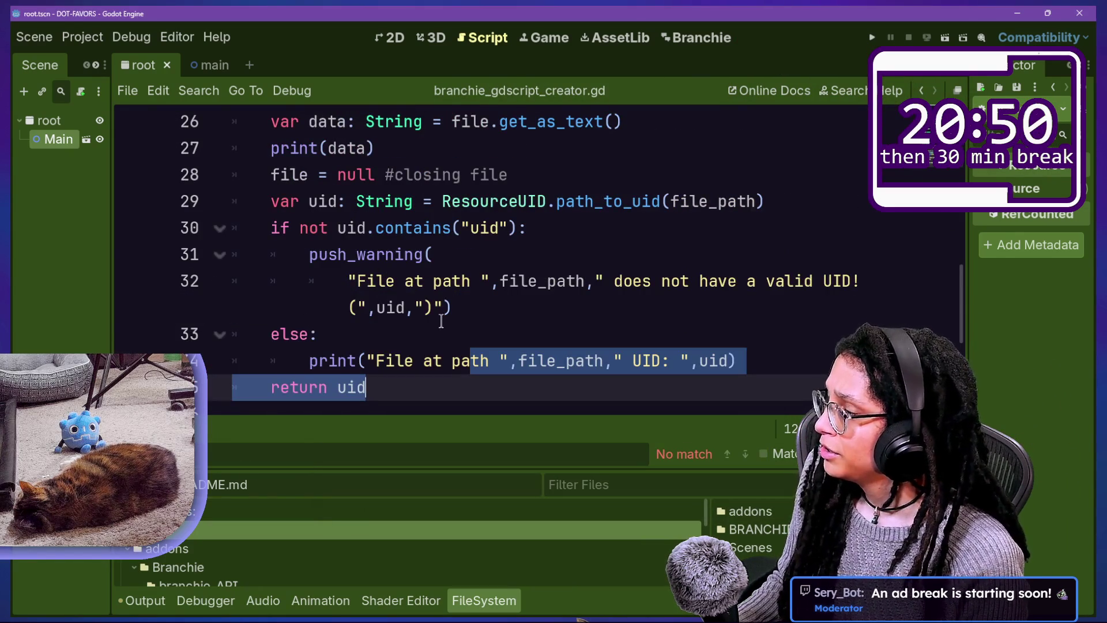
scroll(312, 320, "down", 2)
scroll(401, 264, "up", 1)
left_click(621, 309)
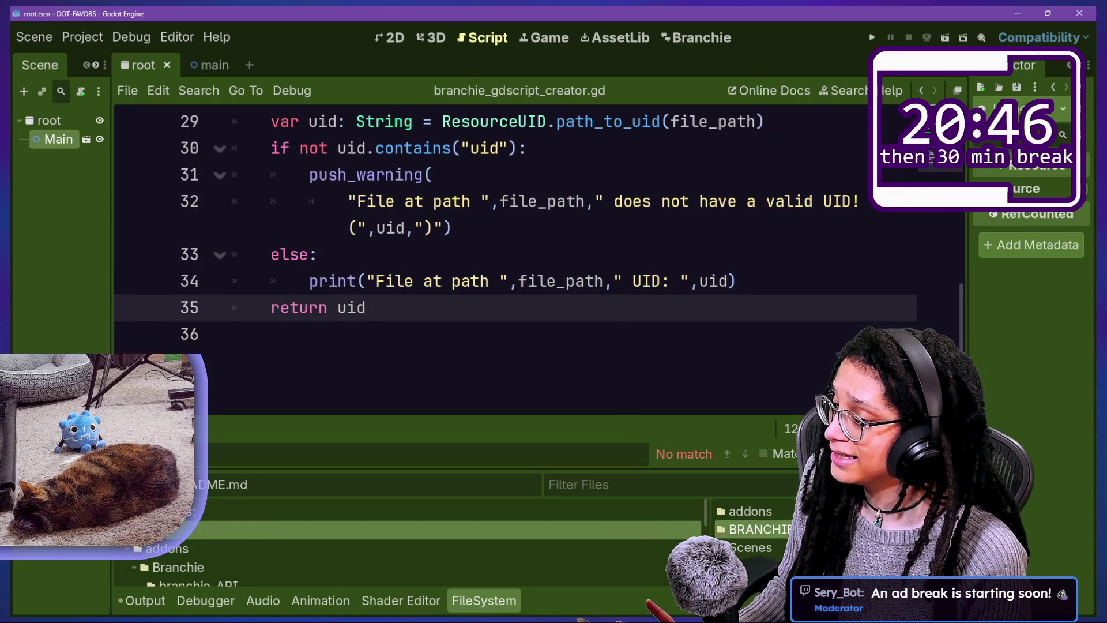
double_click(766, 527)
double_click(766, 527)
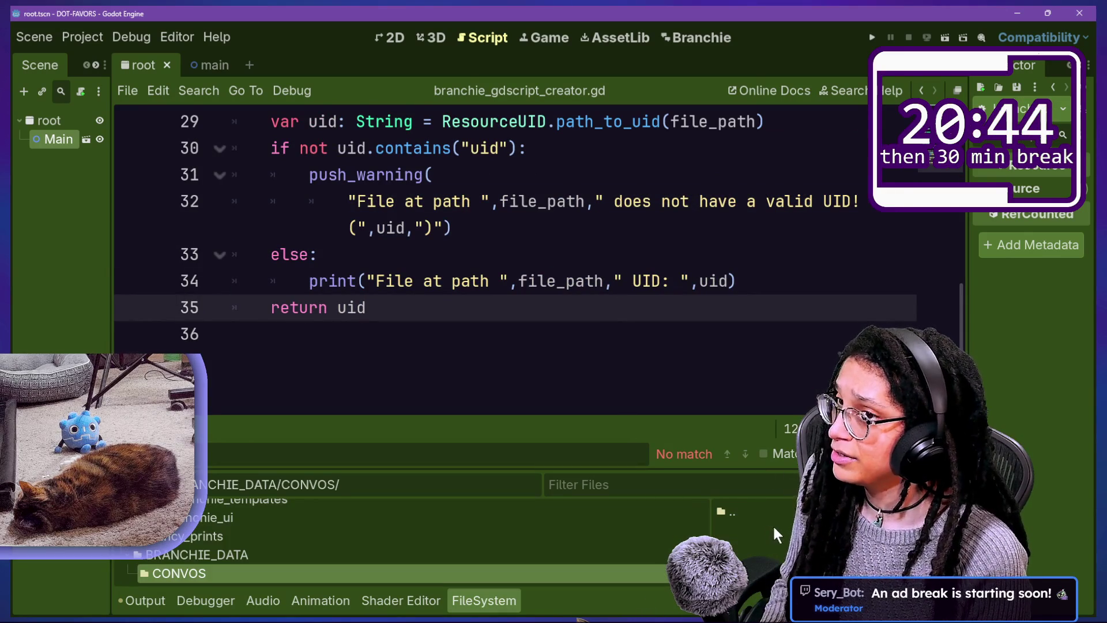
mouse_move(774, 528)
left_mouse_down()
mouse_move(878, 370)
mouse_move(611, 502)
mouse_move(750, 492)
left_mouse_up()
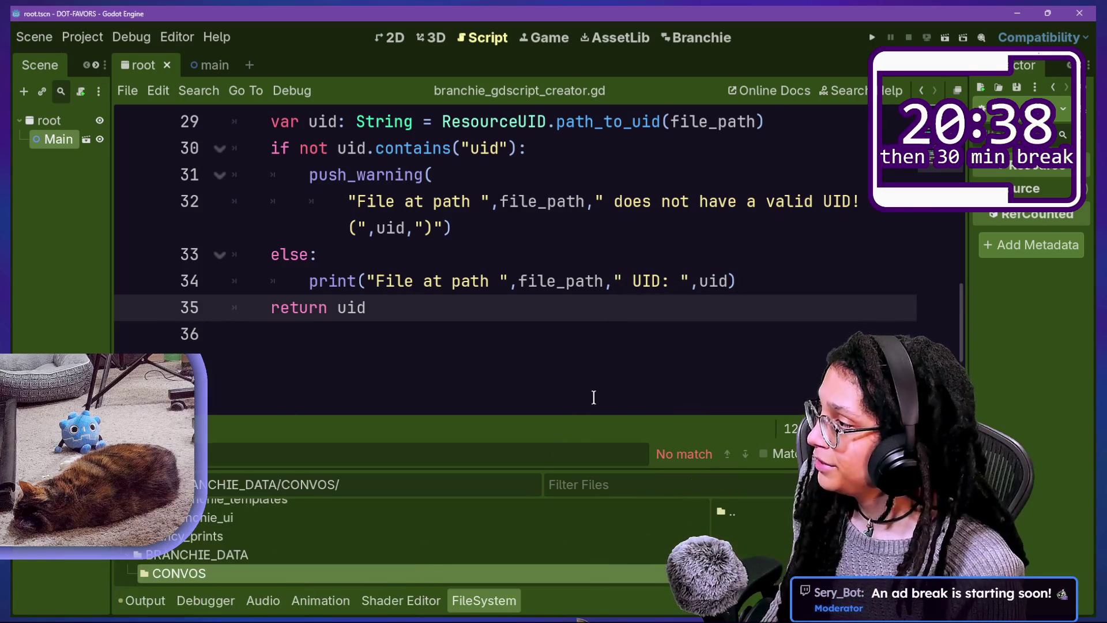
Hide the bottom panel and review the ResourceUID lookup and warning lines.
left_click(566, 343)
scroll(568, 345, "up", 1)
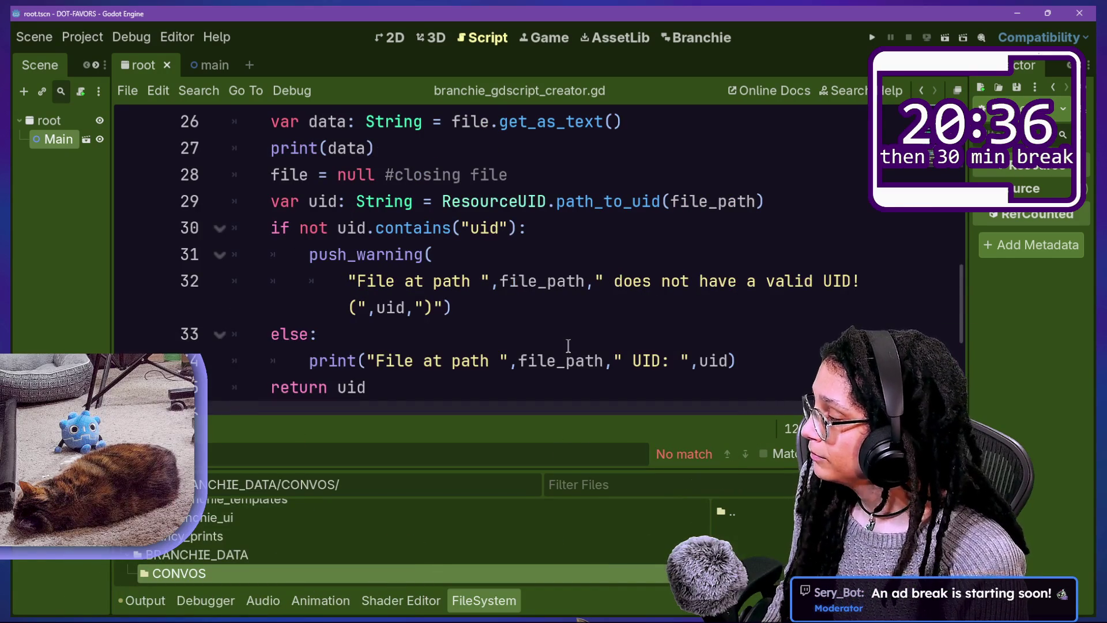
key("alt+o")
key("alt+o")
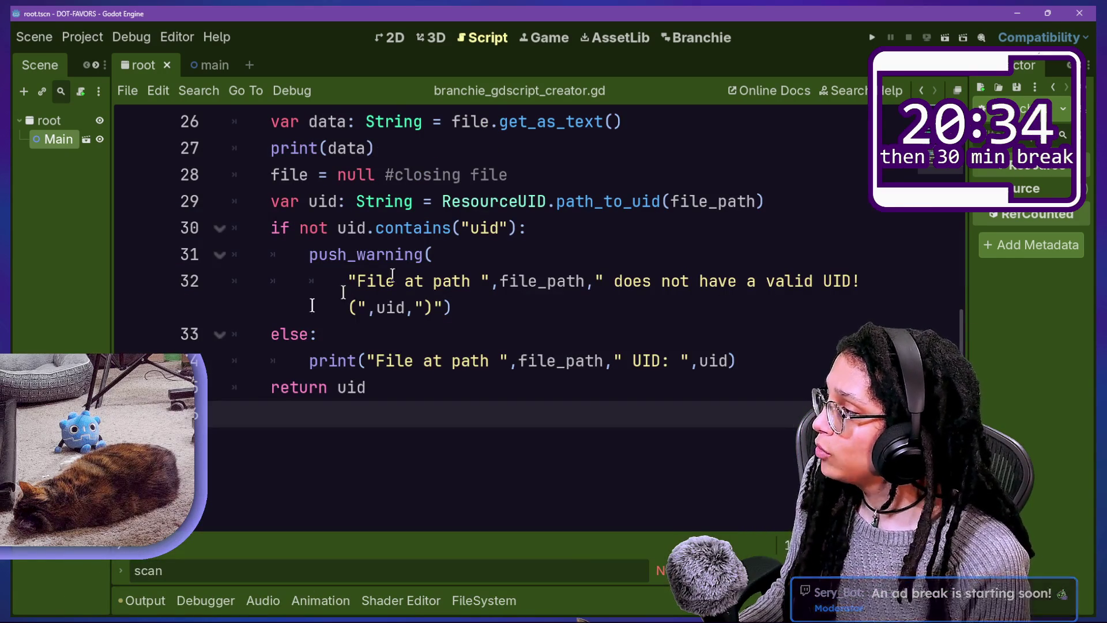
scroll(420, 272, "up", 1)
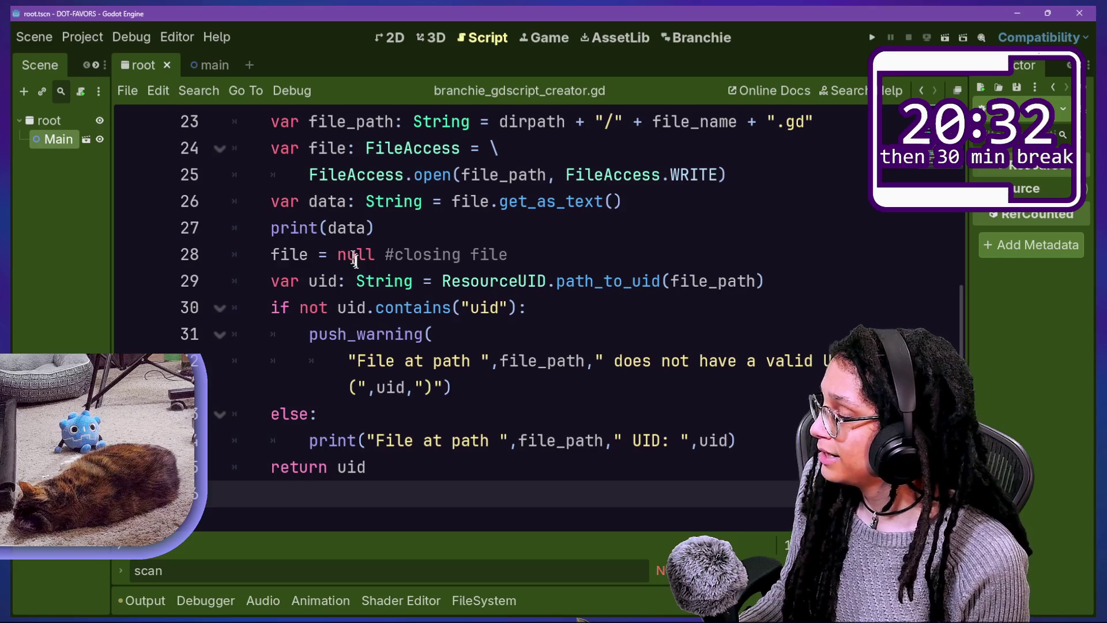
left_click_drag(308, 281, 680, 280)
left_click(679, 281)
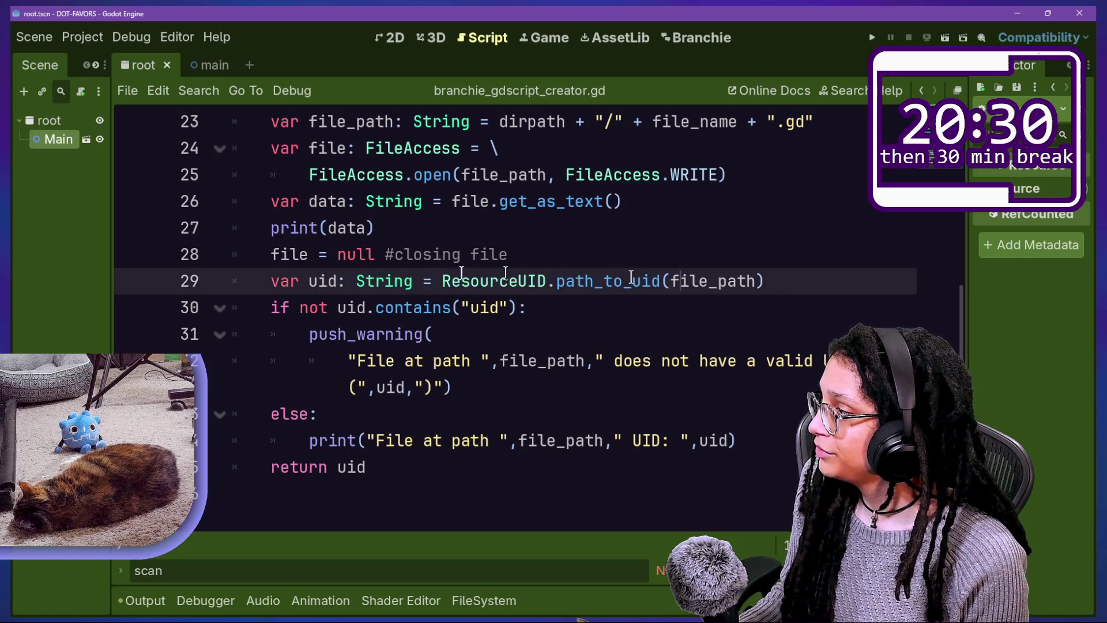
left_click(596, 358)
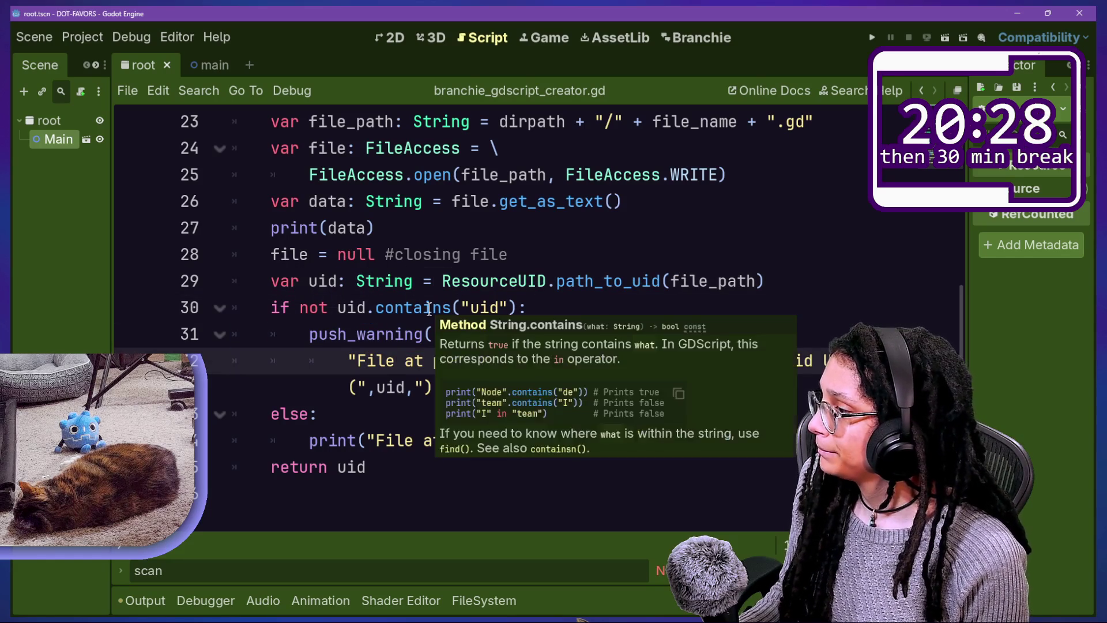
scroll(429, 310, "up", 1)
mouse_move(394, 280)
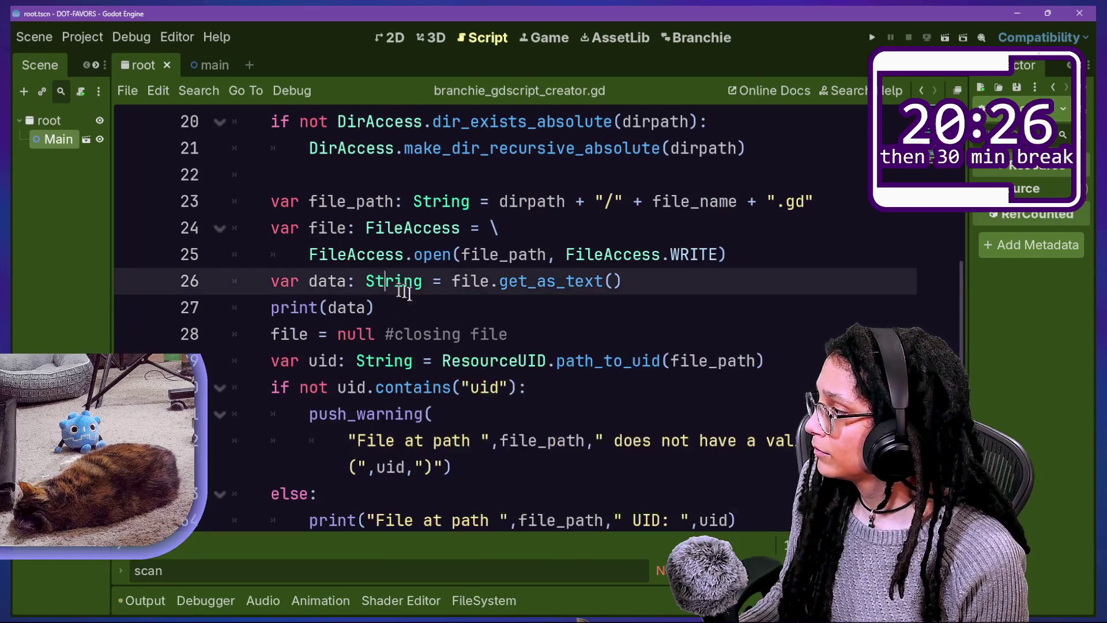
Insert a blank line right after the file-closing line.
triple_click(601, 329)
left_click(586, 309)
left_click(556, 336)
key("Return")
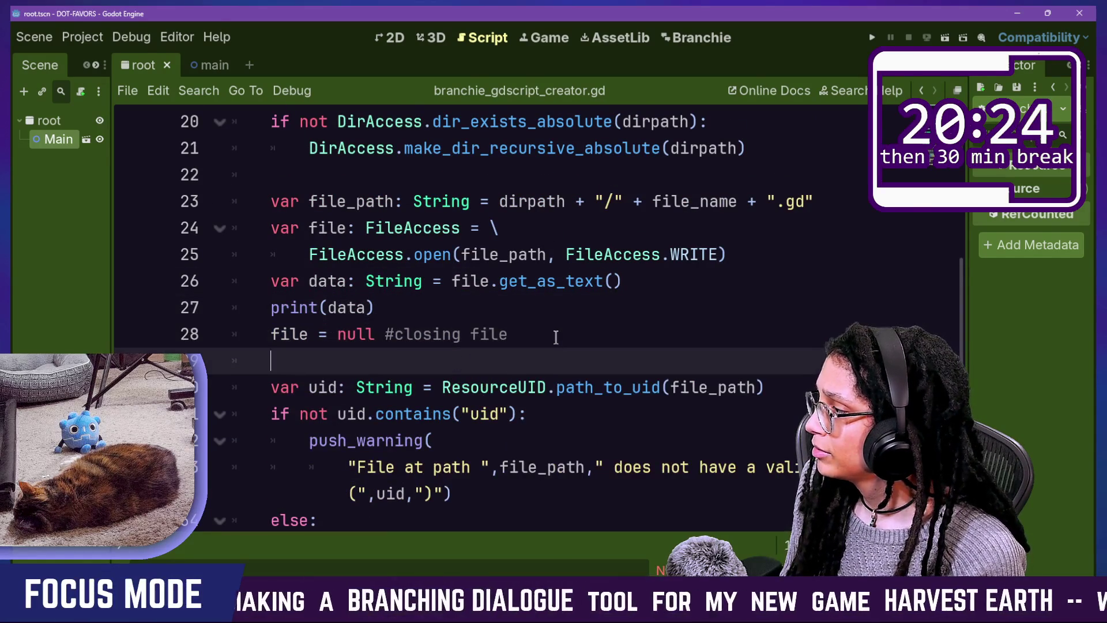
Paste the editor_fs.scan() and ResourceSaver.save lines and fix their indentation.
key("ctrl+v")
left_click(308, 388)
key("BackSpace")
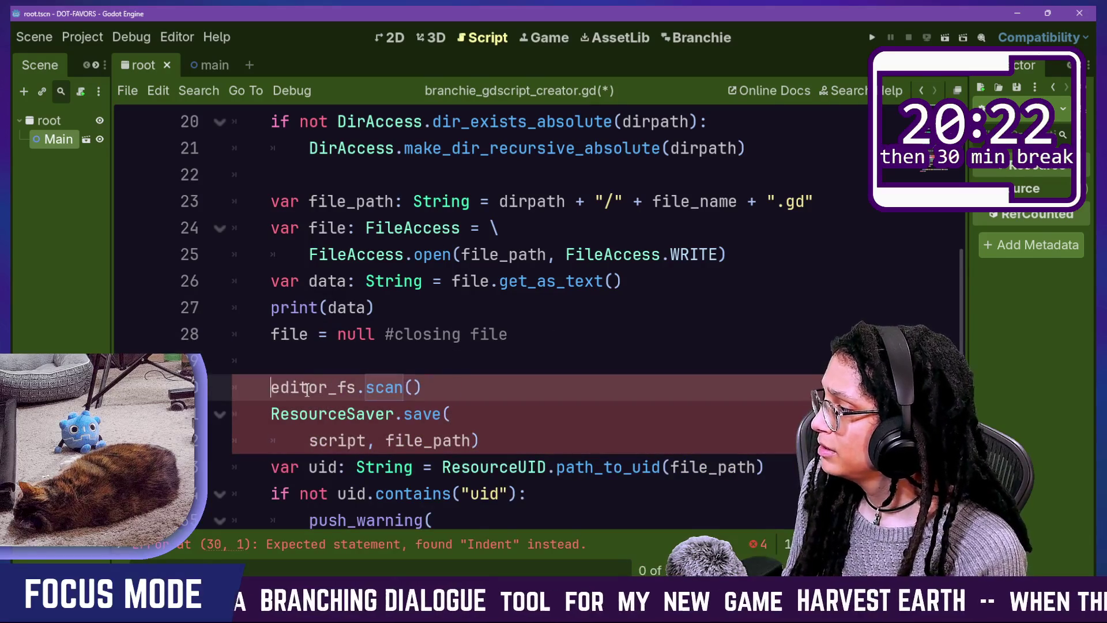
left_click(524, 440)
key("Return")
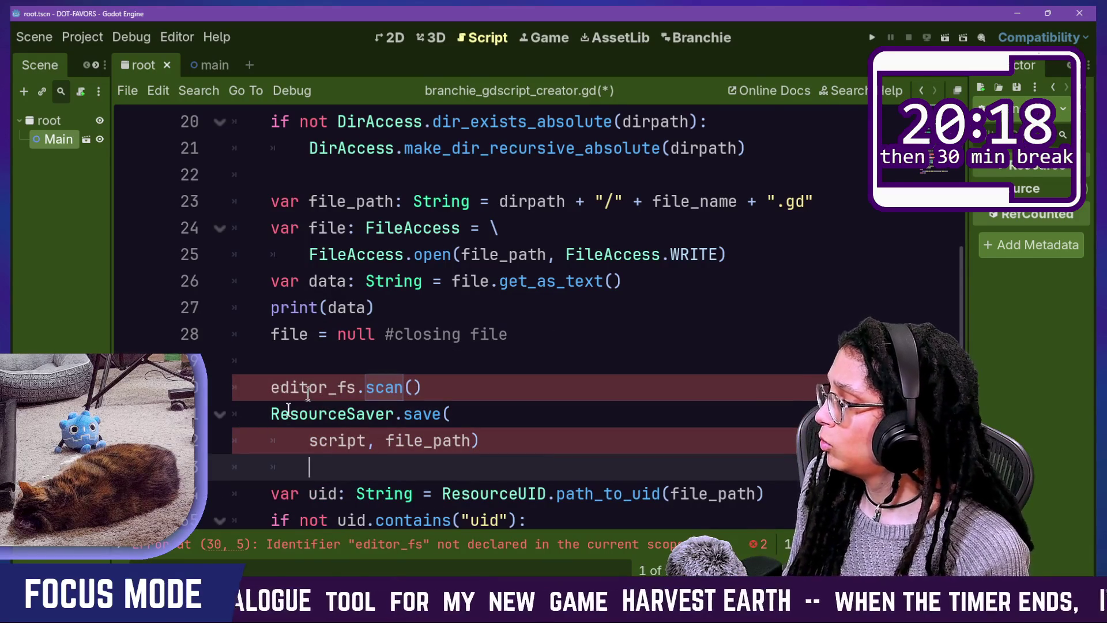
Copy the editor_fs declaration from branchie_statics.gd.
key("shift+alt+o")
key("Down")
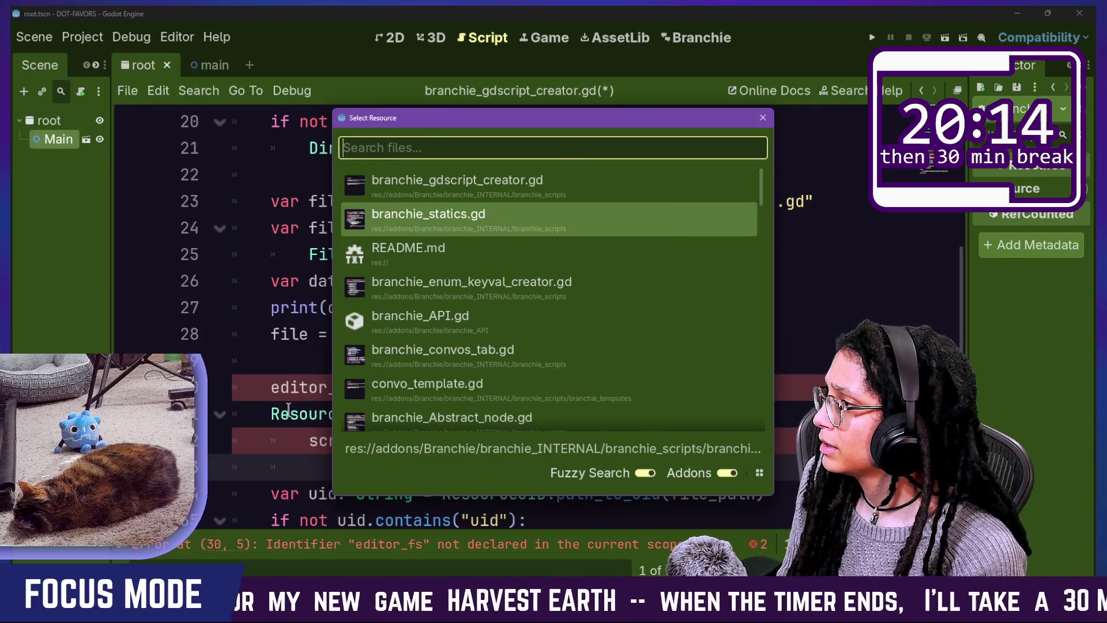
key("Return")
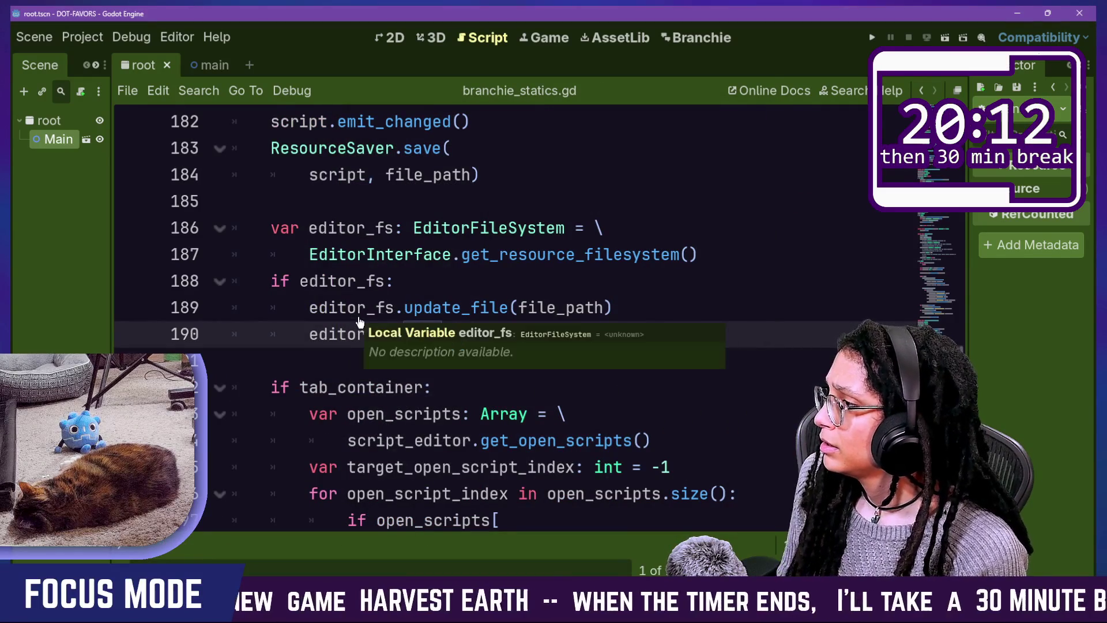
left_click_drag(721, 255, 404, 218)
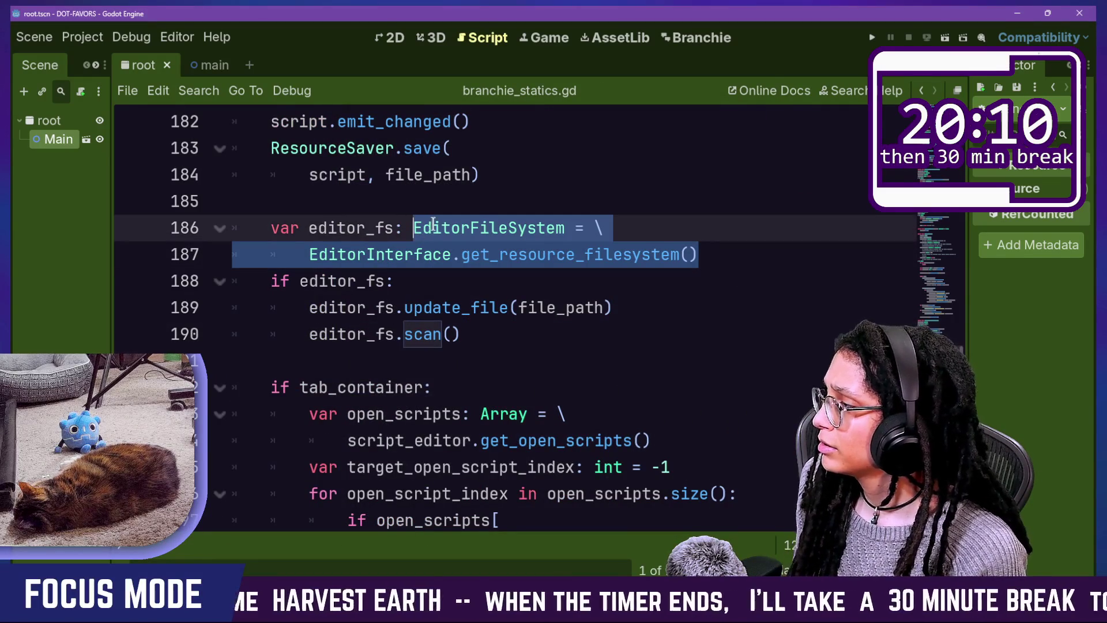
key("shift+Home")
key("ctrl+c")
Paste the editor_fs declaration into branchie_gdscript_creator.gd after the file-closing line.
key("shift+alt+o")
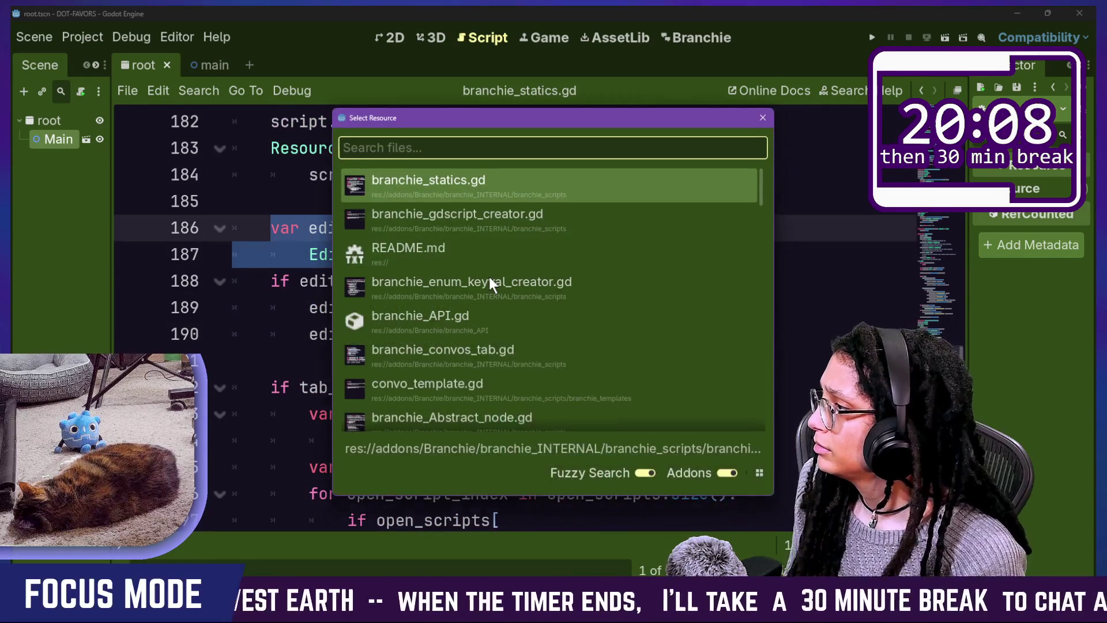
key("Down")
key("Return")
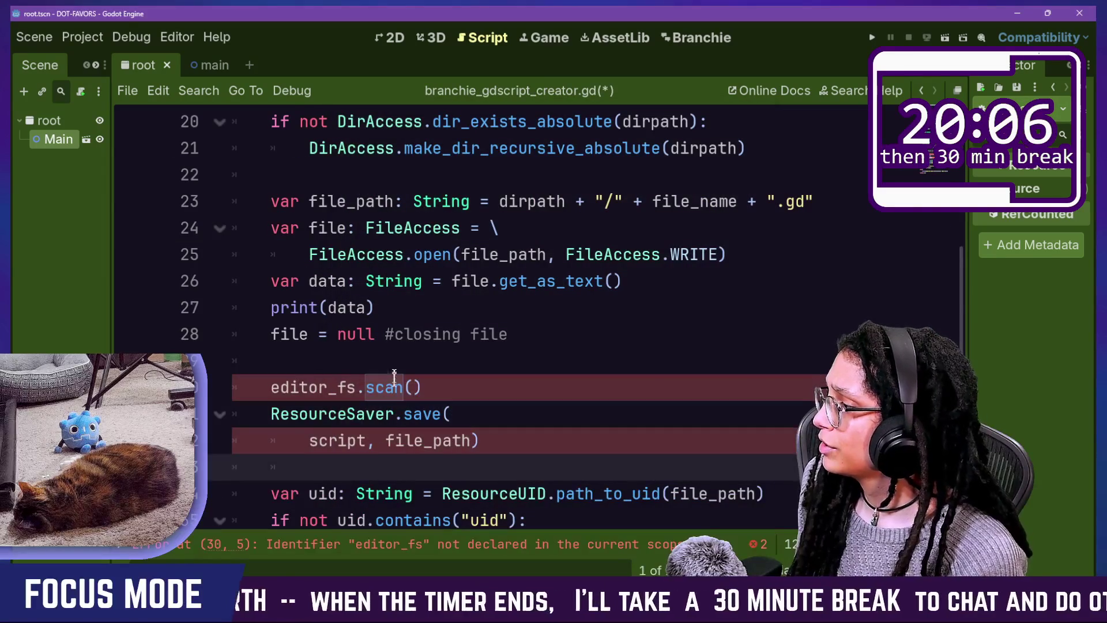
left_click(370, 365)
key("ctrl+v")
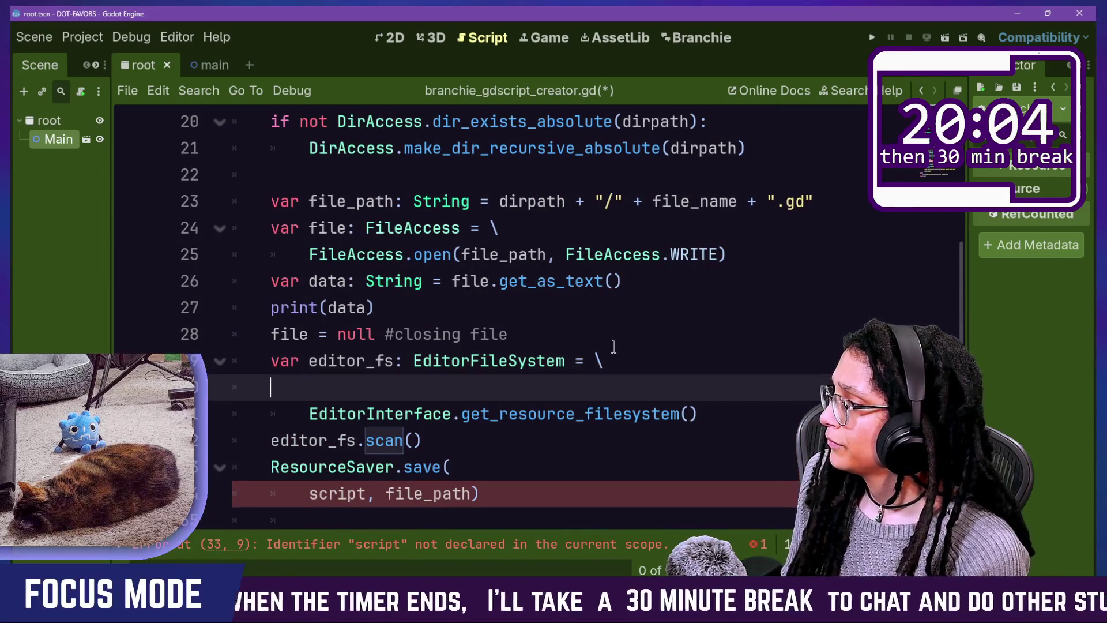
left_click(559, 341)
key("Return")
Inspect the scan and save lines and select the undeclared 'script' argument.
scroll(477, 353, "down", 1)
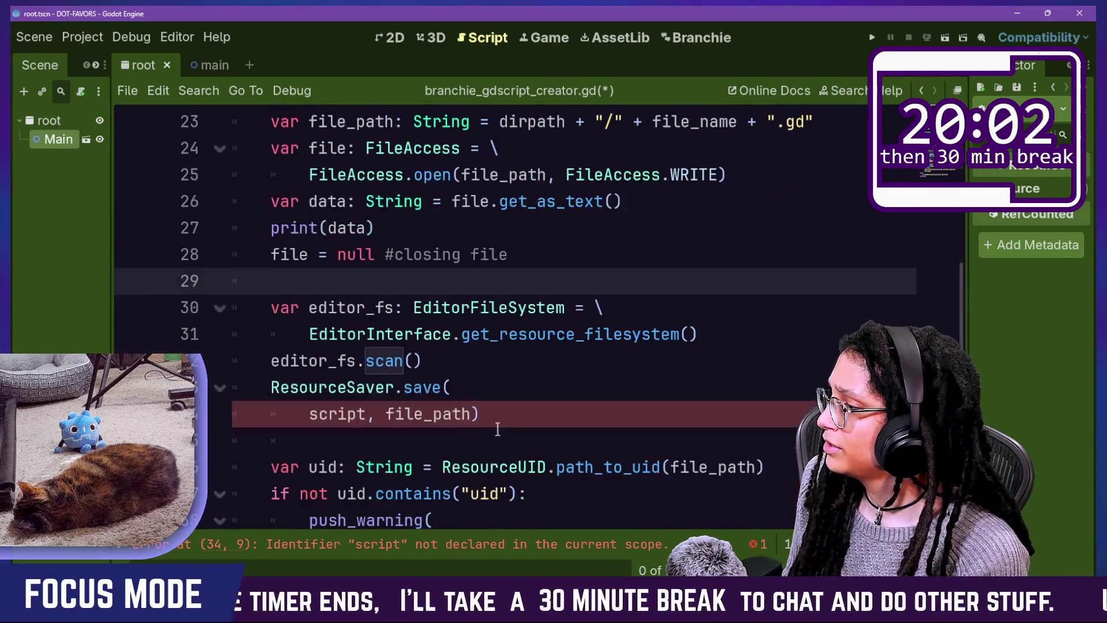
left_click(635, 302)
left_click(300, 361)
left_click_drag(341, 361, 519, 404)
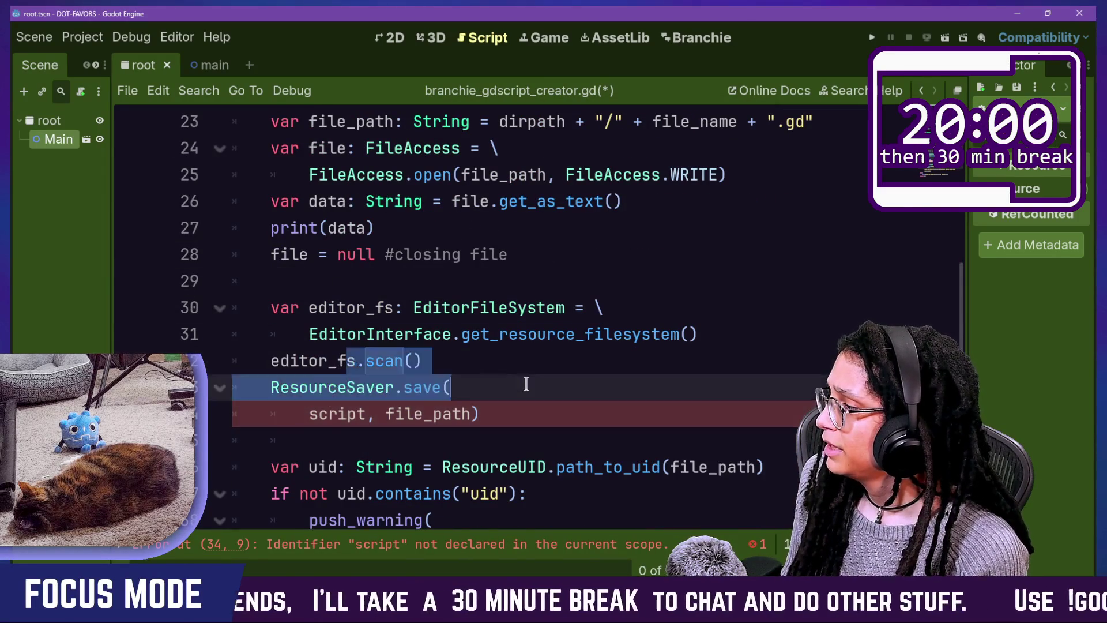
left_click(568, 390)
key("Down")
key("Down")
key("Down")
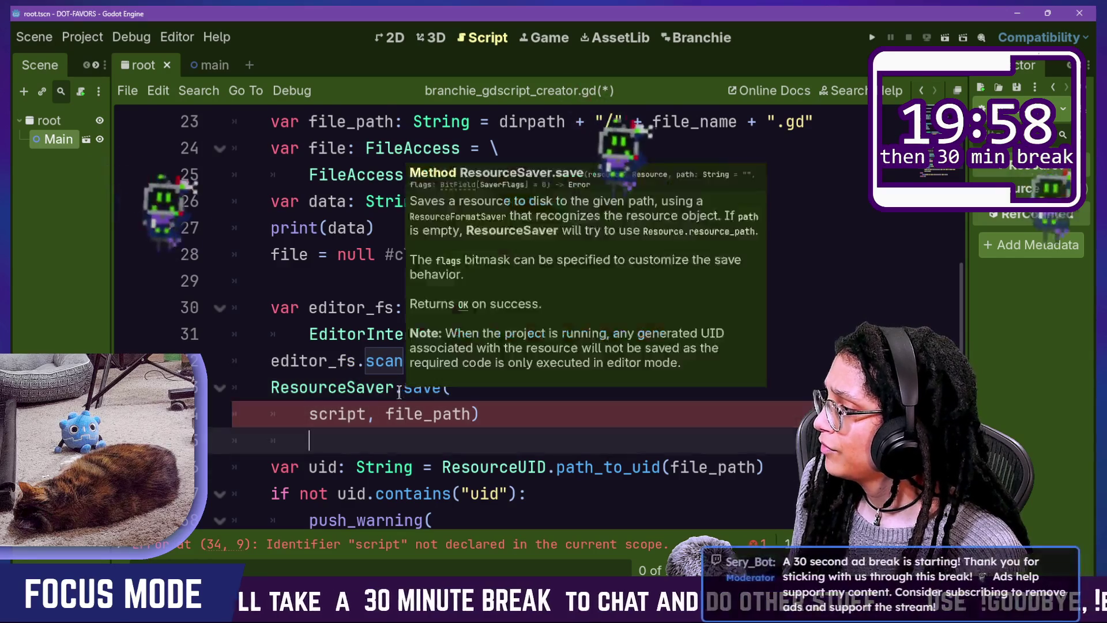
double_click(323, 354)
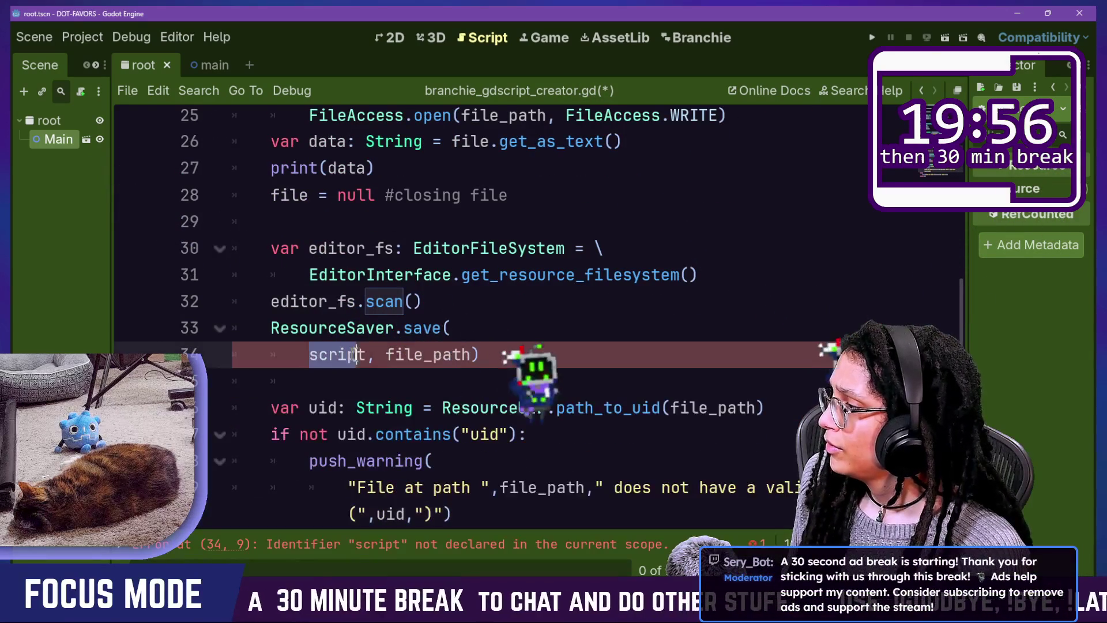
mouse_move(409, 327)
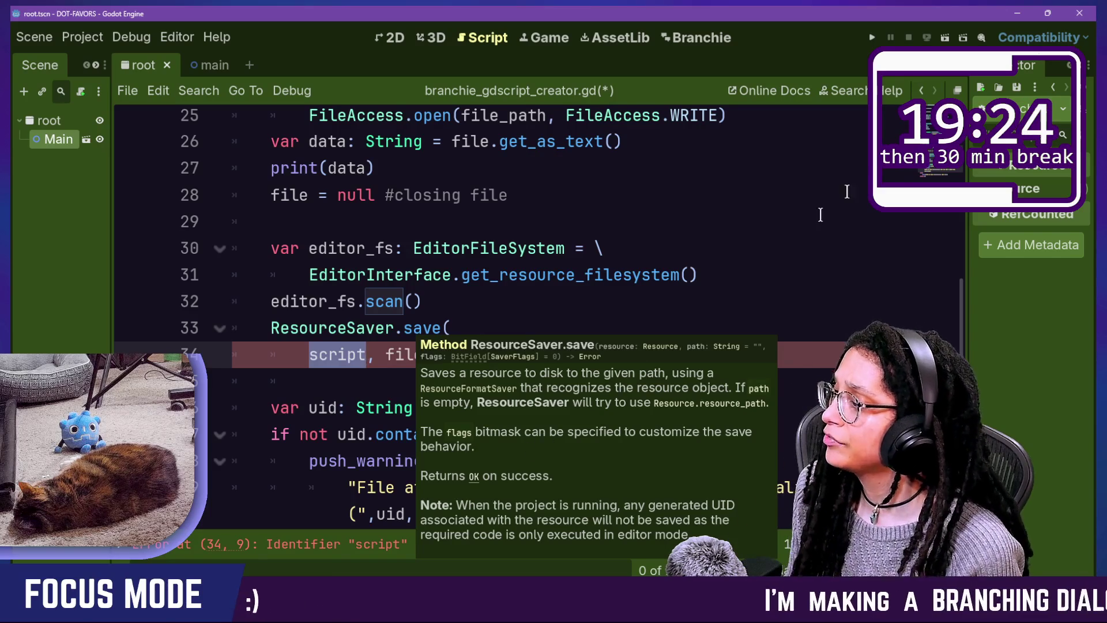
left_click(338, 329)
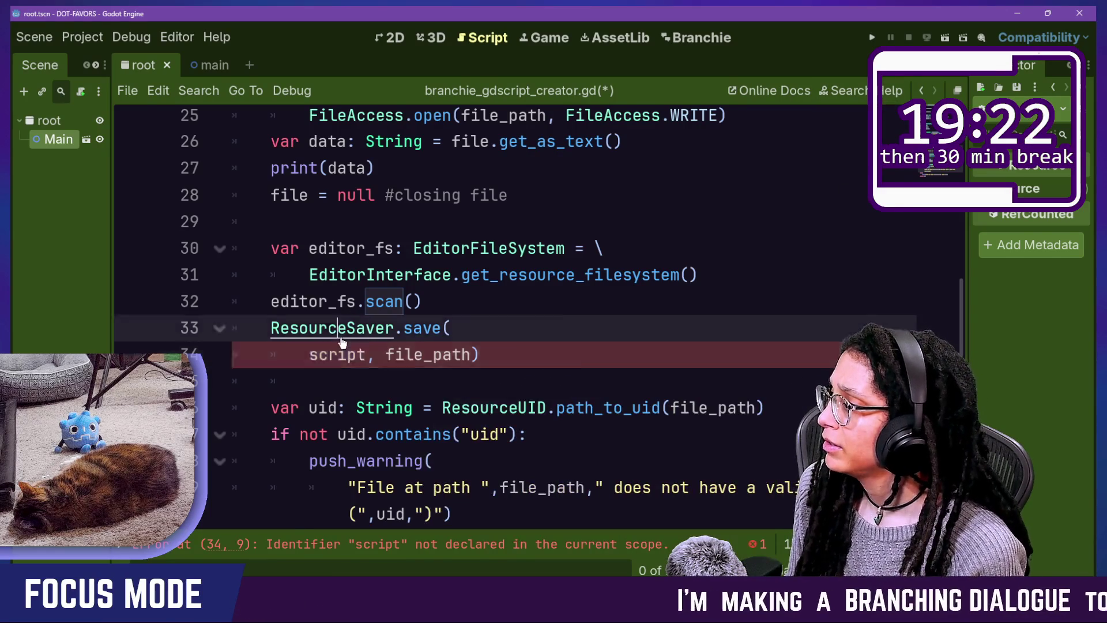
Open the ResourceSaver class docs and read its relative-paths saver flag.
left_click(341, 334, "ctrl")
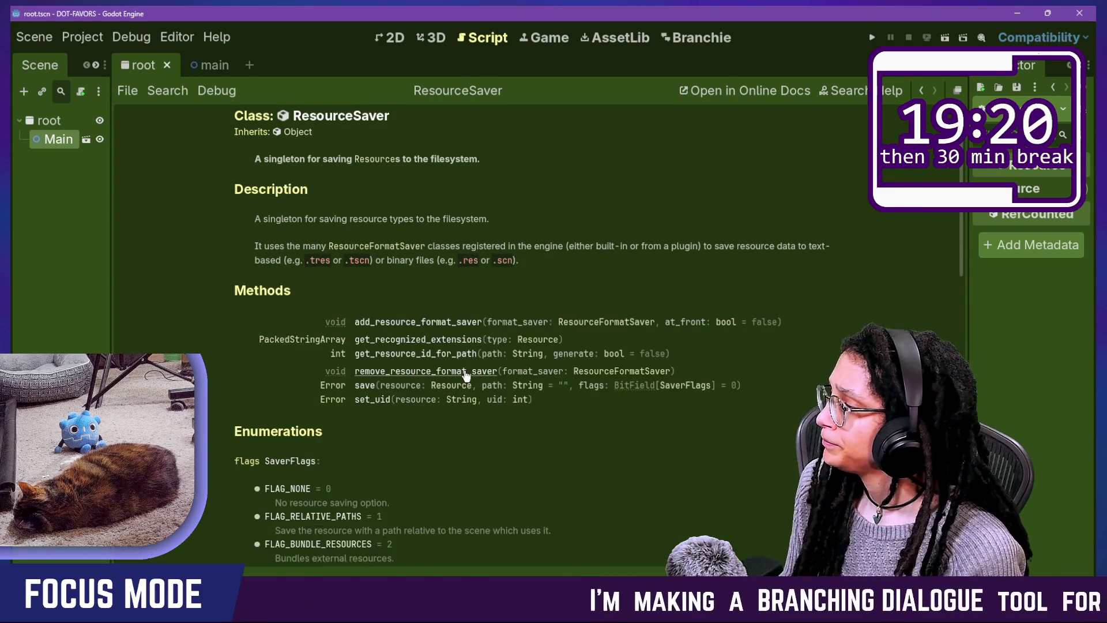
scroll(466, 375, "down", 5)
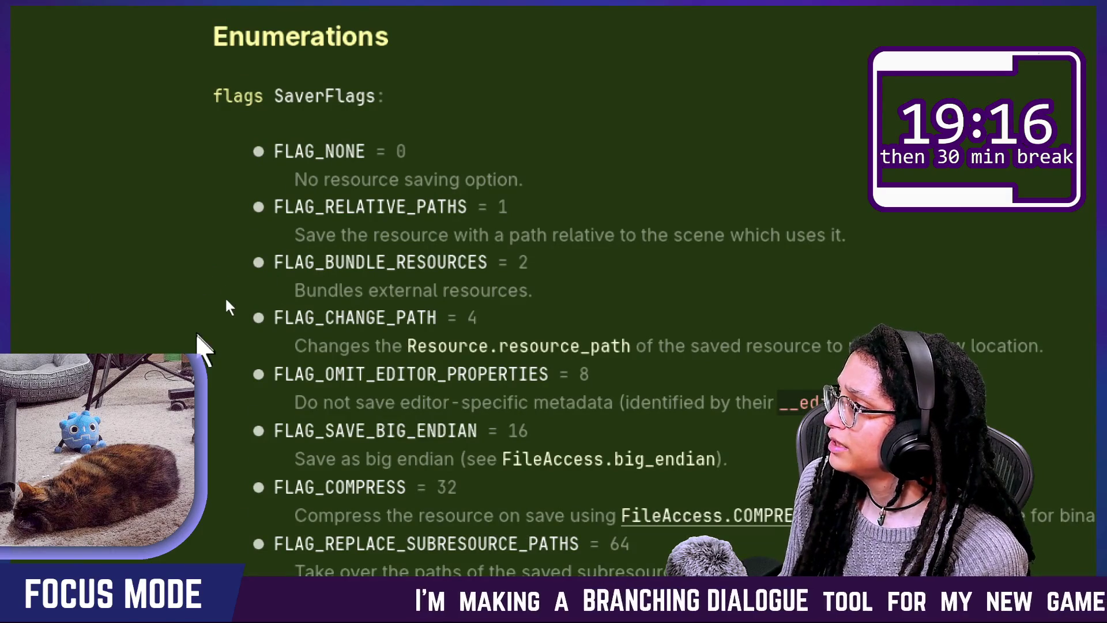
left_click_drag(326, 237, 638, 267)
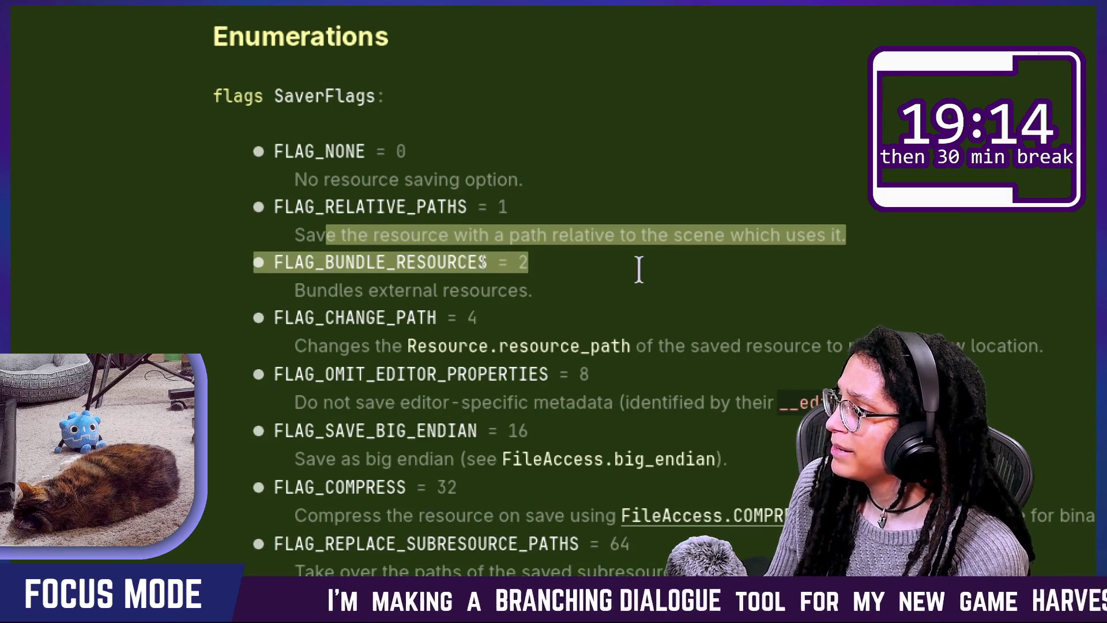
left_click(827, 260)
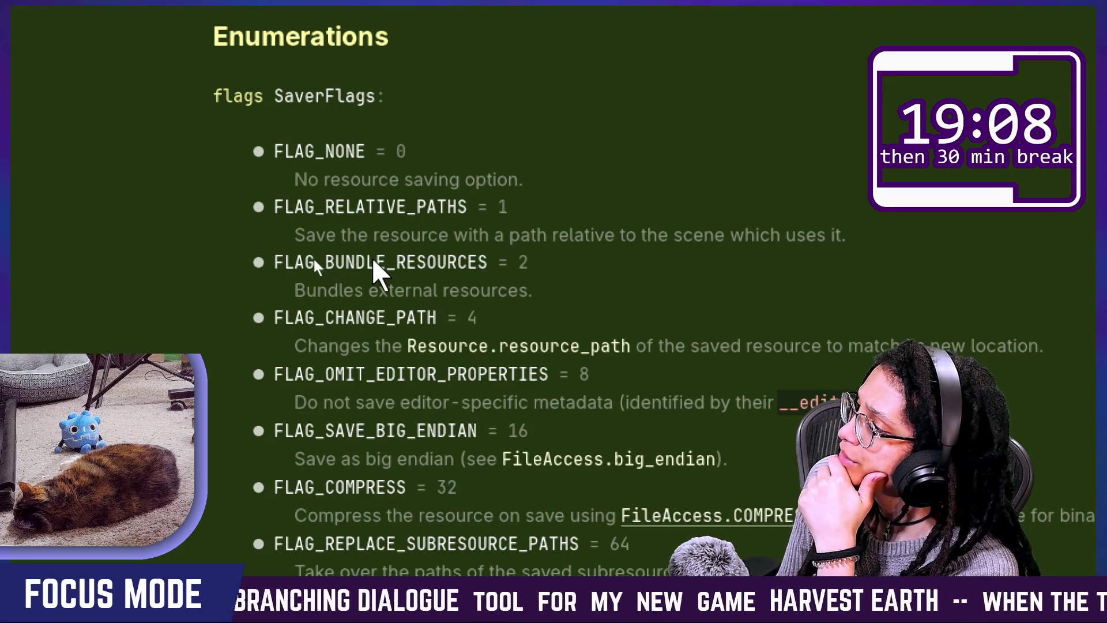
Read further down the ResourceSaver docs and follow the FileAccess link.
scroll(472, 358, "down", 3)
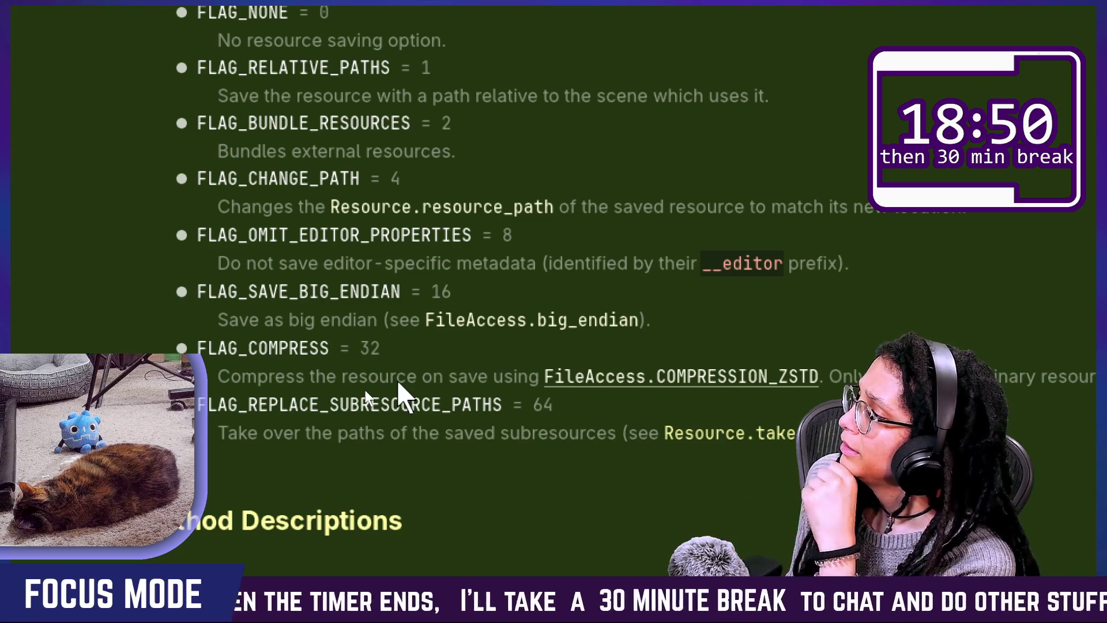
scroll(375, 479, "down", 2)
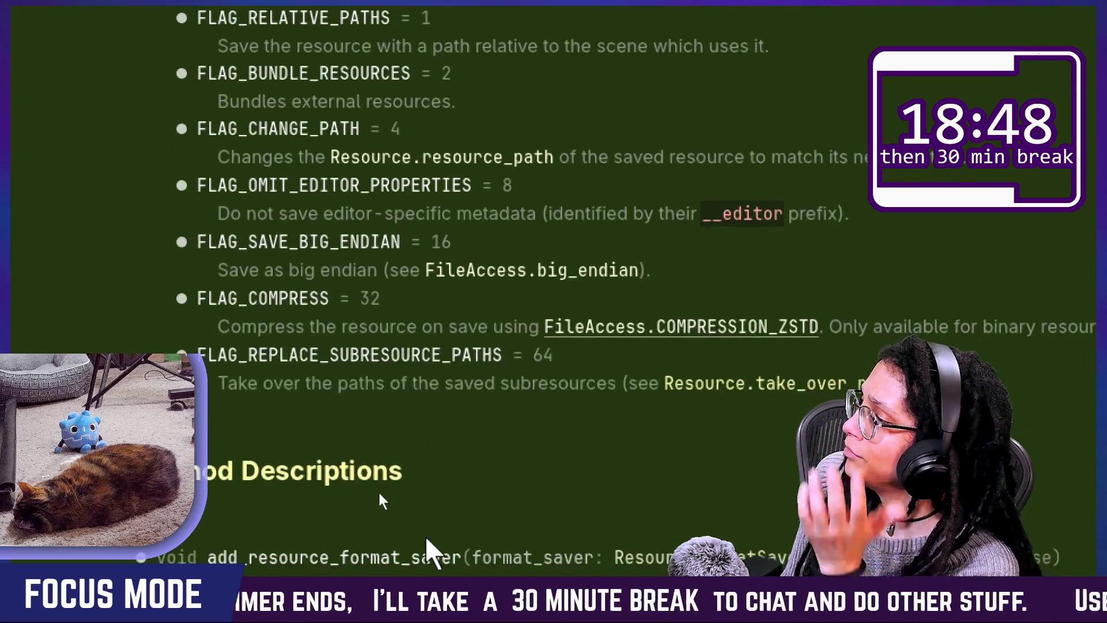
scroll(381, 501, "down", 2)
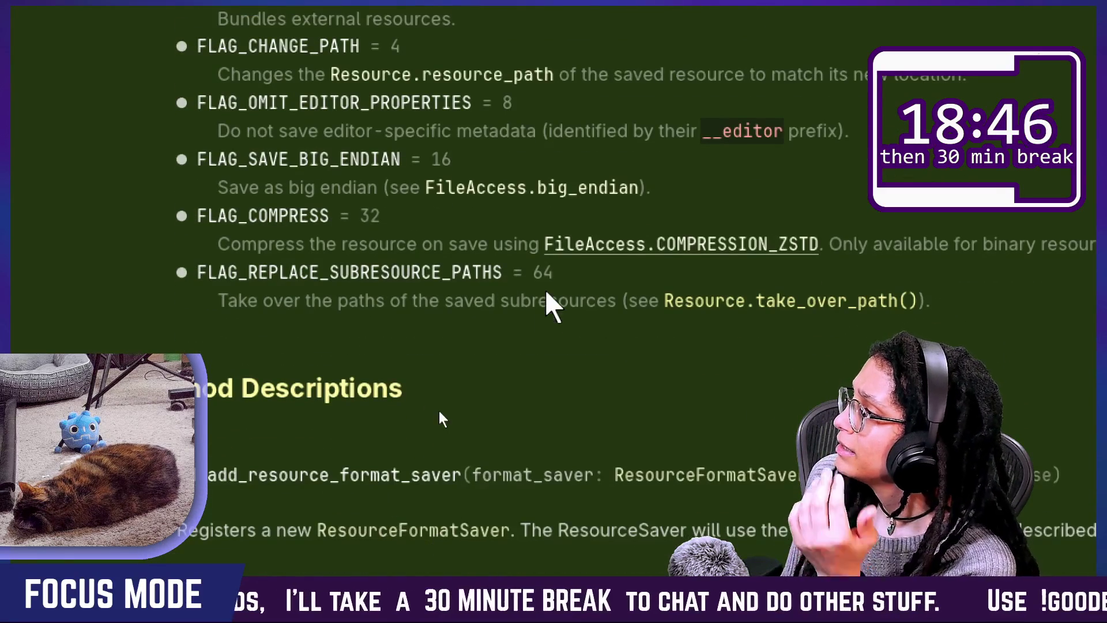
left_click(596, 189)
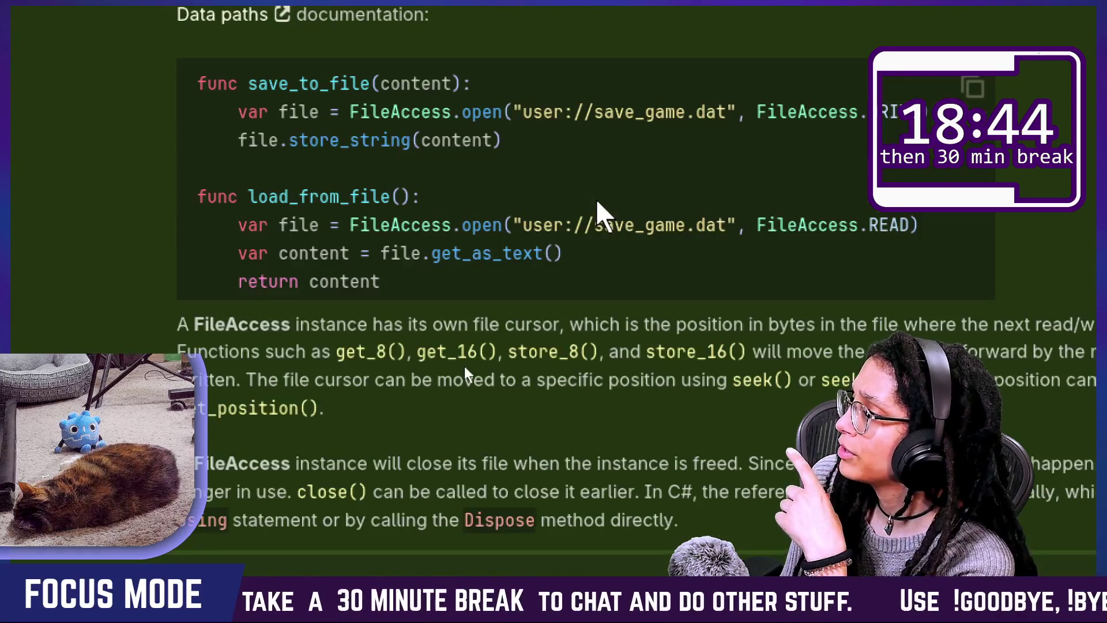
Scroll the FileAccess reference and jump to the big_endian property description.
scroll(614, 99, "up", 6)
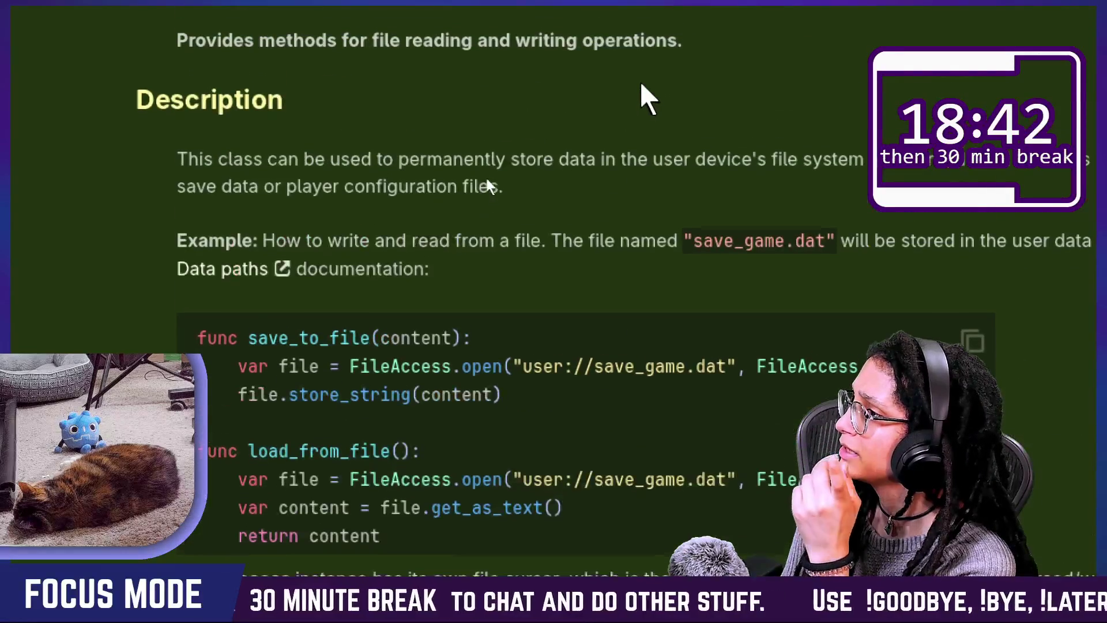
scroll(642, 86, "up", 2)
scroll(531, 485, "down", 5)
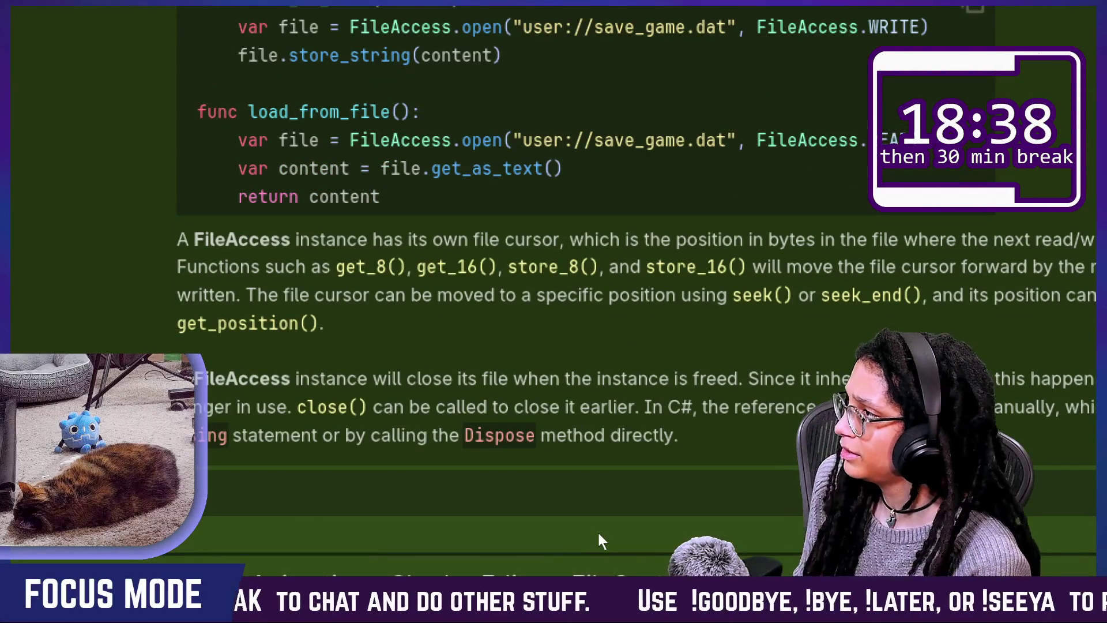
scroll(599, 535, "down", 15)
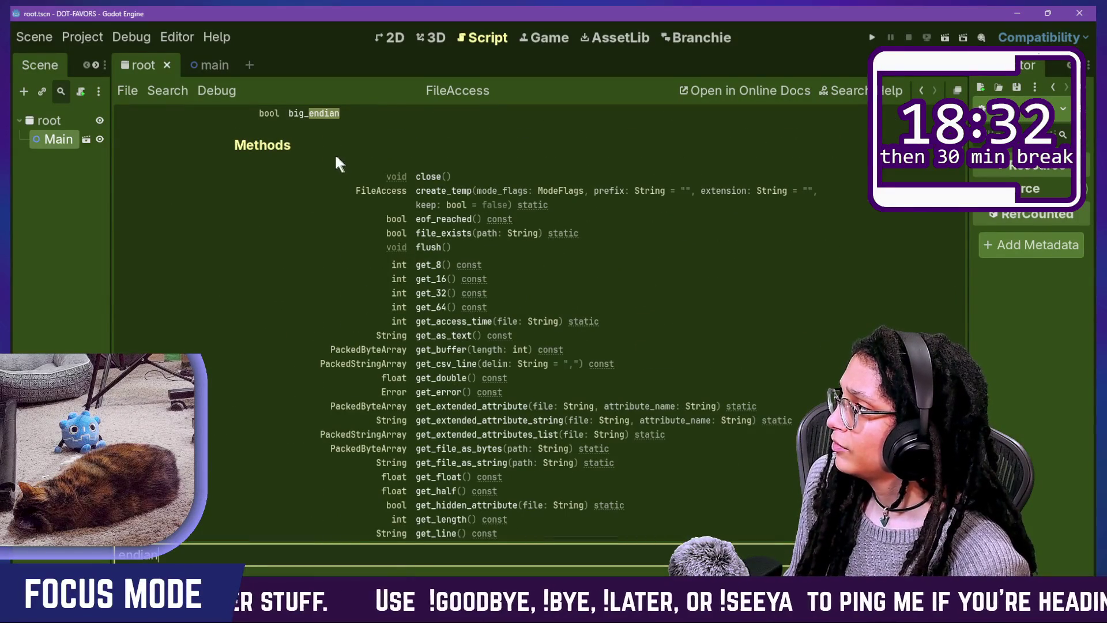
left_click(315, 113)
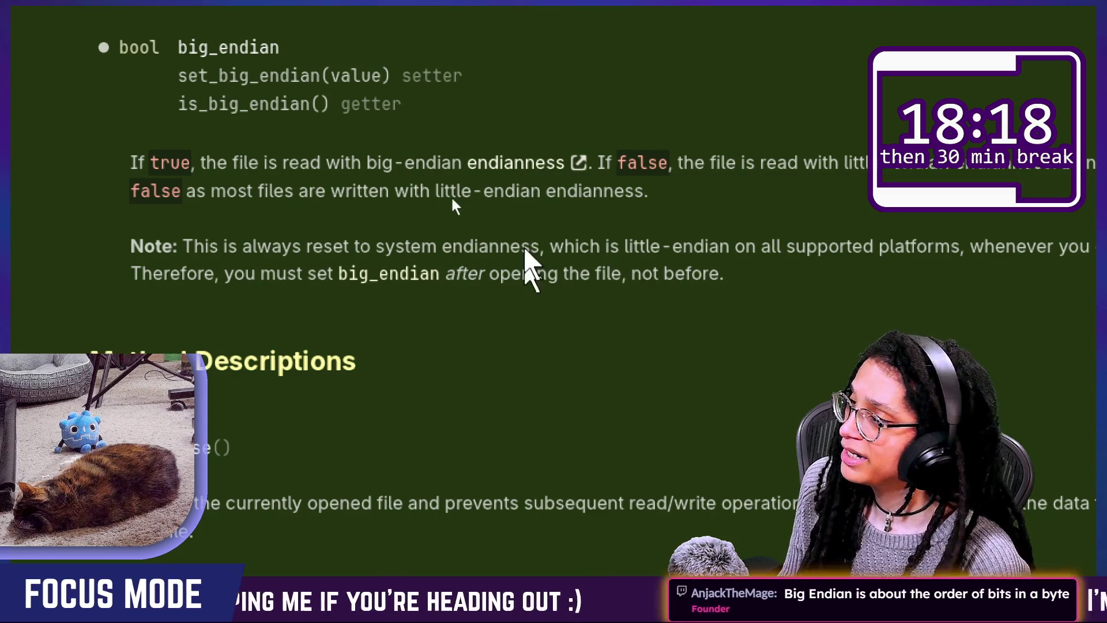
scroll(451, 135, "up", 3)
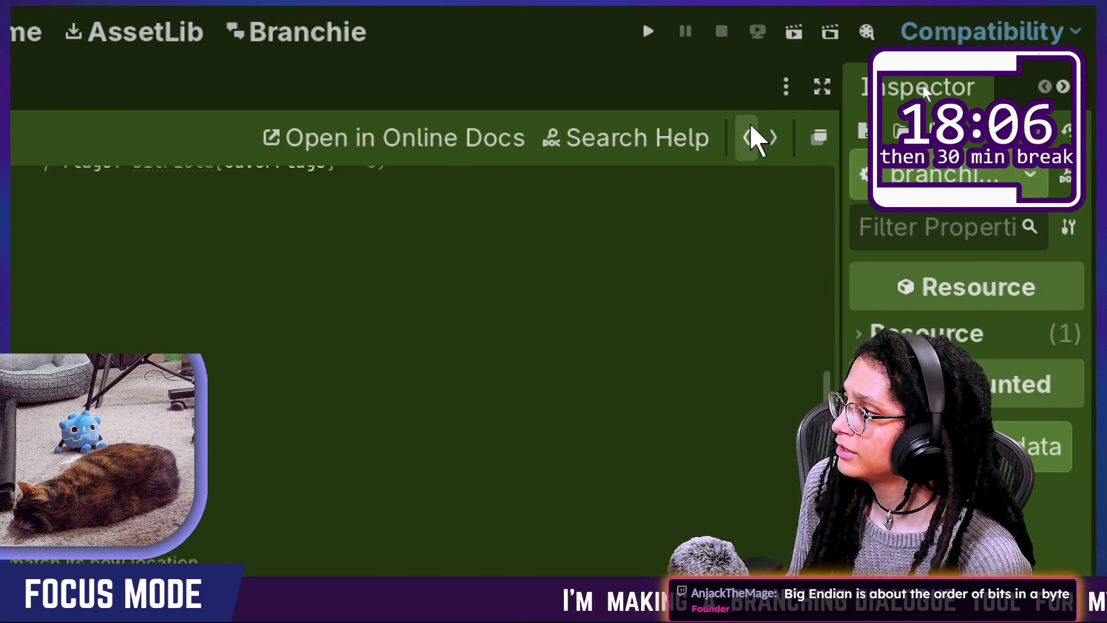
Open the ResourceSaver.save documentation and read the SaverFlags descriptions, such as FLAG_COMPRESS.
left_click(750, 137)
left_click(400, 508, "ctrl")
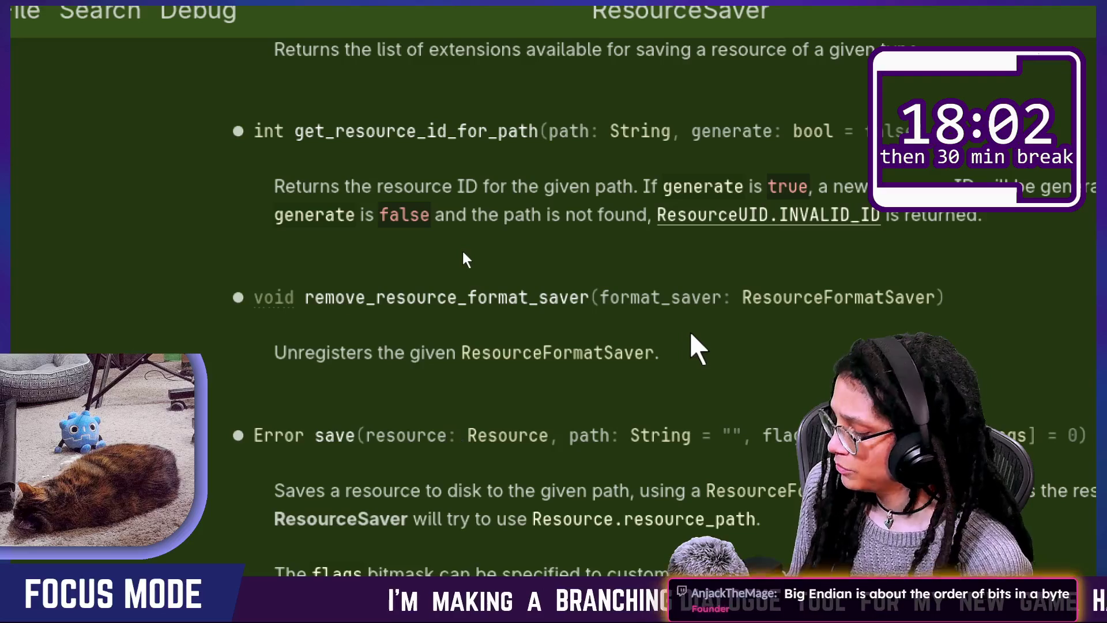
scroll(698, 349, "up", 15)
scroll(698, 349, "down", 5)
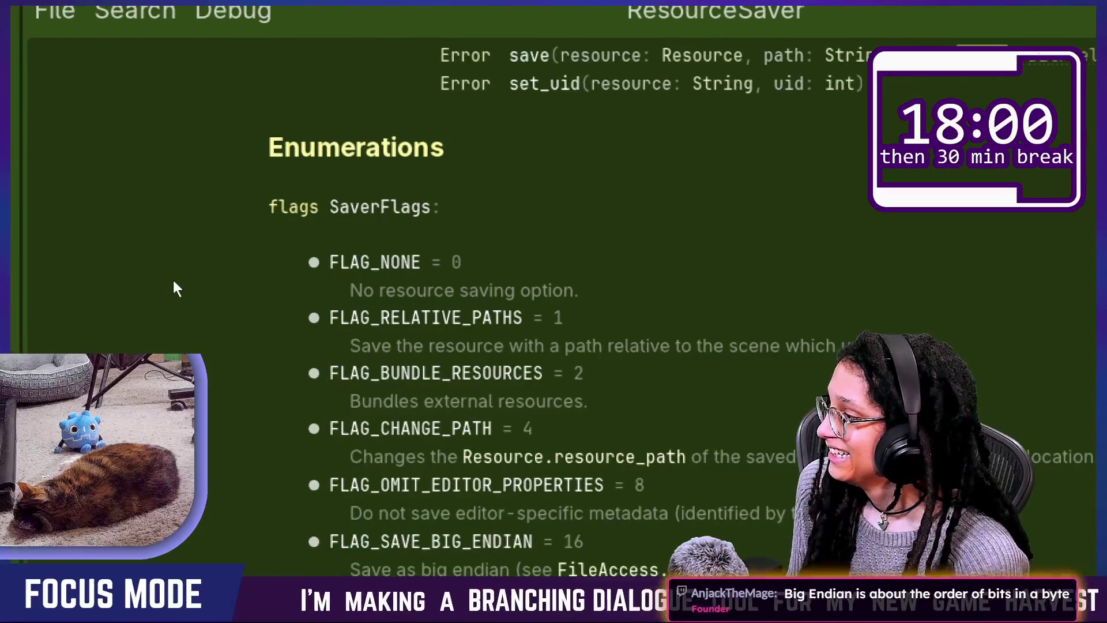
scroll(176, 288, "down", 5)
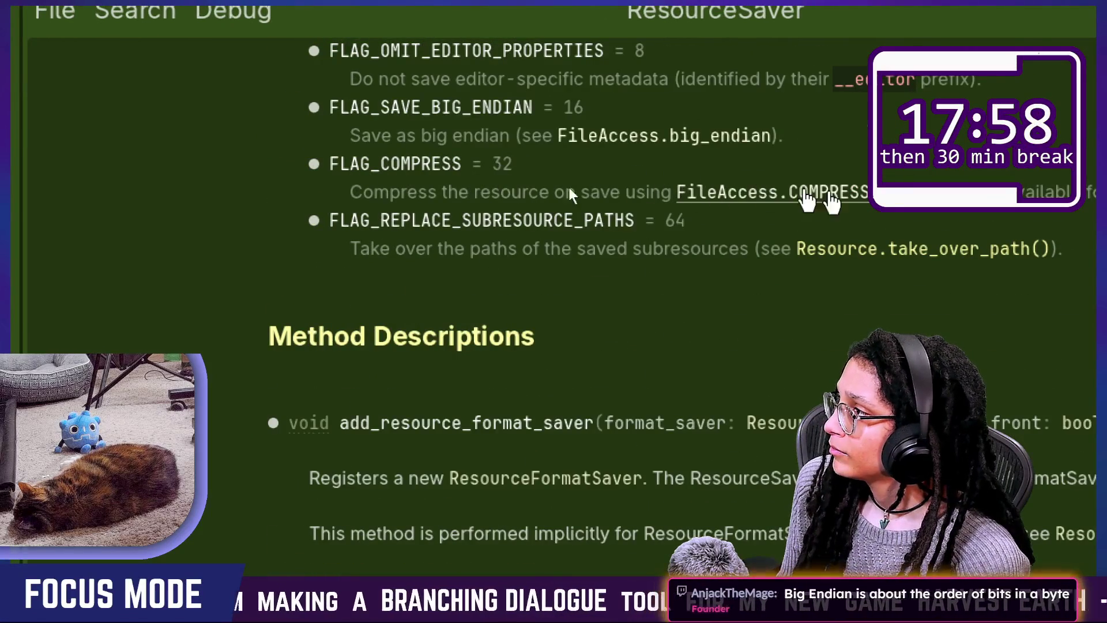
mouse_move(380, 193)
left_mouse_down()
mouse_move(198, 193)
mouse_move(819, 190)
left_mouse_up()
left_click(1032, 228)
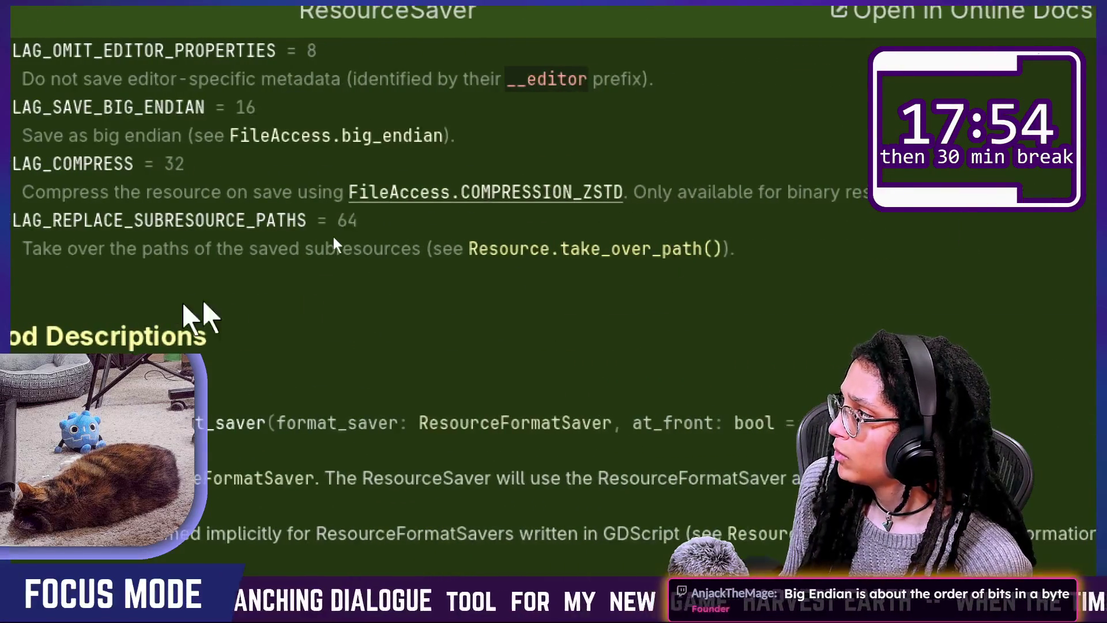
mouse_move(151, 249)
left_mouse_down()
mouse_move(460, 250)
mouse_move(502, 265)
left_mouse_up()
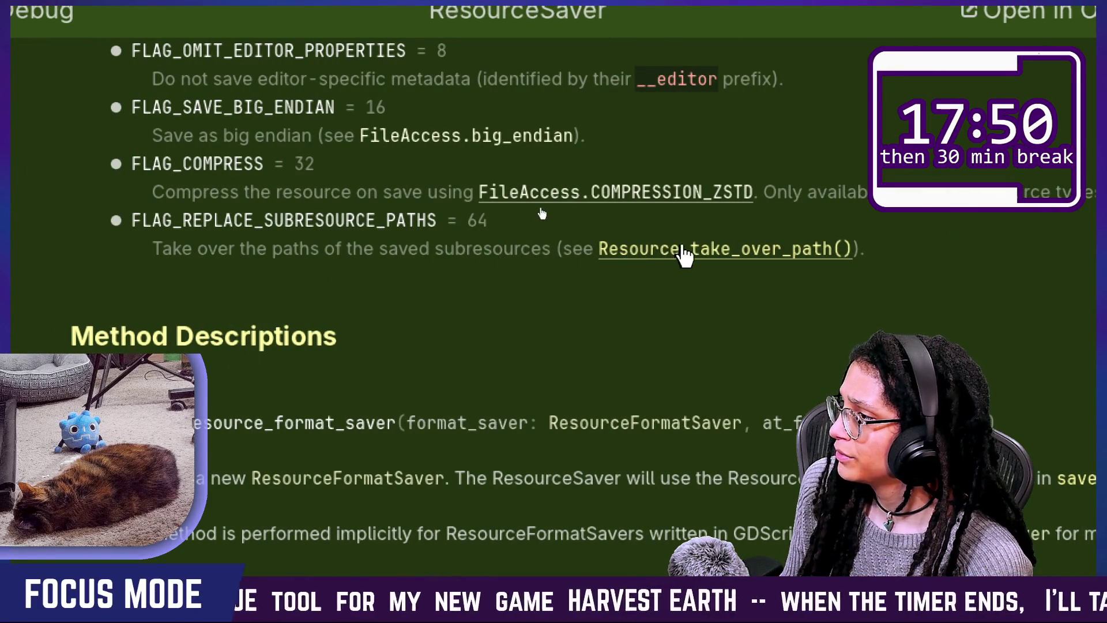
Follow the take_over_path link and browse the Resource class reference methods.
left_click(683, 254)
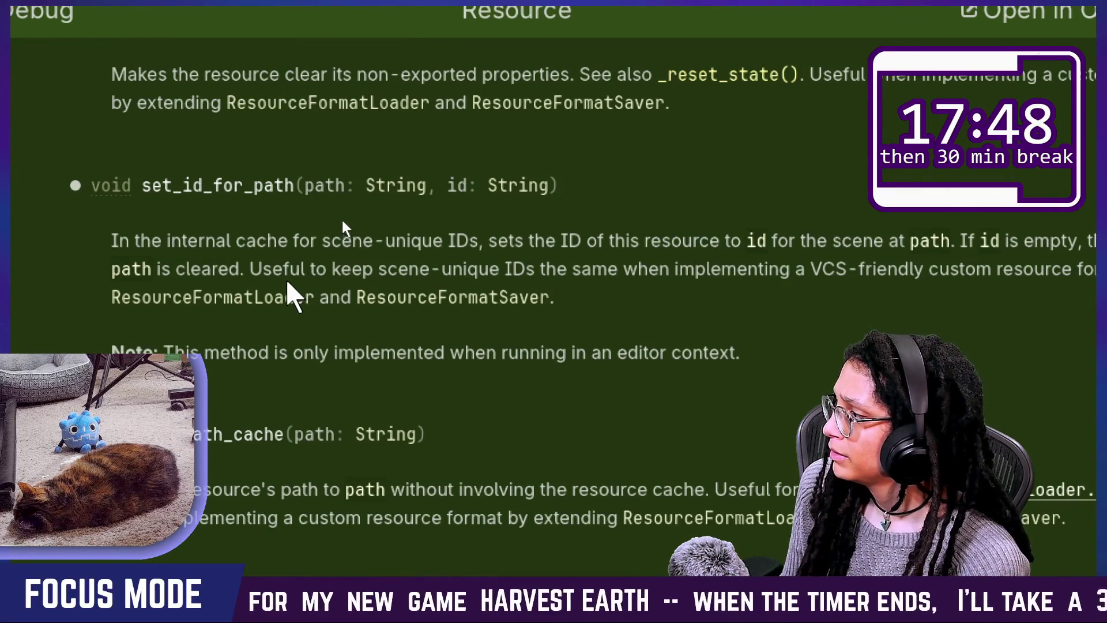
scroll(358, 266, "up", 5)
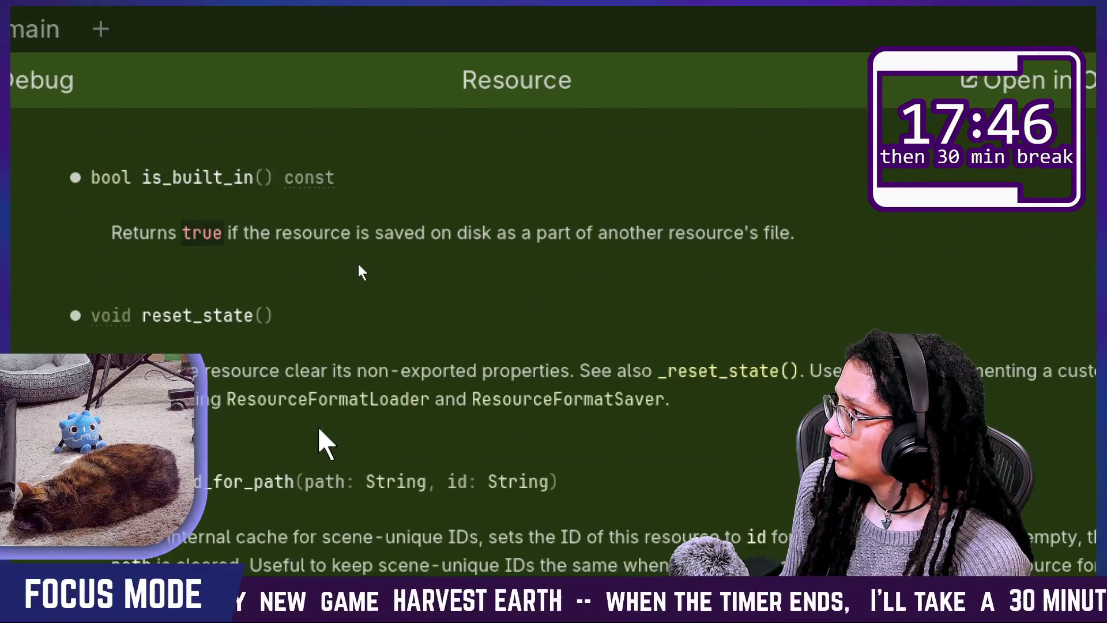
scroll(358, 270, "down", 4)
scroll(392, 357, "down", 8)
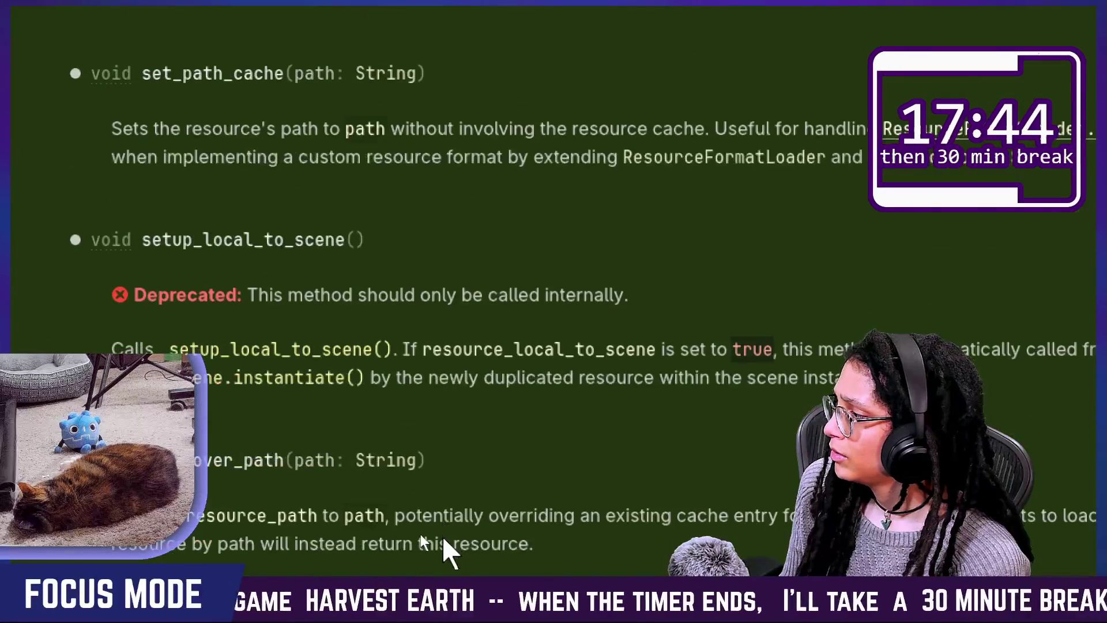
scroll(441, 535, "down", 3)
scroll(230, 537, "left", 4)
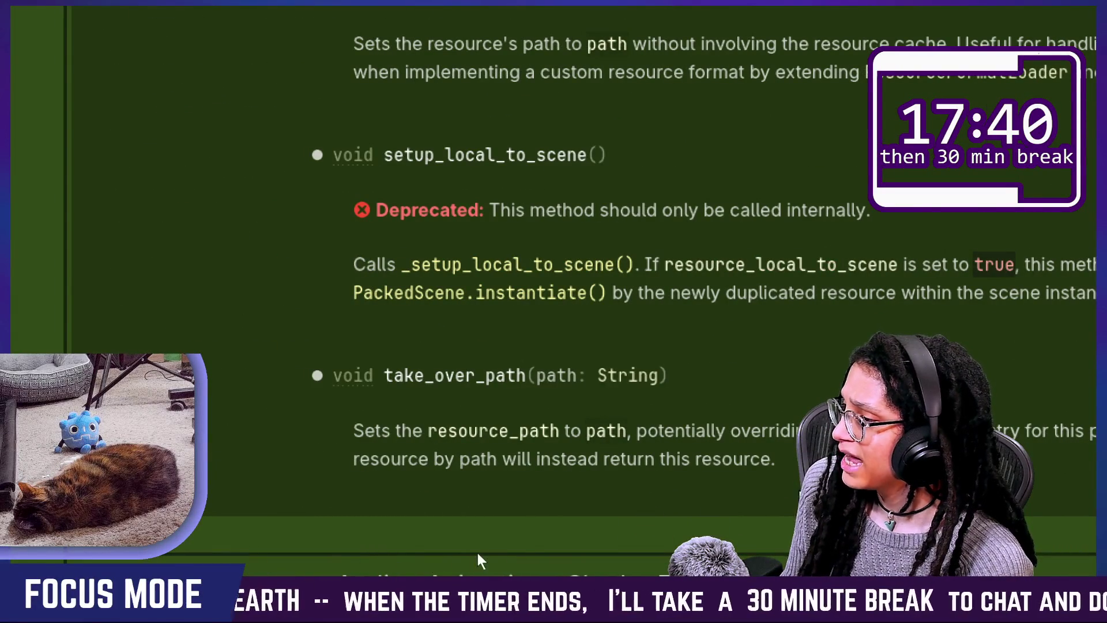
scroll(549, 552, "right", 4)
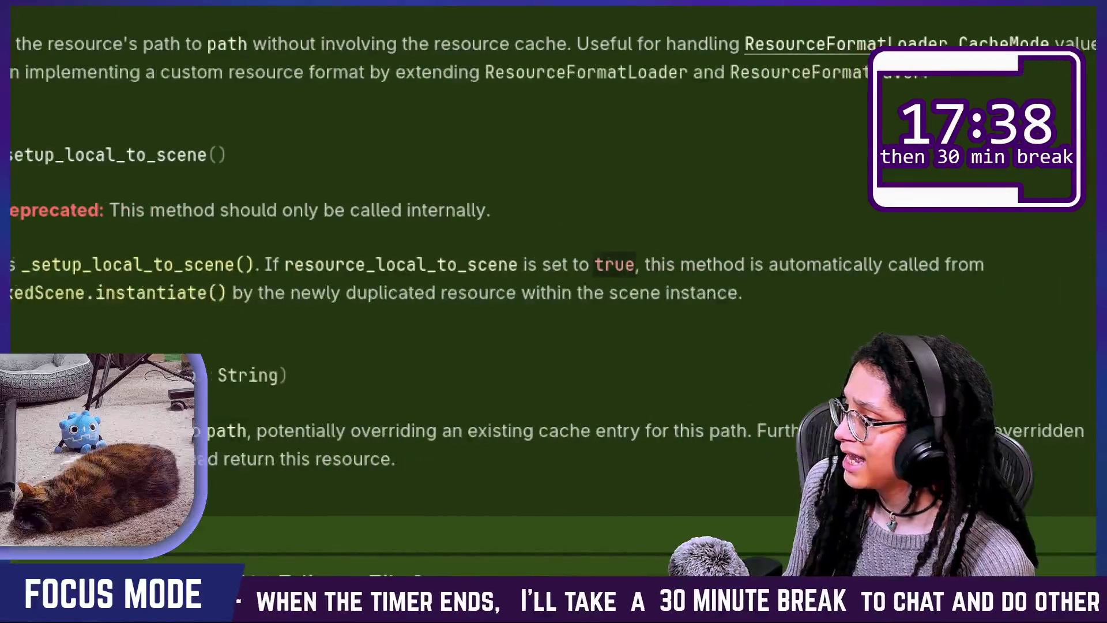
scroll(553, 310, "right", 3)
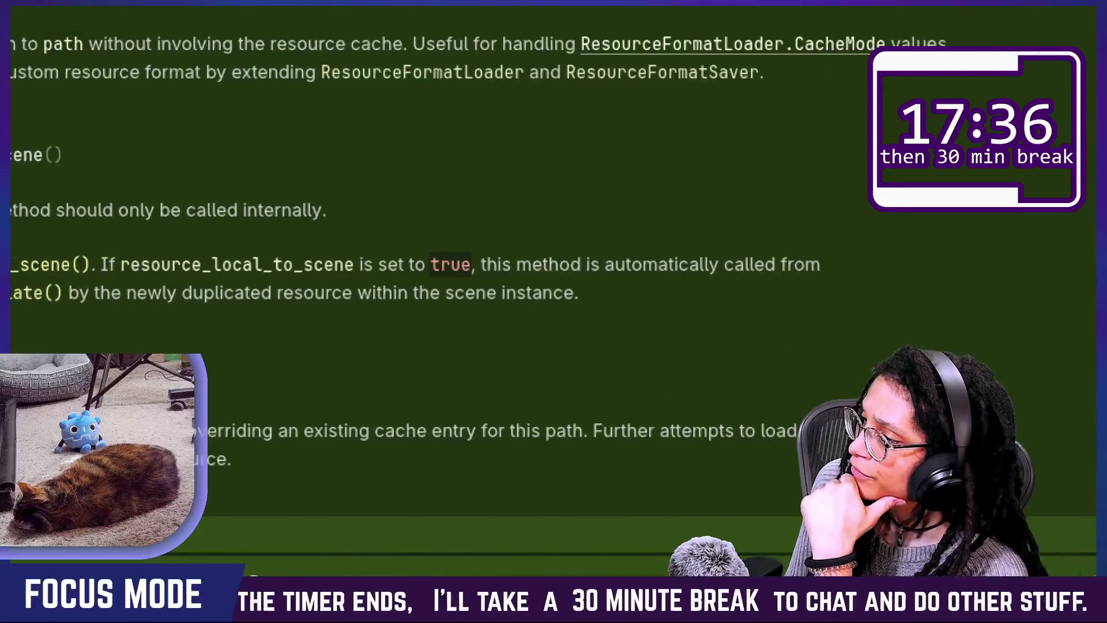
scroll(434, 511, "left", 5)
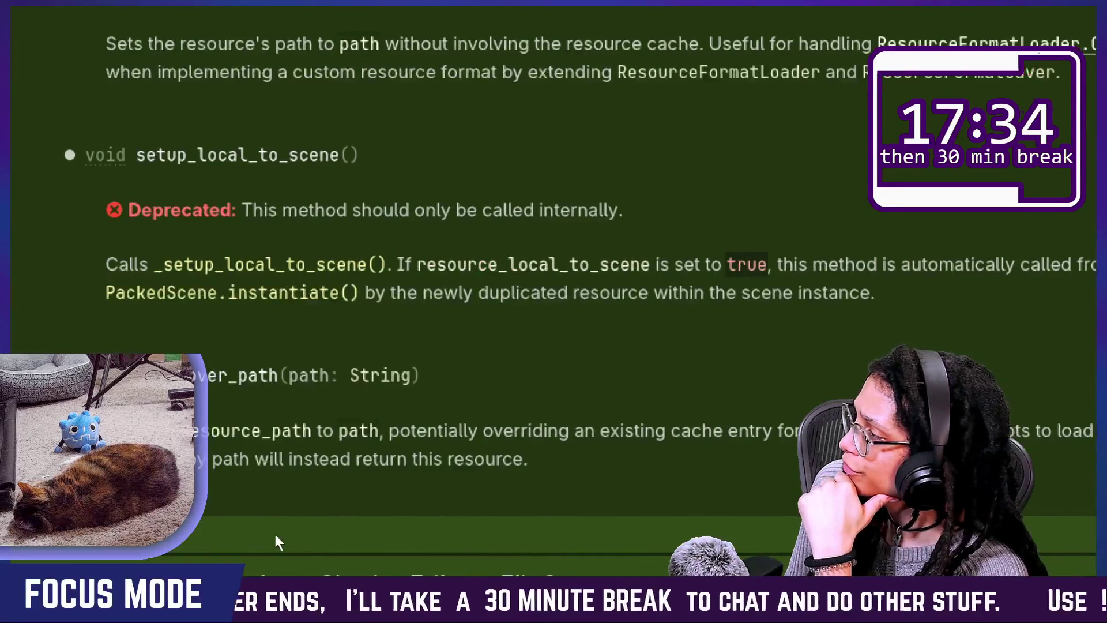
scroll(329, 504, "left", 3)
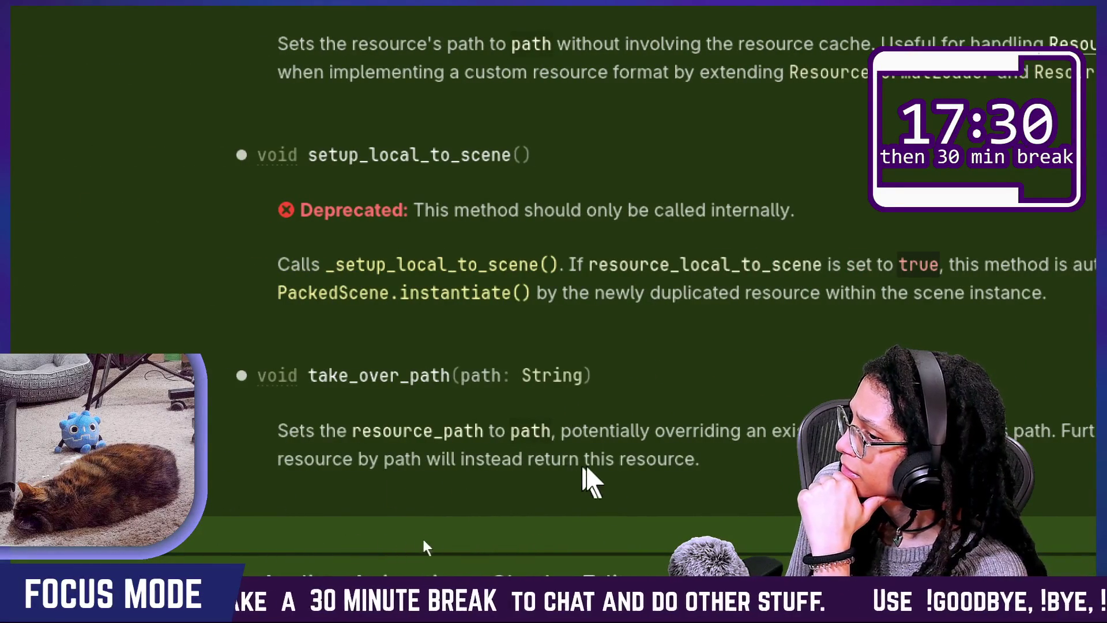
scroll(711, 475, "right", 5)
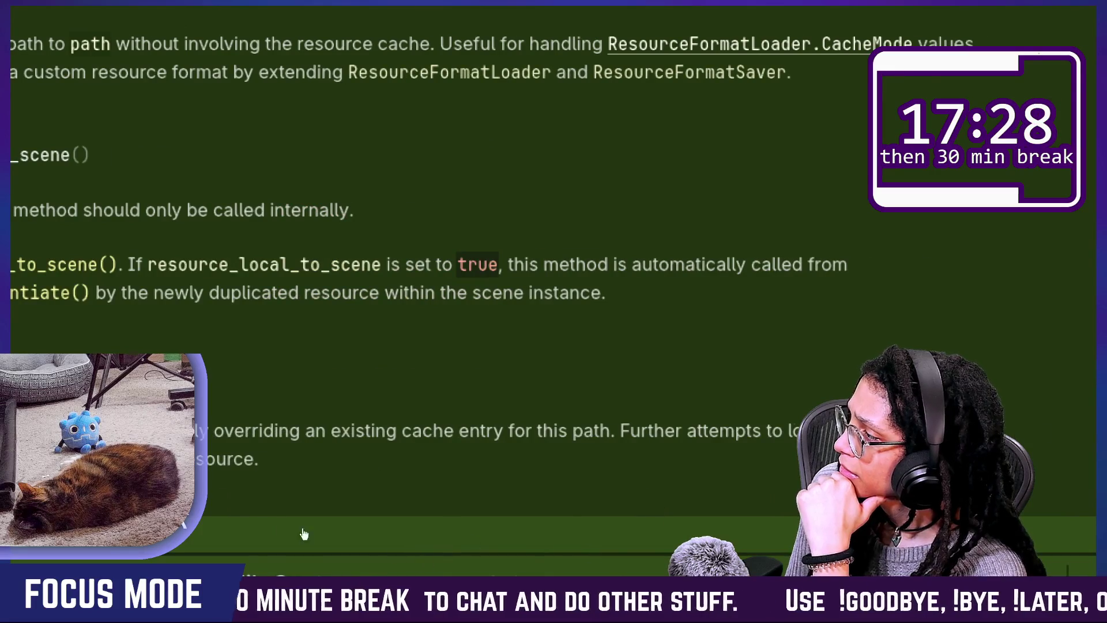
scroll(219, 519, "left", 5)
scroll(249, 306, "up", 2)
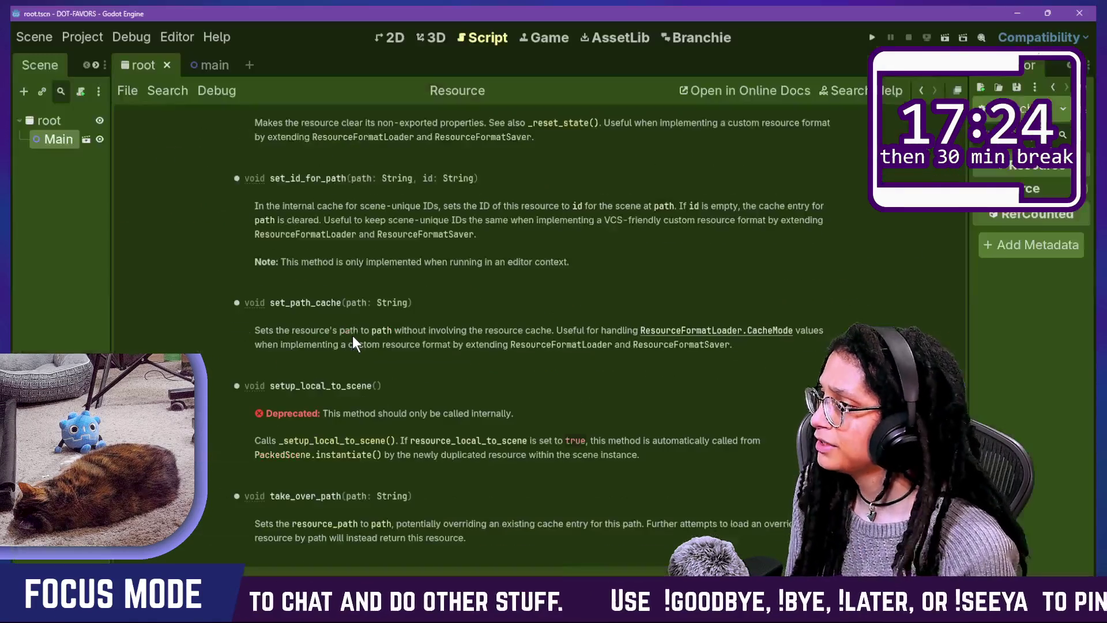
Return from the class reference to branchie_gdscript_creator.gd and highlight the scan and save lines.
left_click(922, 89)
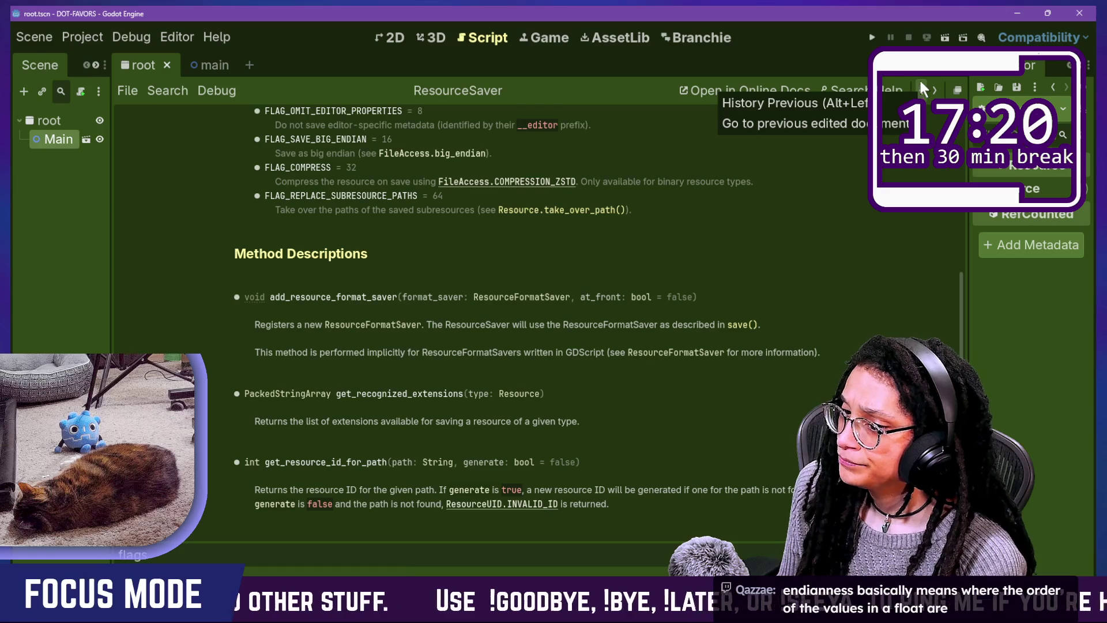
left_click(921, 88)
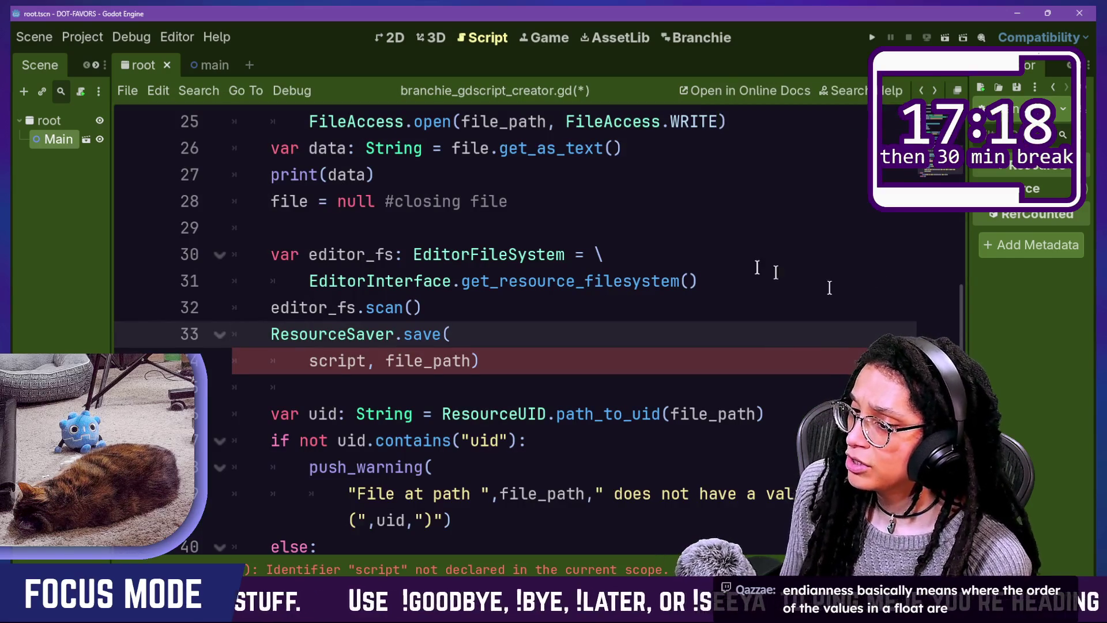
left_click_drag(680, 245, 732, 396)
Review lines 27–34 around the script save call, then start a Quick Open search.
key("Down")
key("Down")
key("Down")
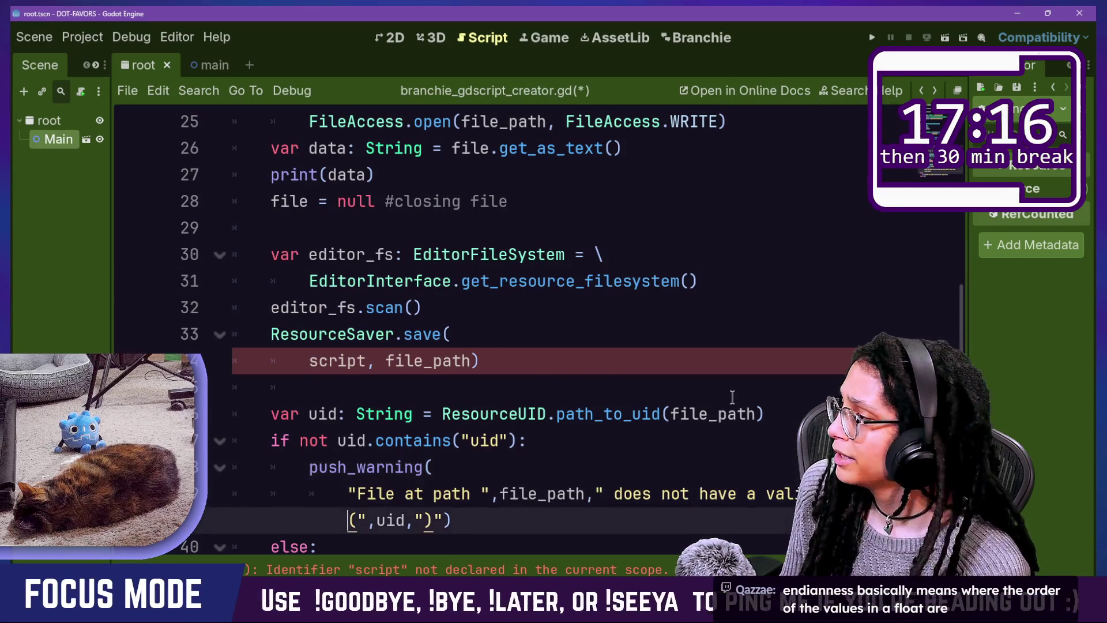
left_click(526, 380)
left_click(474, 361)
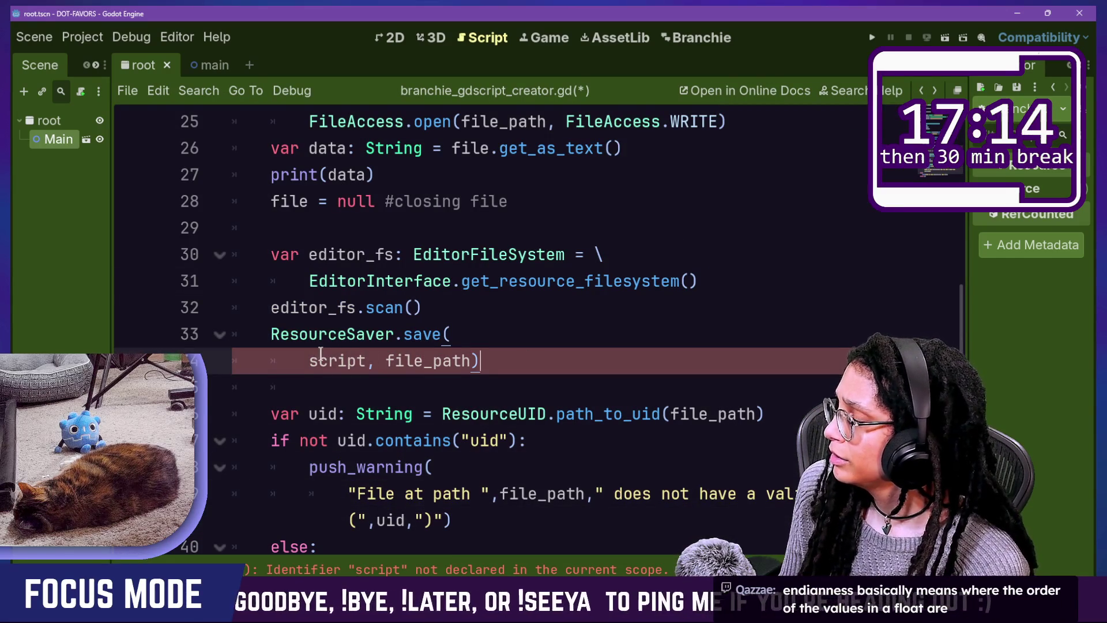
left_click_drag(576, 210, 564, 184)
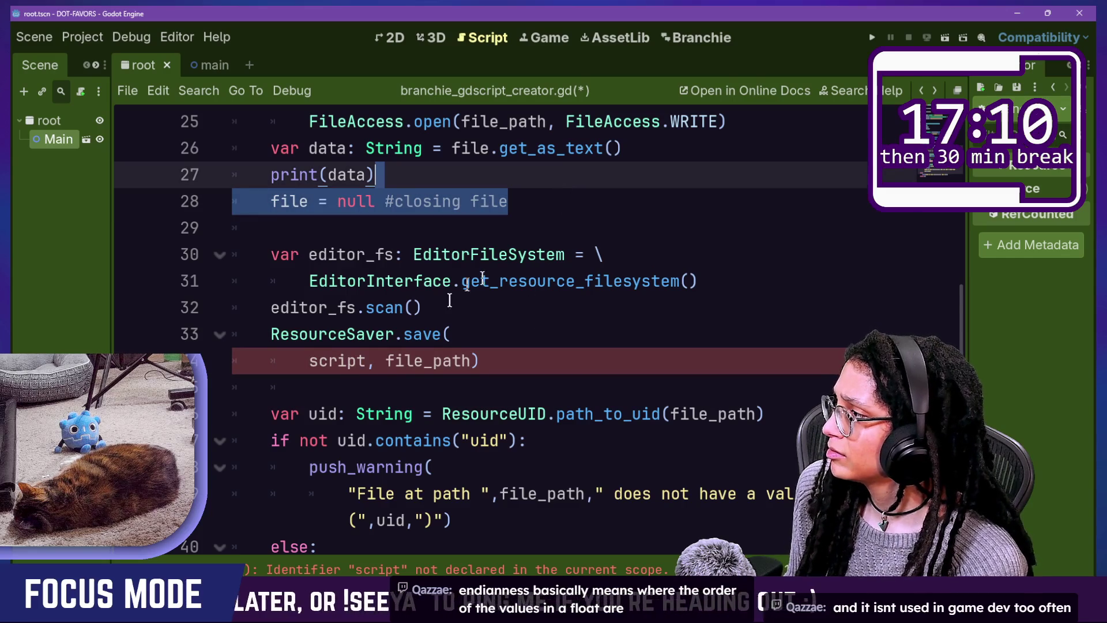
left_click(351, 358)
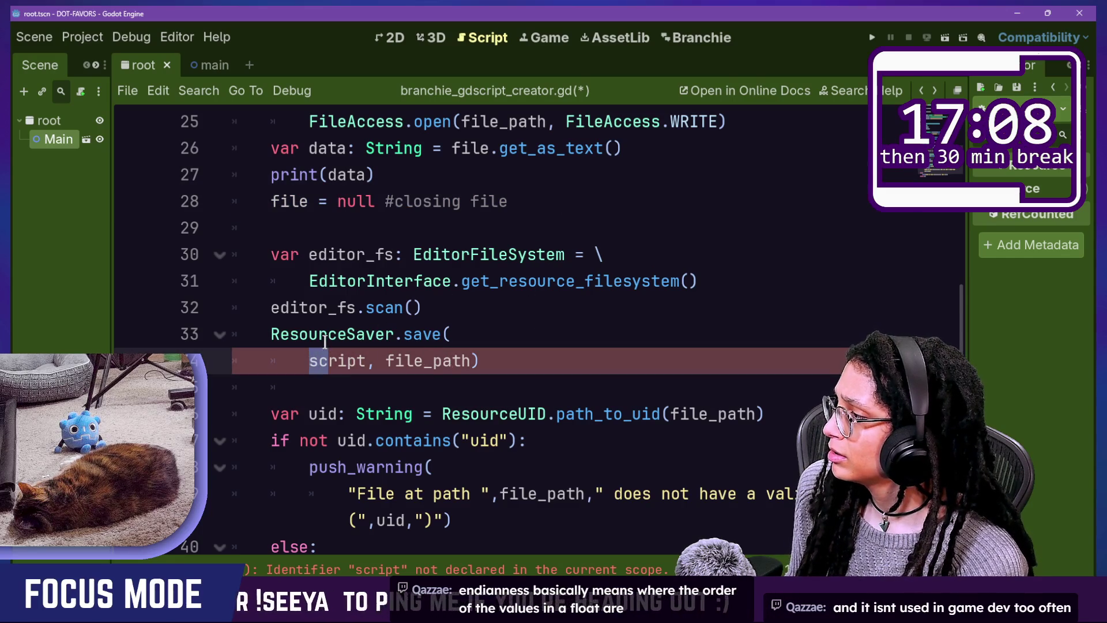
key("shift+alt+o")
Search Quick Open for 'static' and open branchie_statics.gd.
type("static")
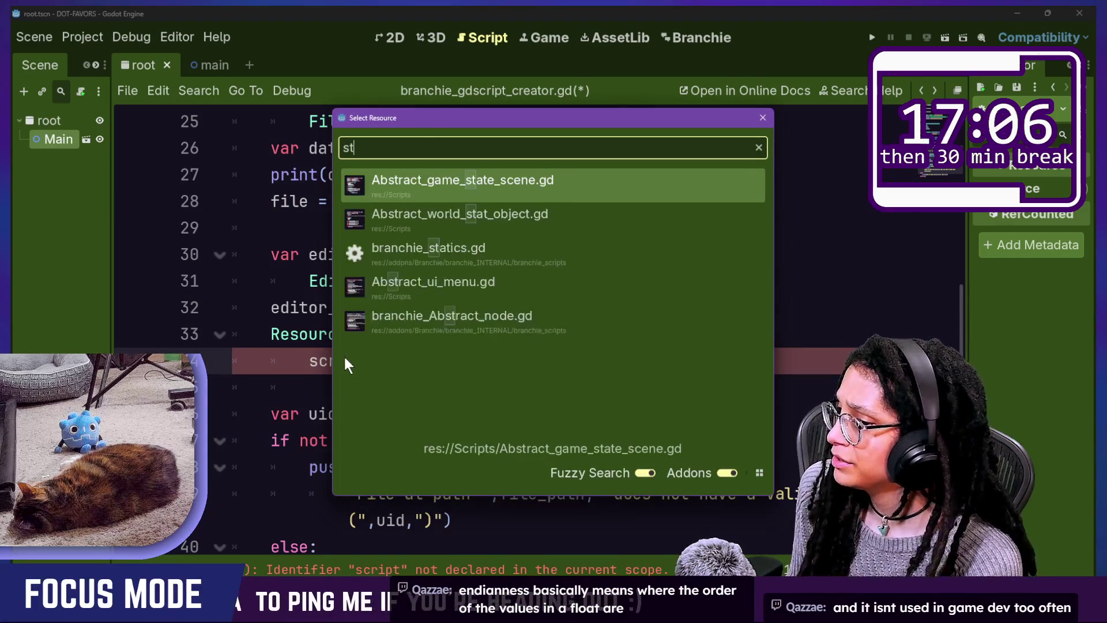
key("Down")
key("Down")
key("Up")
key("Up")
key("Down")
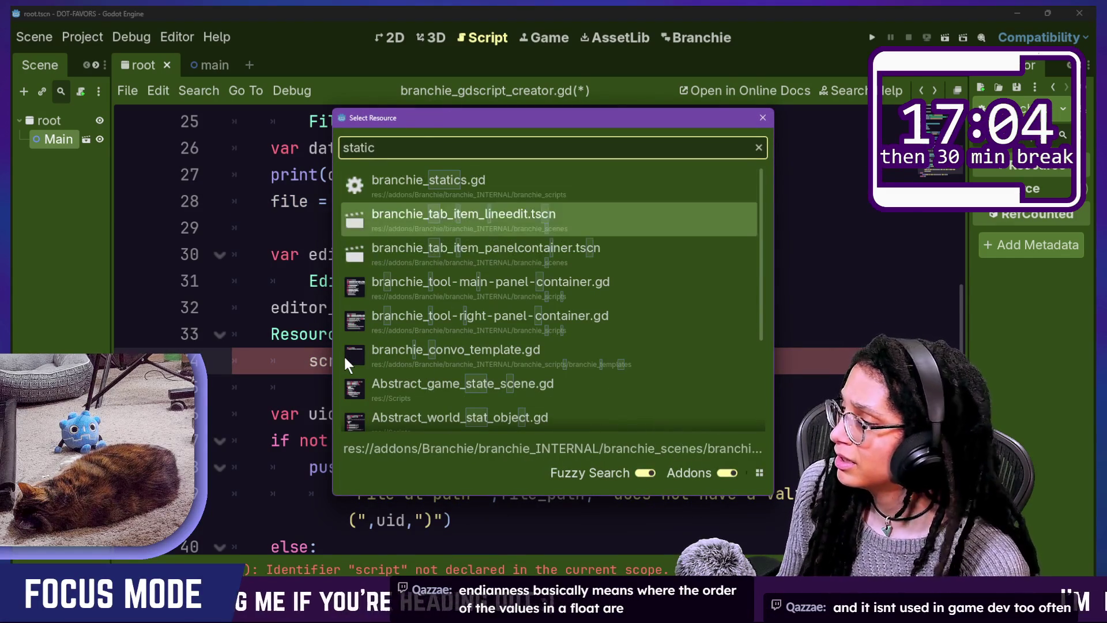
key("Up")
key("Down")
key("Up")
key("Down")
key("Down")
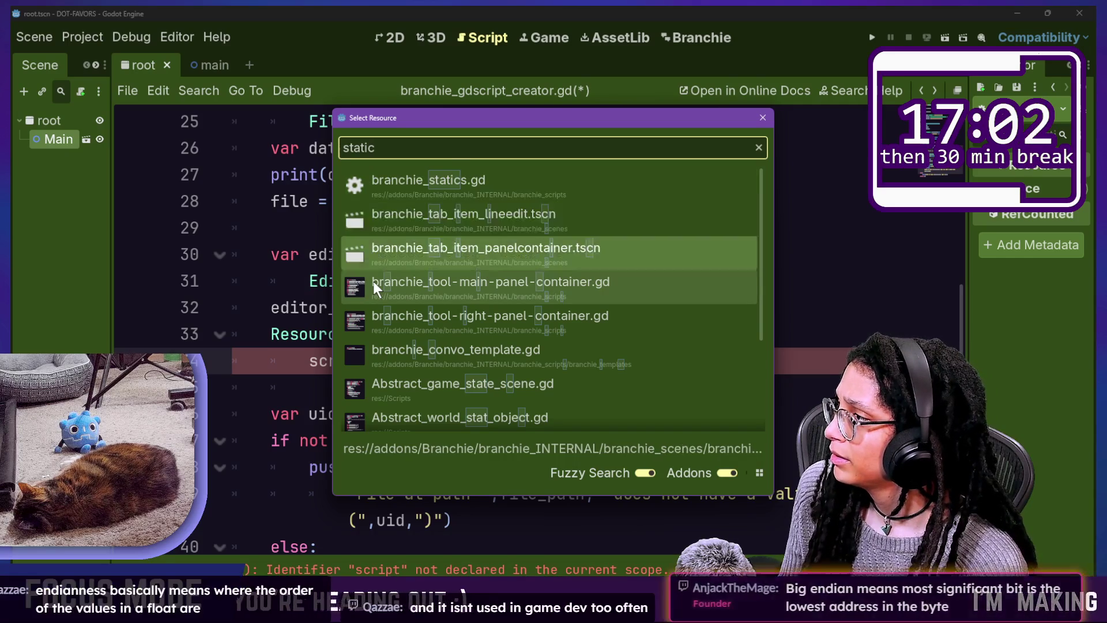
key("Up")
key("Up")
key("Return")
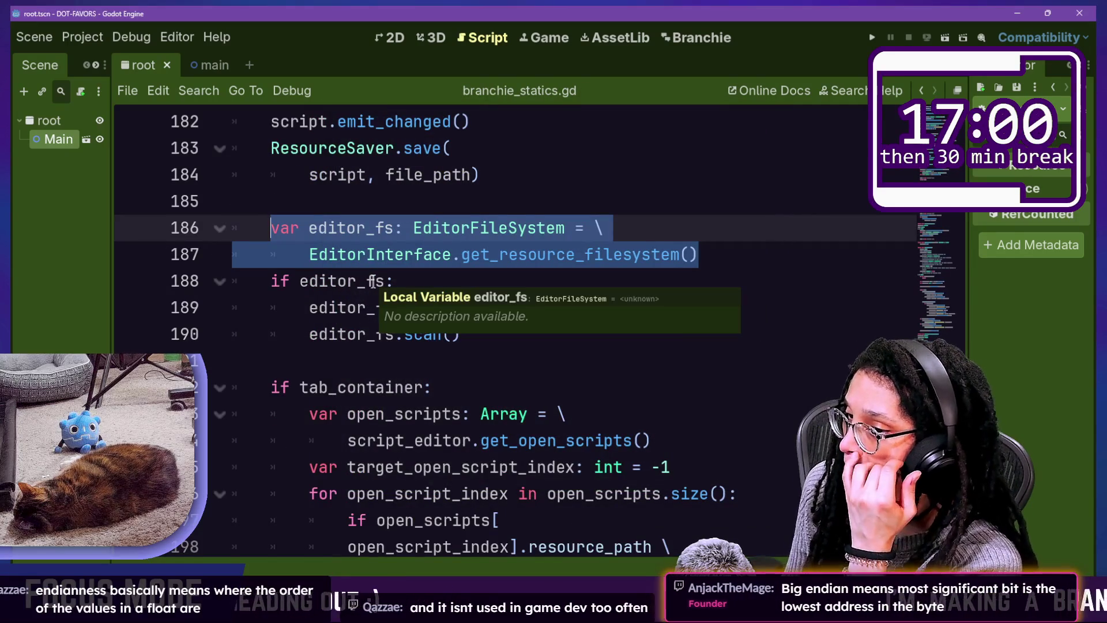
Inspect the editor_fs declaration and its EditorFileSystem documentation popup in branchie_statics.gd.
left_click(550, 283)
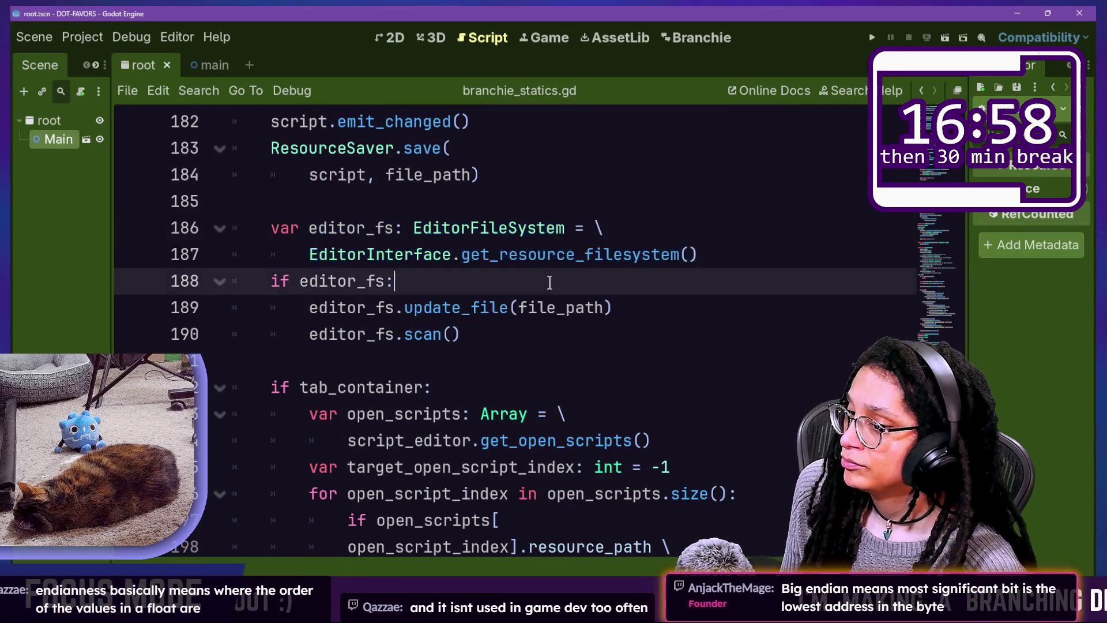
key("Down")
key("Down")
key("Up")
key("Up")
key("Down")
key("Down")
key("Down")
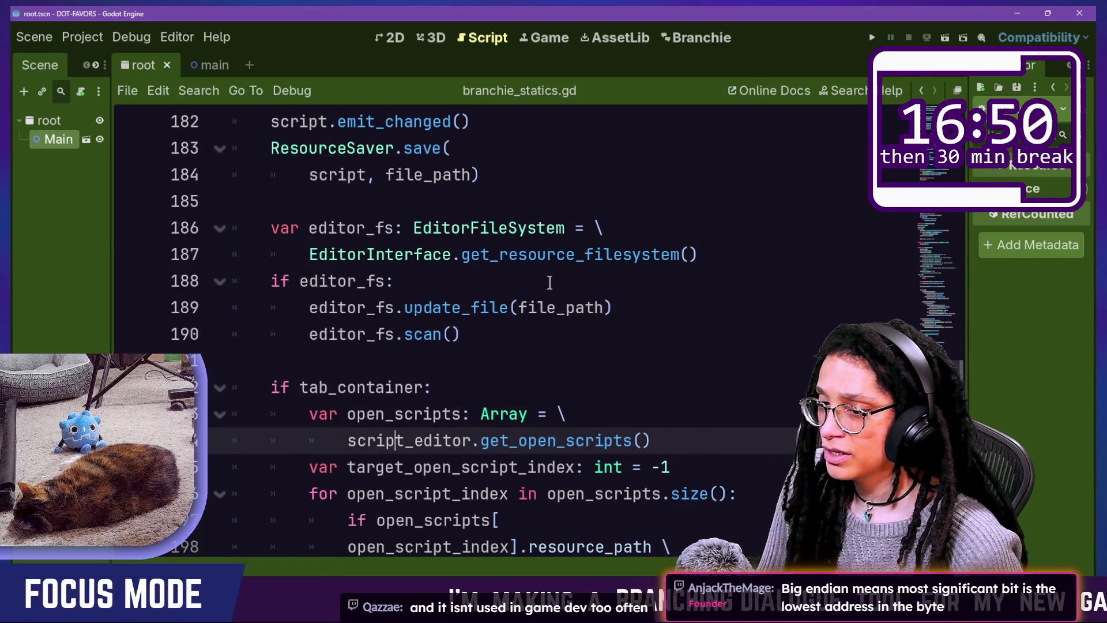
left_click(527, 223)
key("Down")
mouse_move(529, 218)
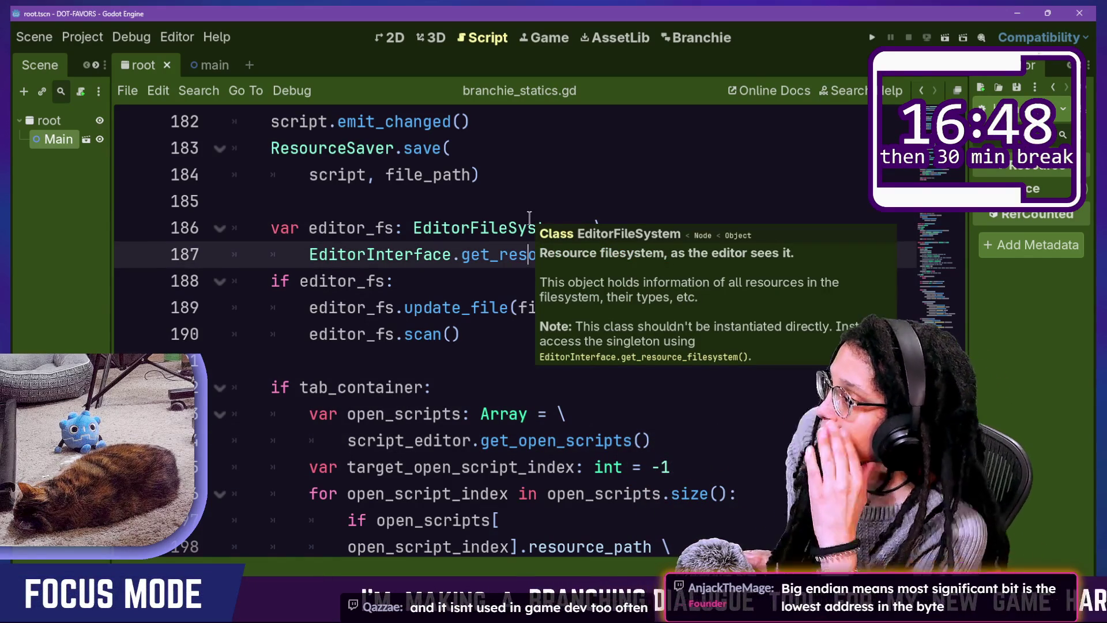
left_click(537, 221)
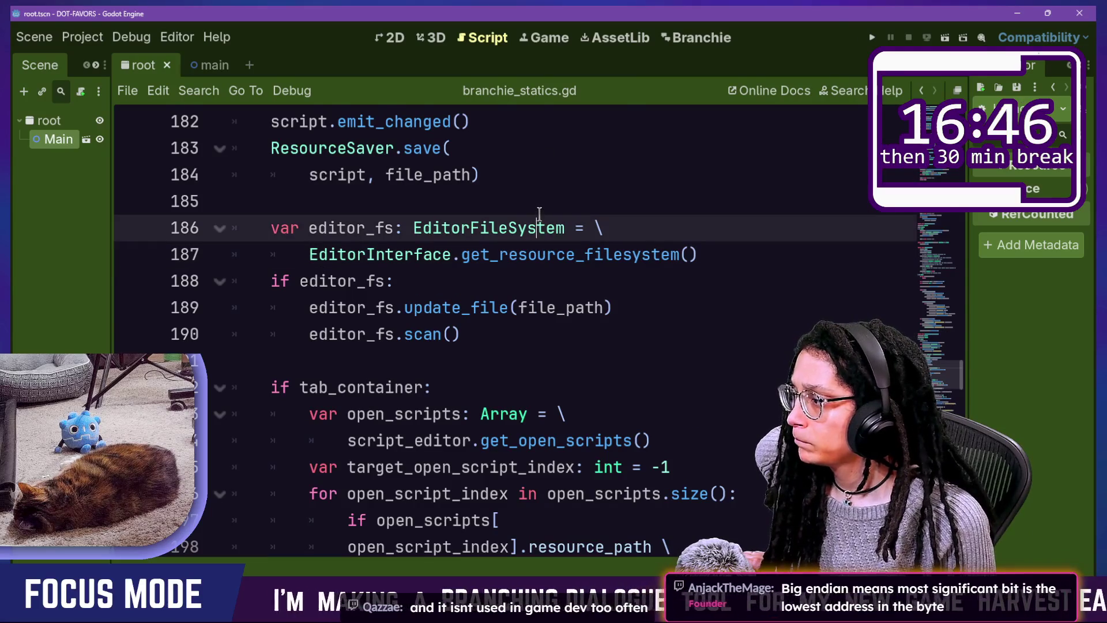
Scroll through and select the surrounding update code down to line 179.
scroll(539, 216, "up", 3)
scroll(540, 215, "down", 13)
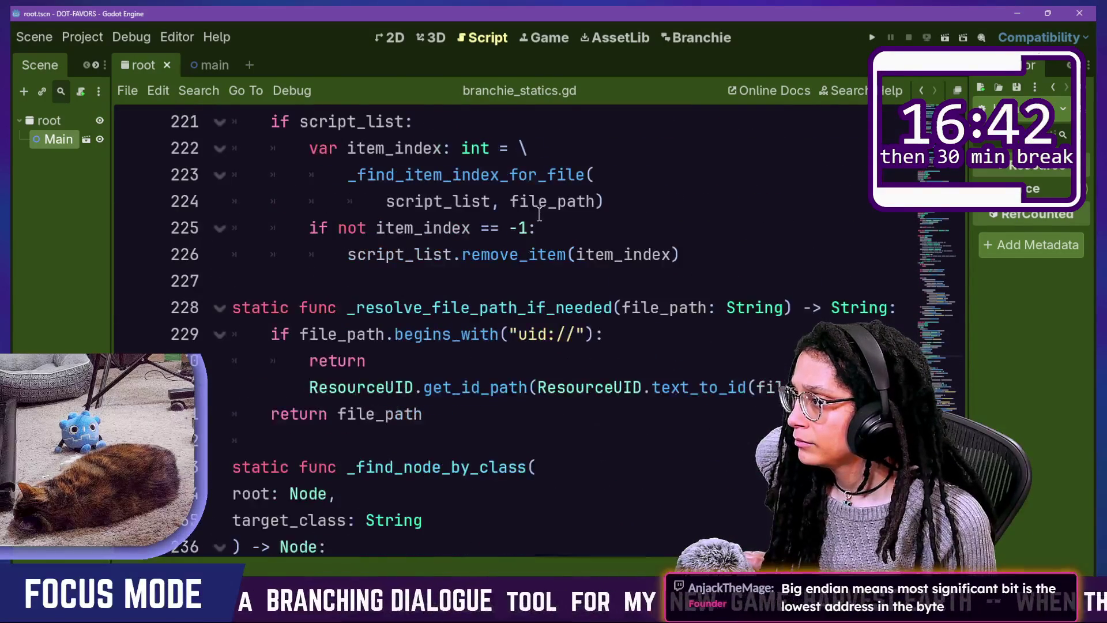
scroll(540, 215, "up", 17)
scroll(539, 214, "up", 4)
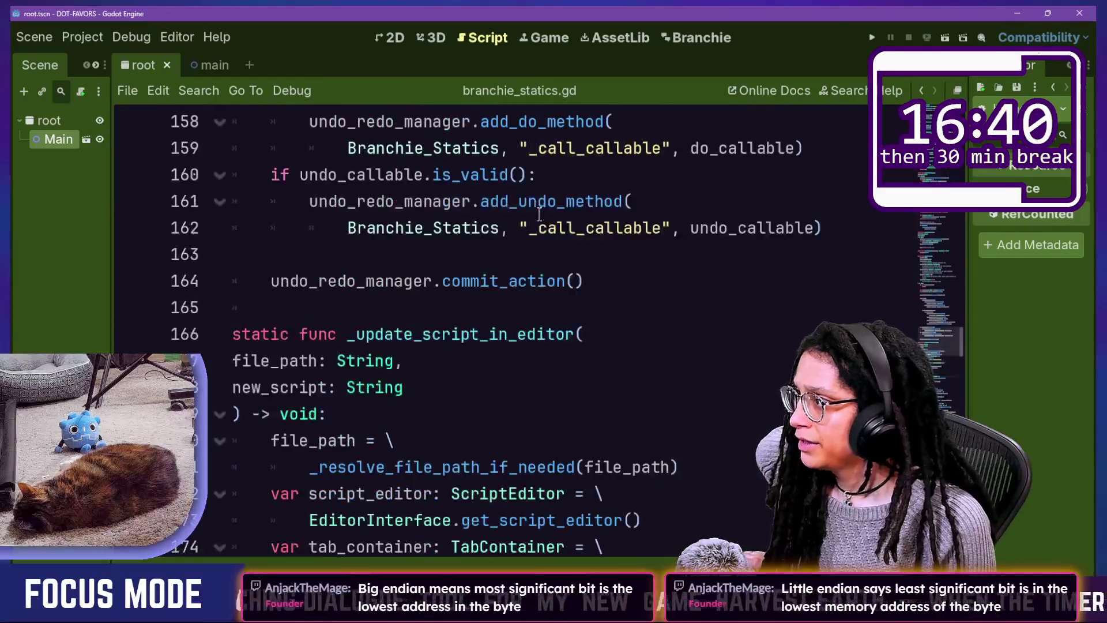
scroll(539, 215, "down", 3)
left_click_drag(510, 228, 558, 421)
scroll(555, 420, "down", 1)
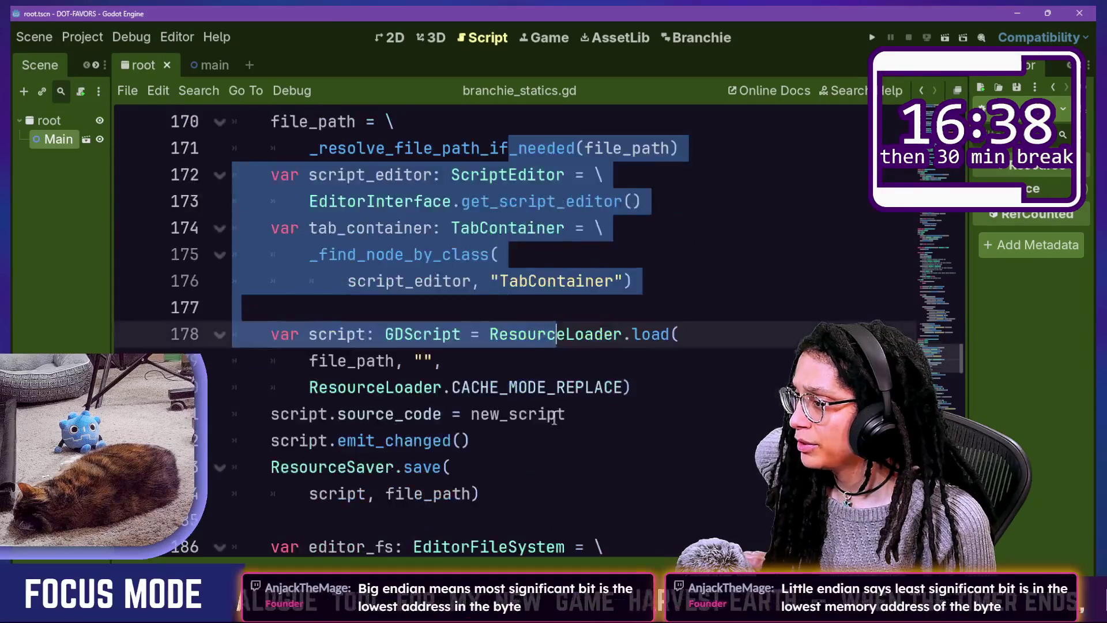
left_click(548, 414)
scroll(487, 353, "down", 1)
left_click_drag(469, 254, 760, 286)
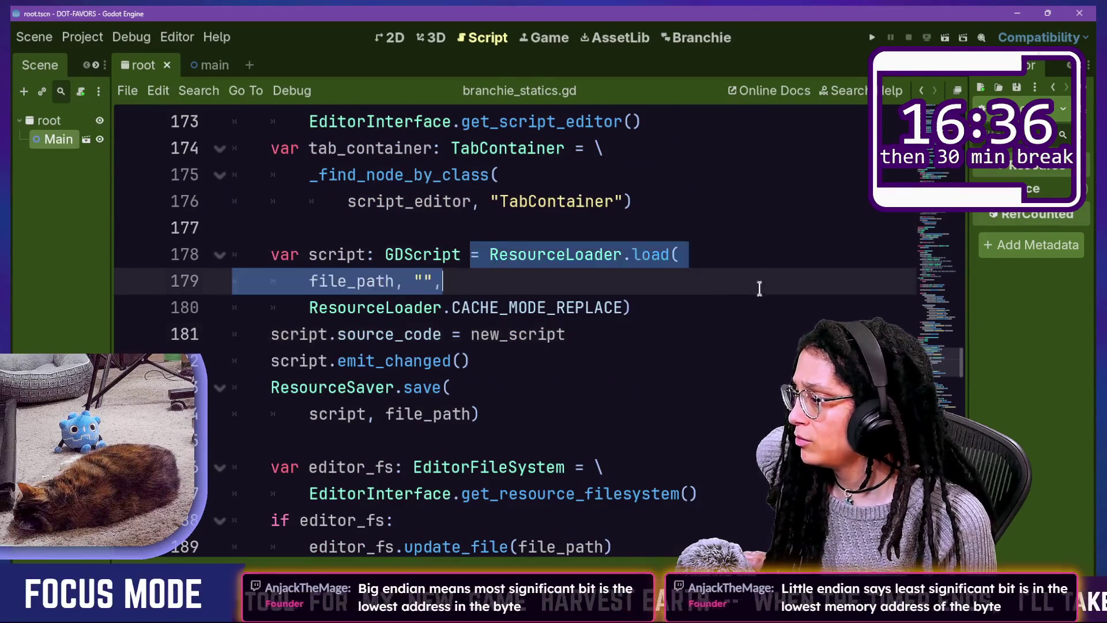
left_click(760, 284)
Open branchie_gdscript_creator.gd through the quick file opener.
key("shift+alt+o")
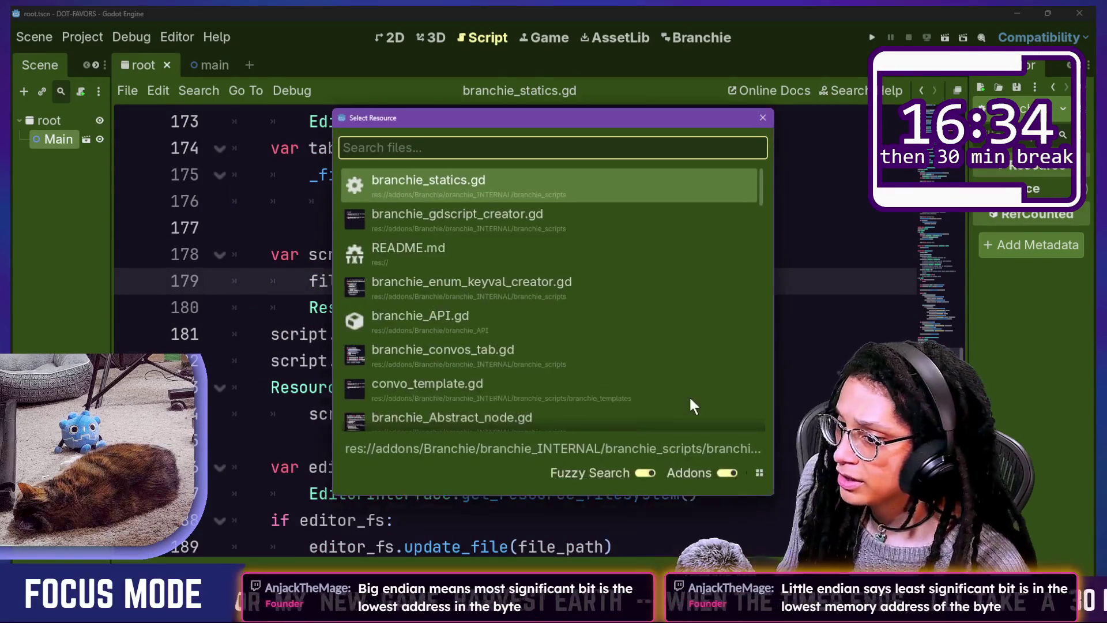
key("Down")
key("Down")
key("Down")
key("Up")
key("Up")
key("Up")
key("Down")
key("Down")
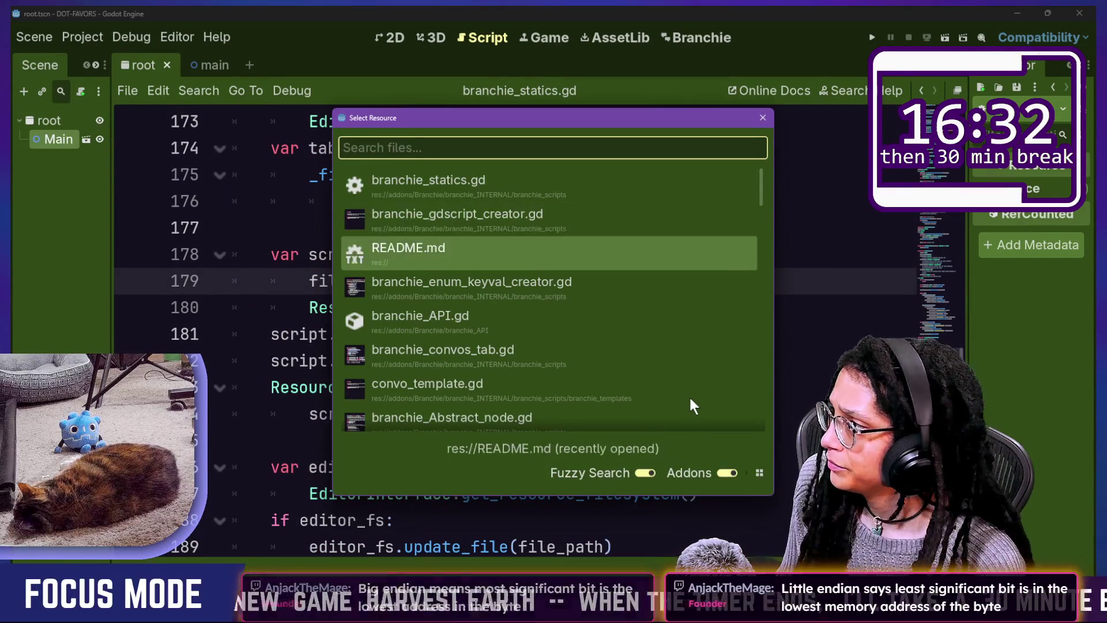
key("Up")
key("Up")
key("Escape")
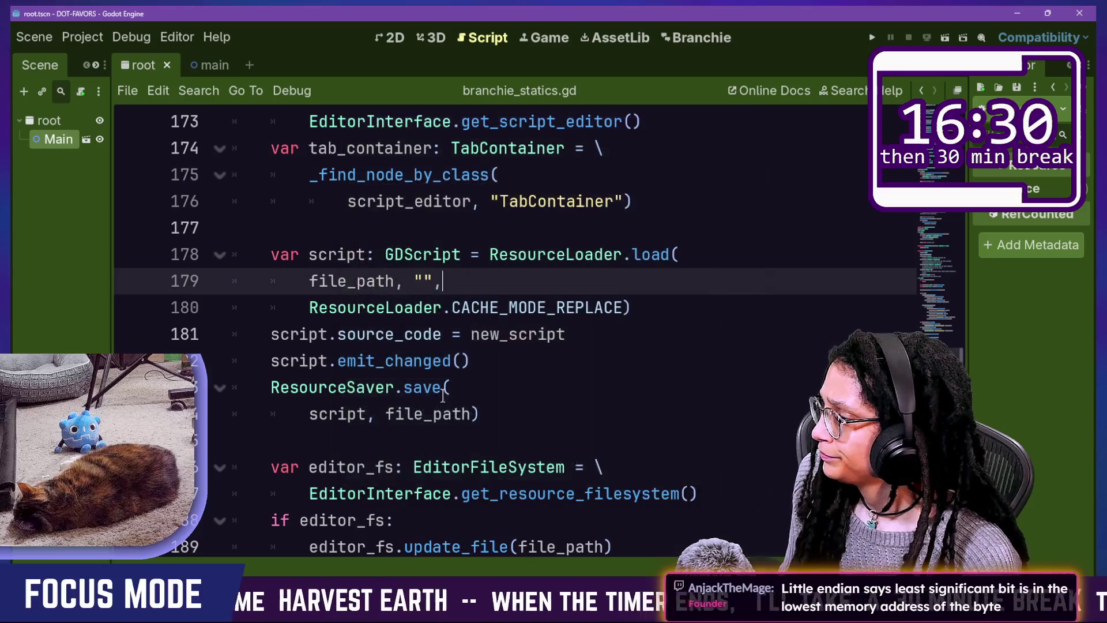
key("shift+alt+o")
key("Escape")
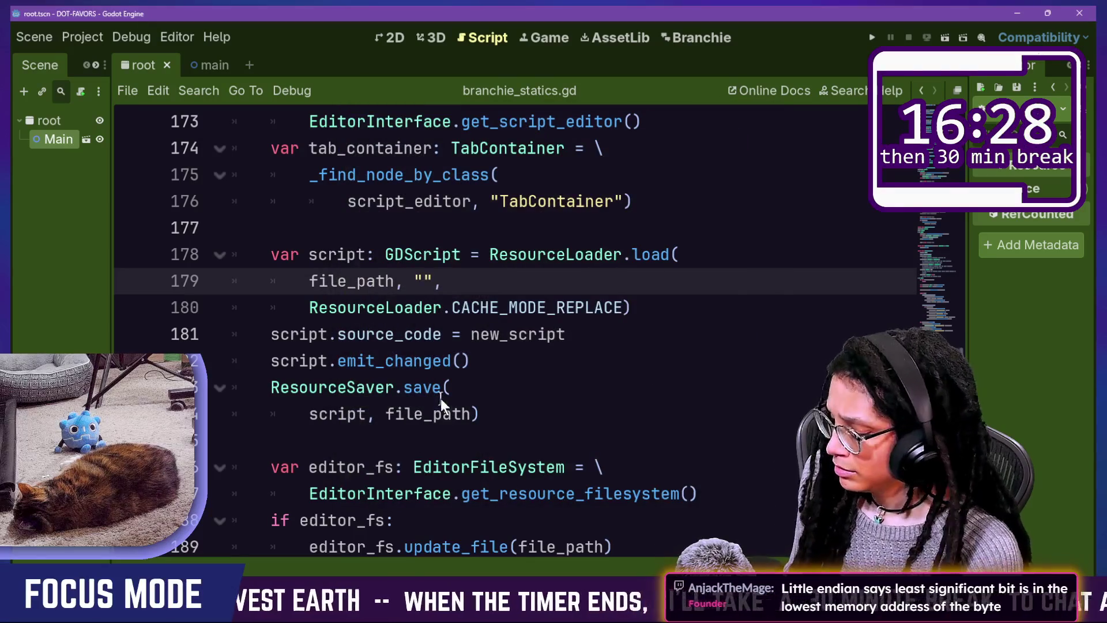
key("shift+alt+o")
key("Down")
key("Return")
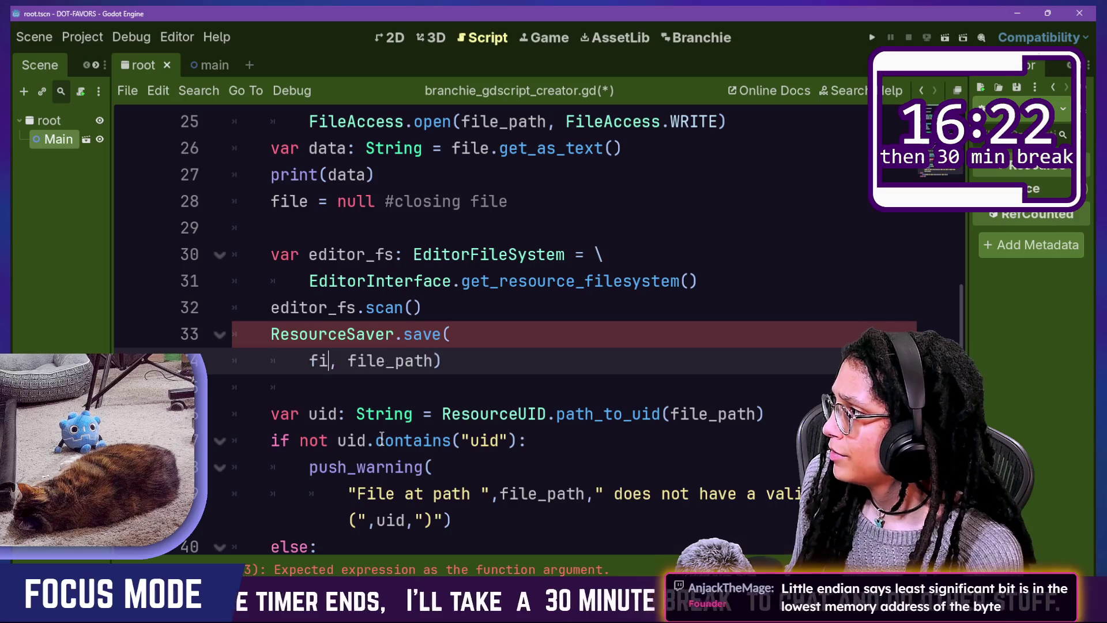
Delete the first save argument, comment out the ResourceSaver.save call on lines 33–34, and save.
type("le_path")
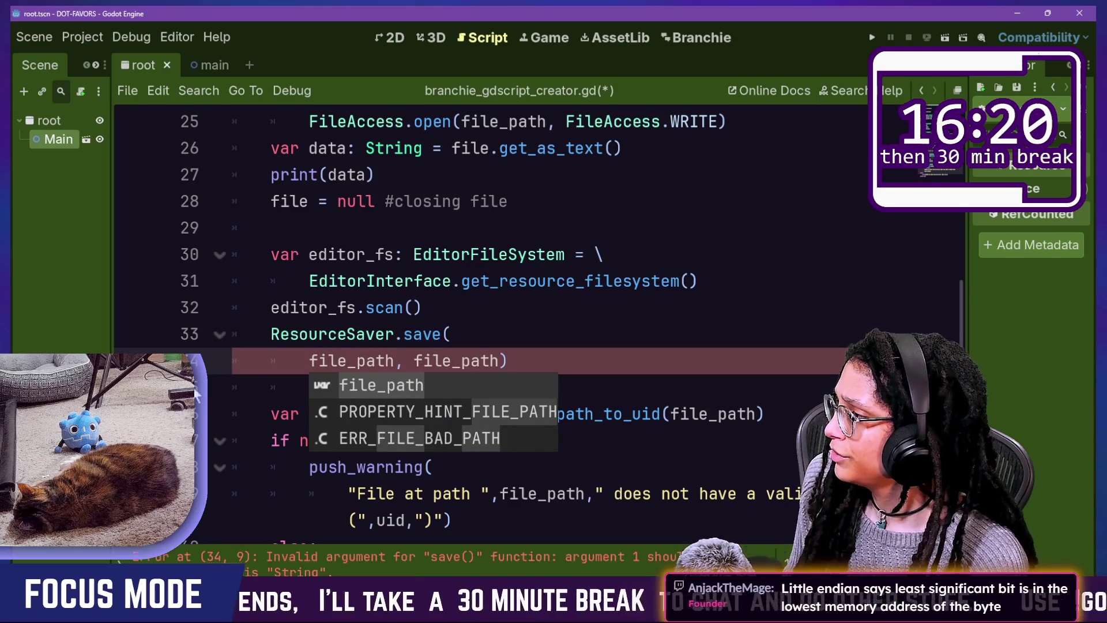
left_click(600, 376)
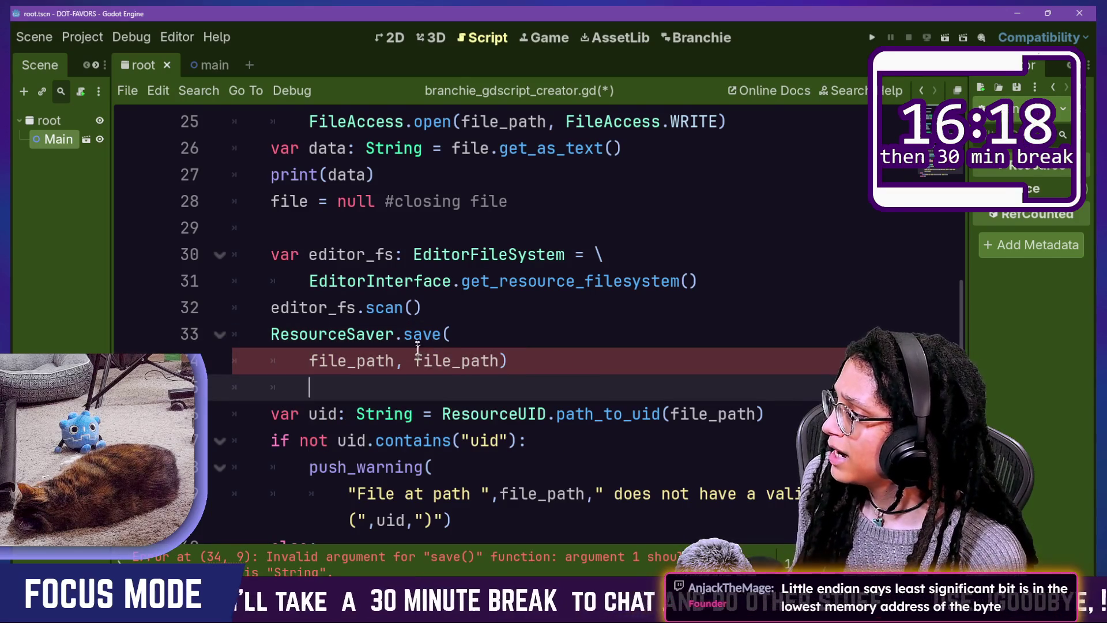
mouse_move(416, 336)
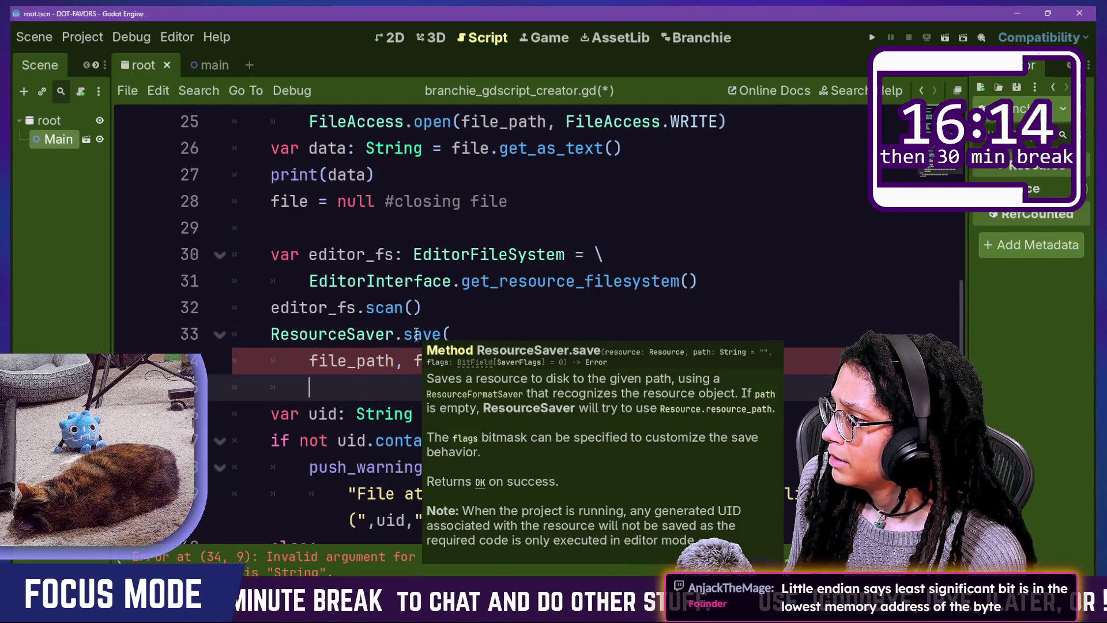
double_click(341, 360)
key("BackSpace")
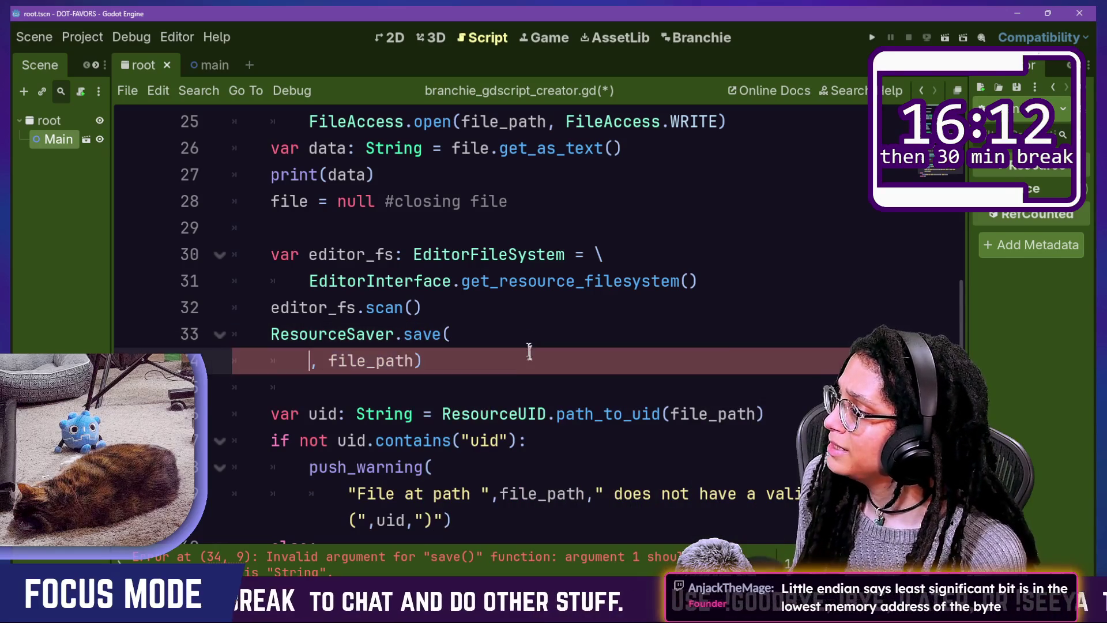
left_click(522, 358)
type("#file_path")
left_click_drag(495, 361, 462, 334)
key("ctrl+k")
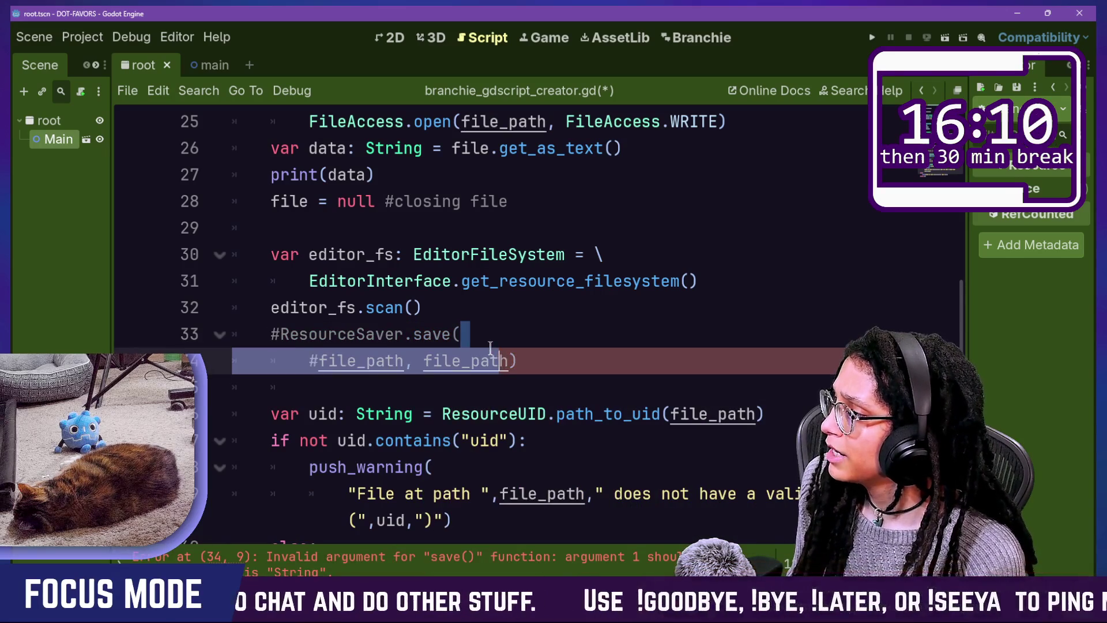
key("ctrl+s")
Move the blank line to sit after editor_fs.scan() and save the script.
left_click(335, 312)
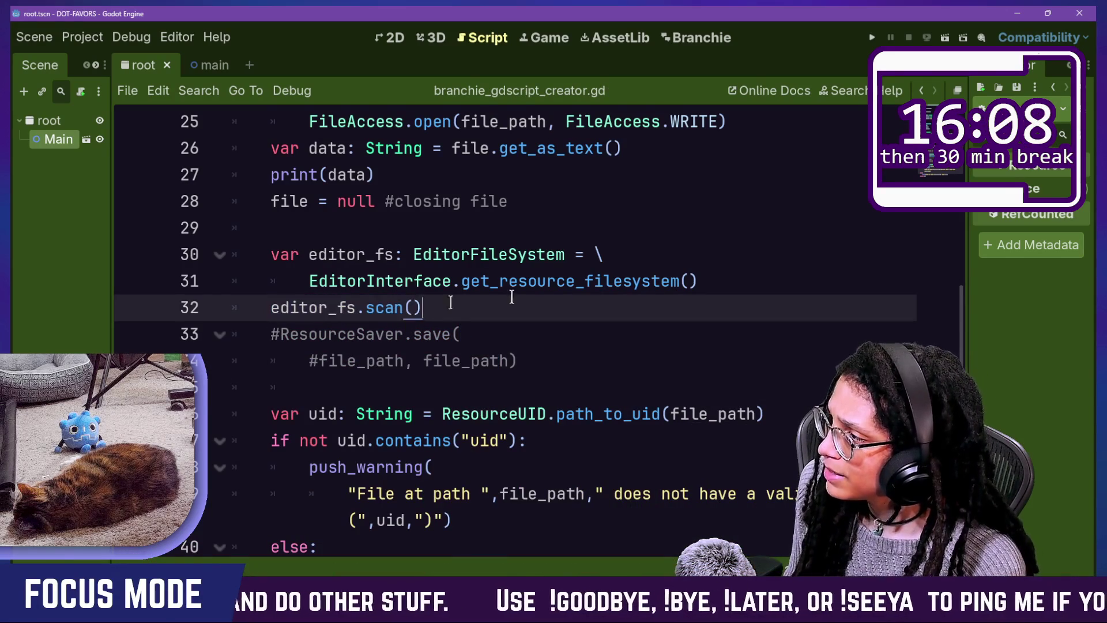
left_click(715, 281)
key("Return")
left_click(428, 323)
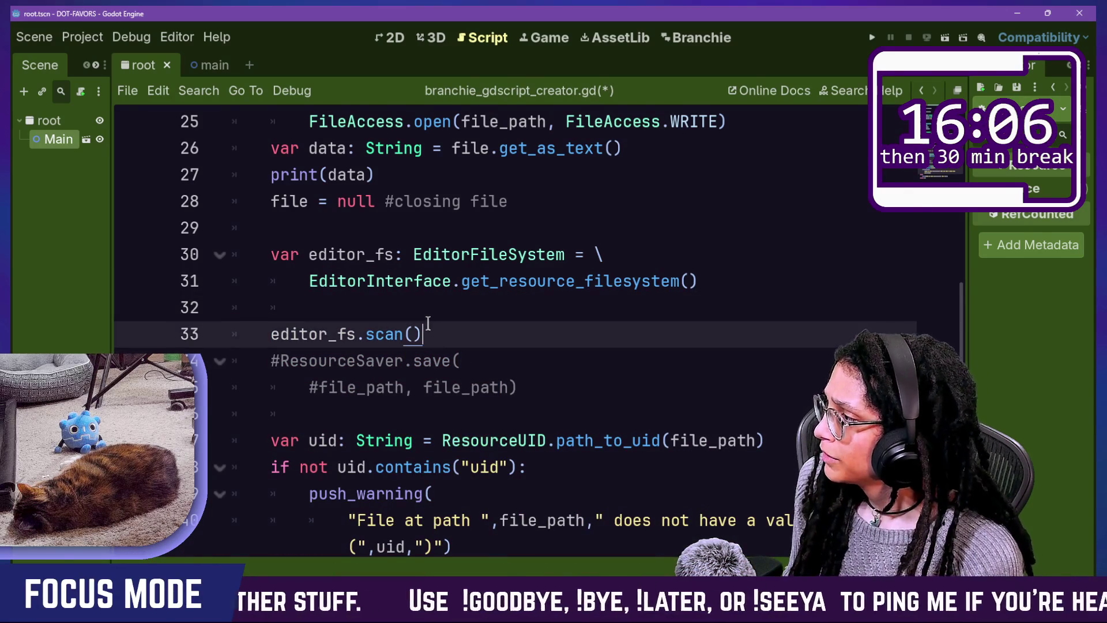
left_click(427, 314)
key("BackSpace")
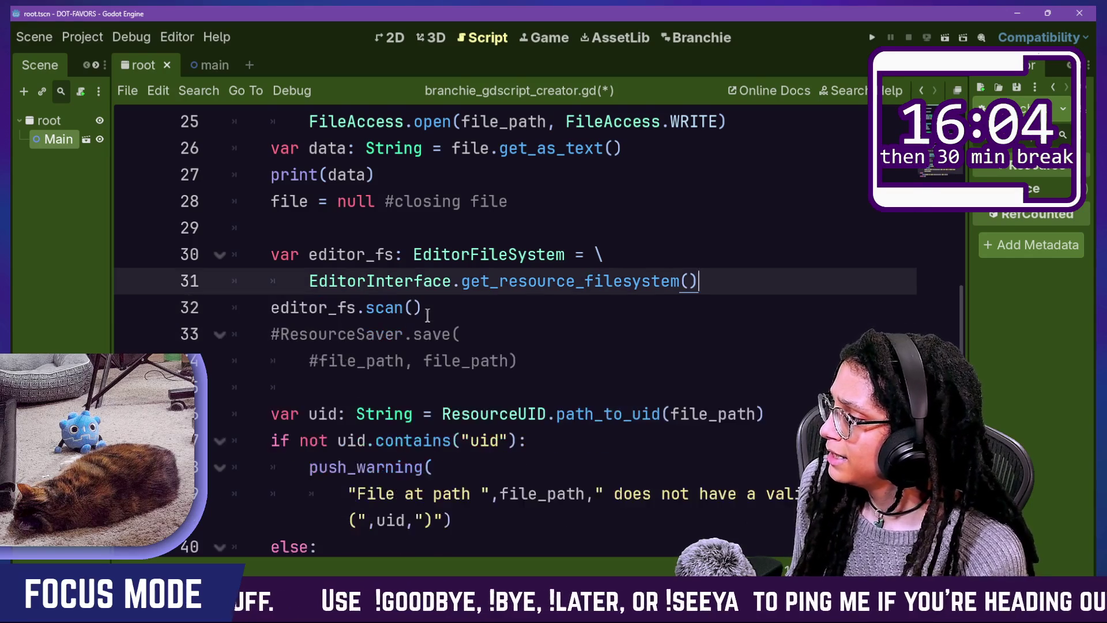
left_click(428, 309)
key("Return")
key("ctrl+s")
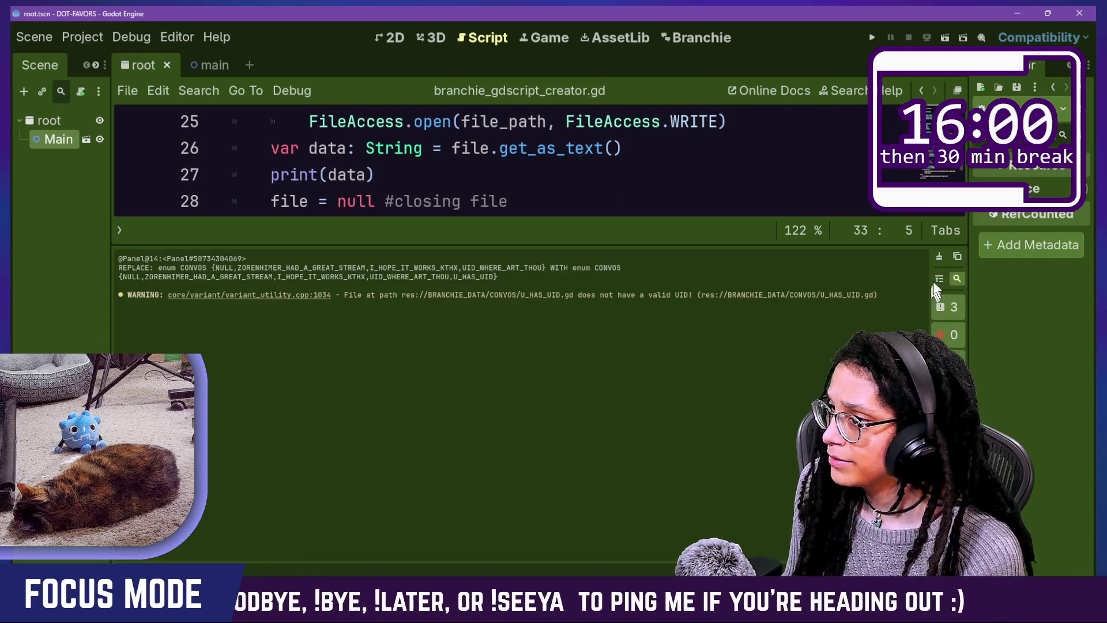
Clear the output log and hide the Output panel.
left_click(937, 256)
left_click(814, 176)
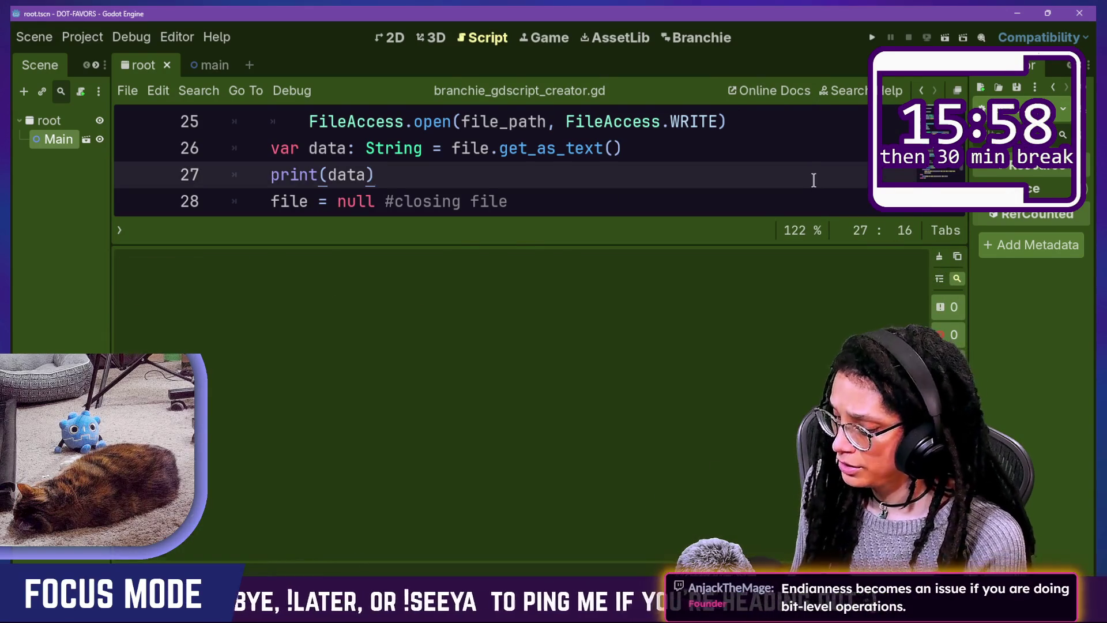
key("ctrl+j")
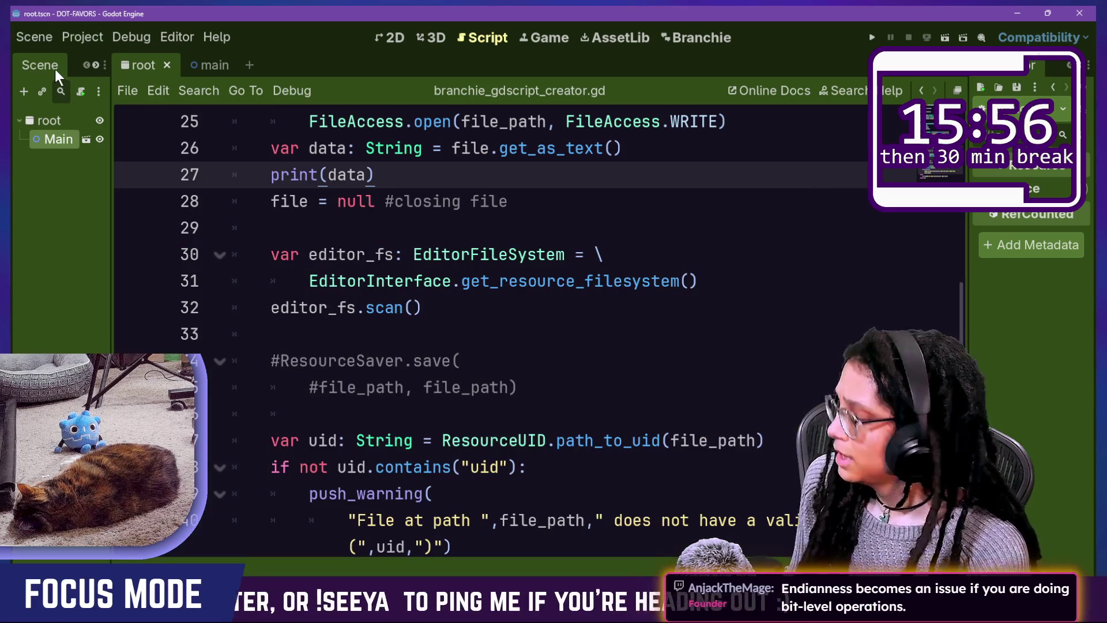
Toggle the Branchie plugin in Project Settings > Plugins to reload it.
left_click(82, 36)
left_click(95, 56)
left_click(254, 203)
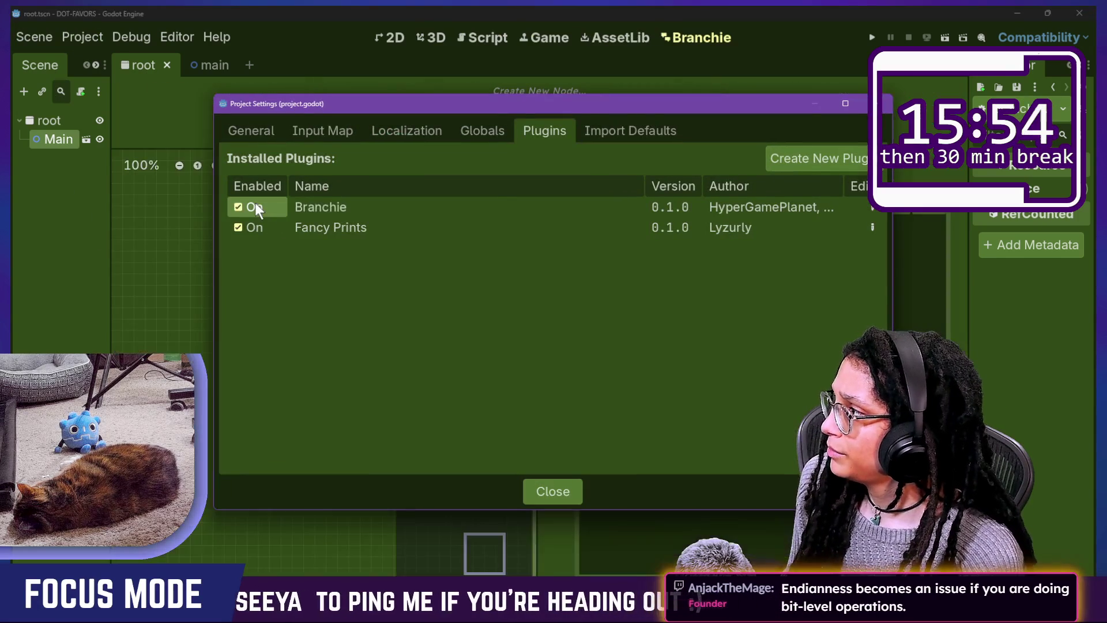
key("Escape")
Add a new conversation named little_endian in the Branchie tab.
left_click(711, 224)
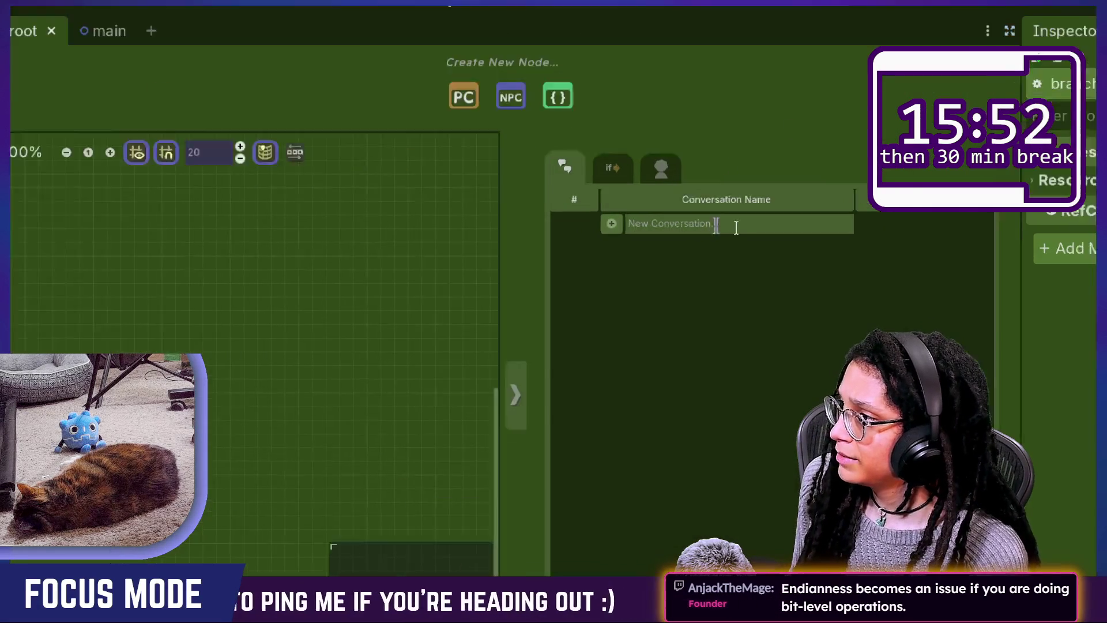
type("little_endi")
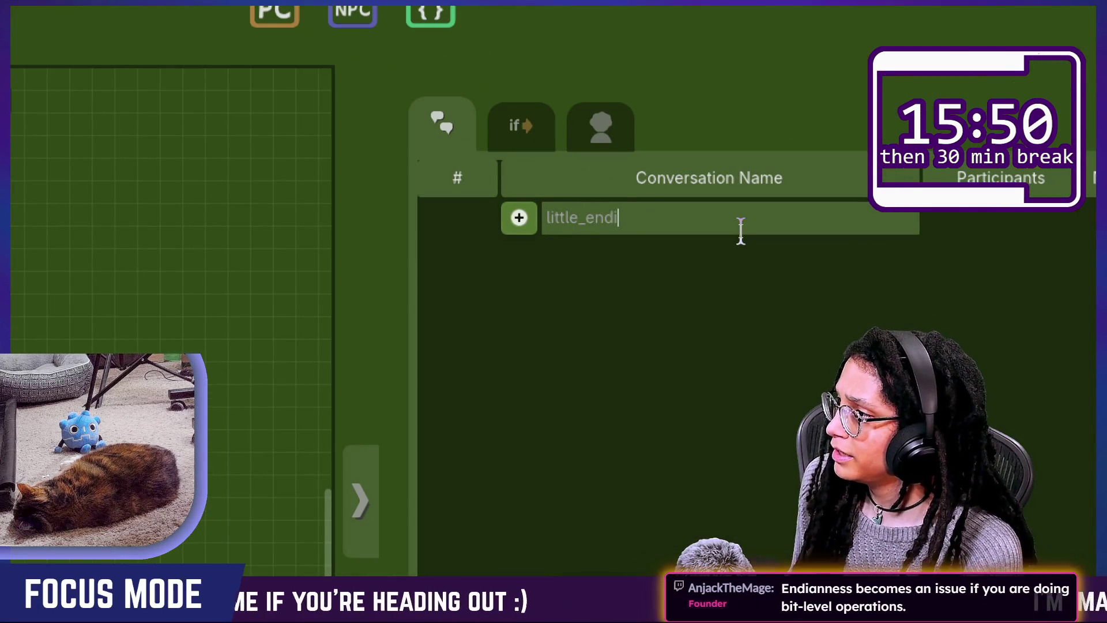
type("an")
left_click(519, 218)
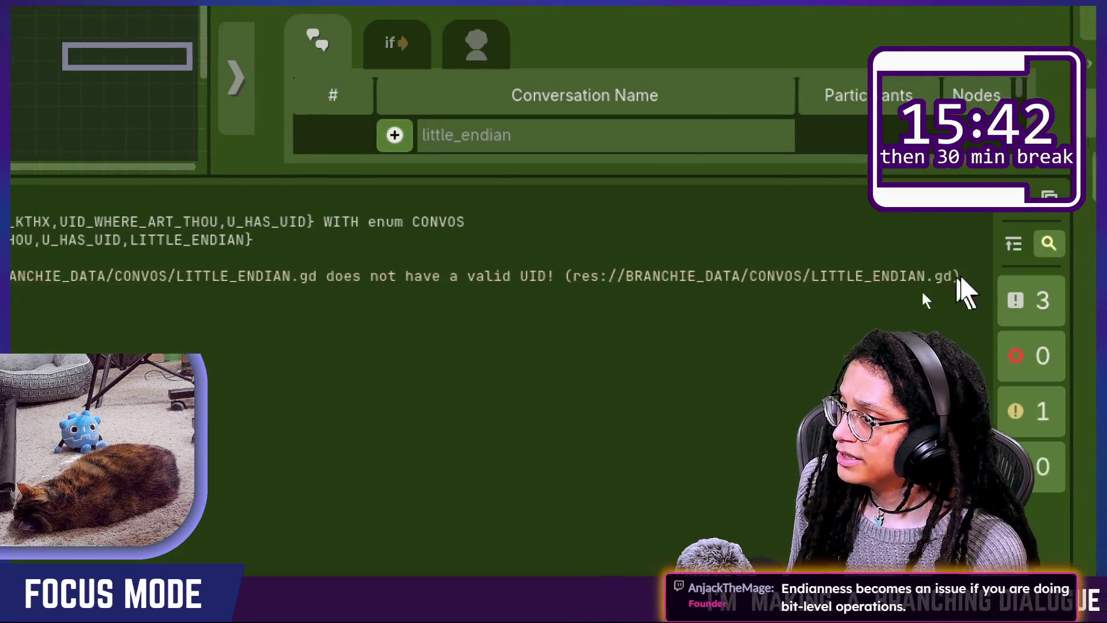
Reload the externally modified files from disk and switch to the project folder in File Explorer.
left_click_drag(959, 283, 663, 280)
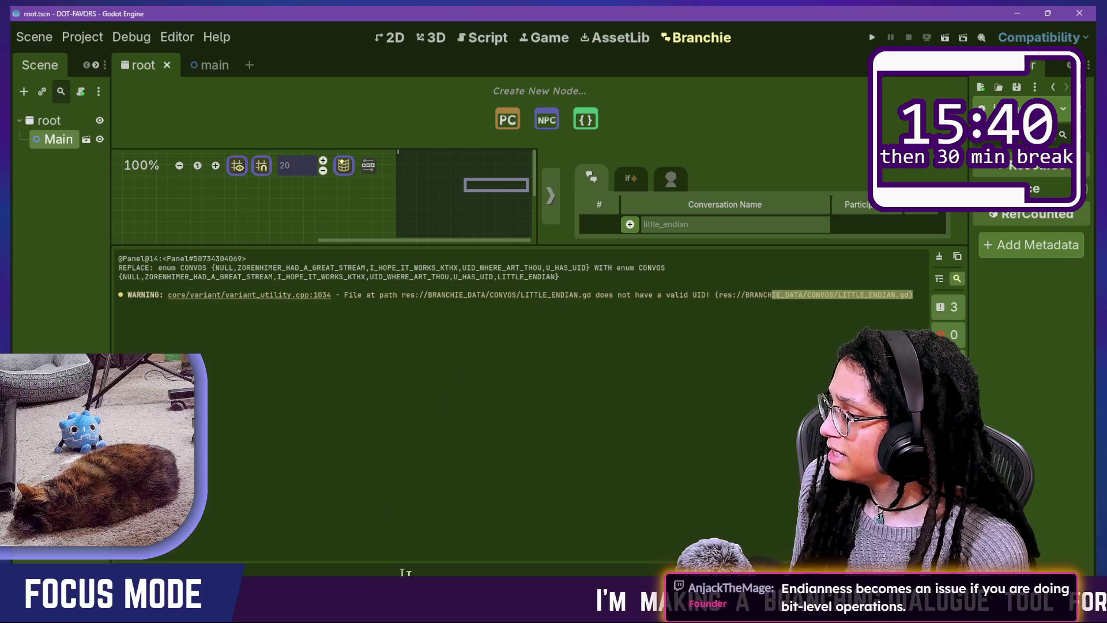
left_click(464, 568)
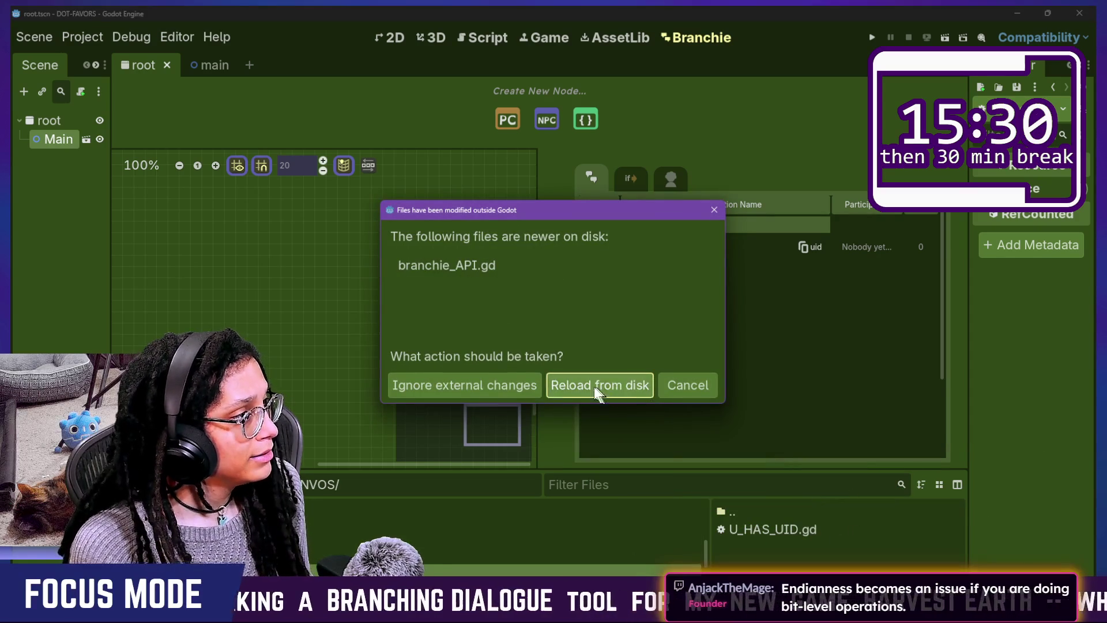
left_click(598, 385)
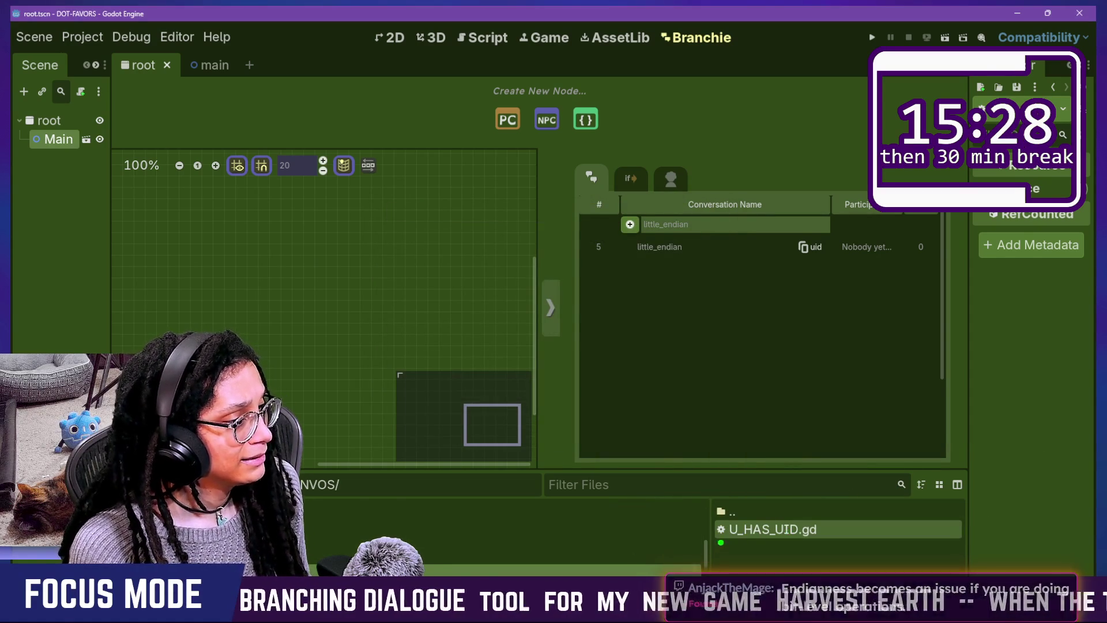
left_click_drag(702, 545, 821, 546)
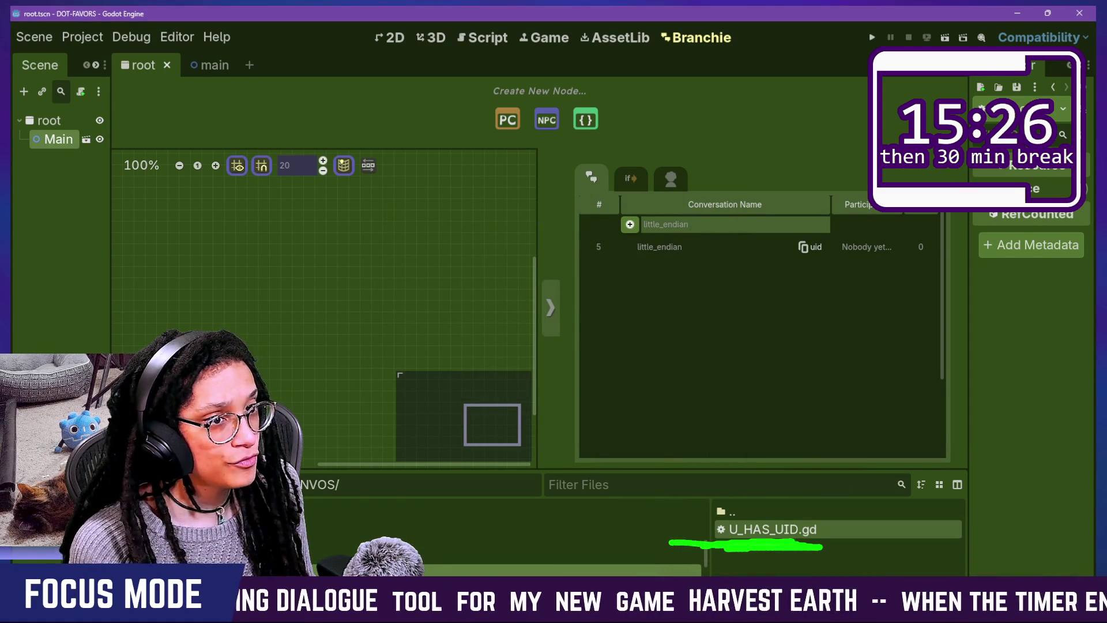
left_click_drag(669, 546, 880, 544)
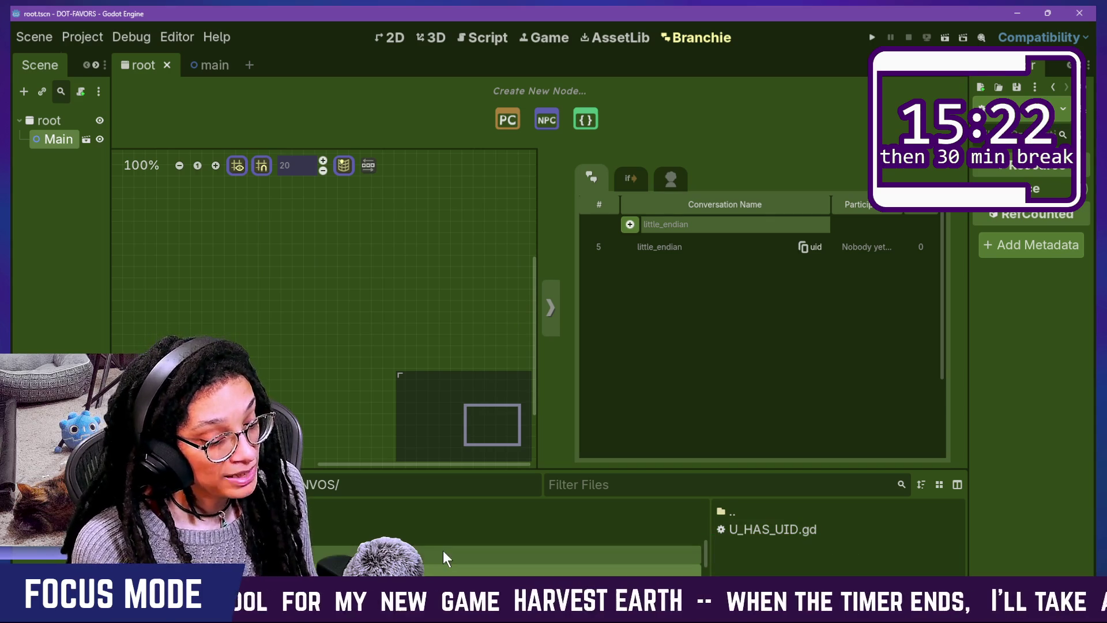
key("alt+Tab")
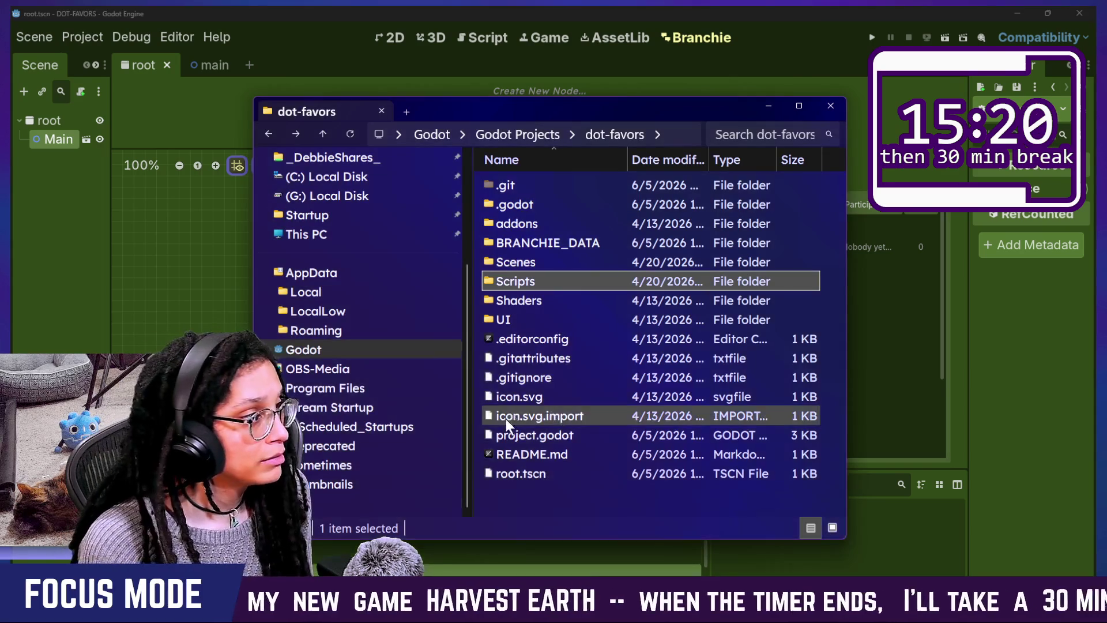
Open BRANCHIE_DATA/CONVOS, confirm LITTLE_ENDIAN.gd exists there, and return to Godot.
double_click(565, 245)
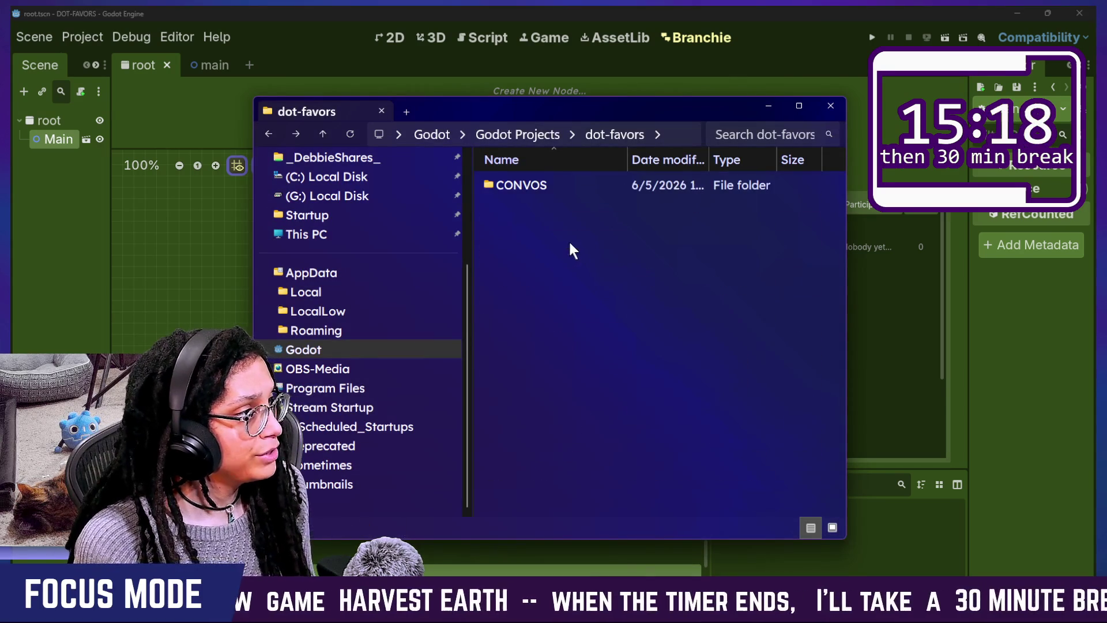
double_click(539, 186)
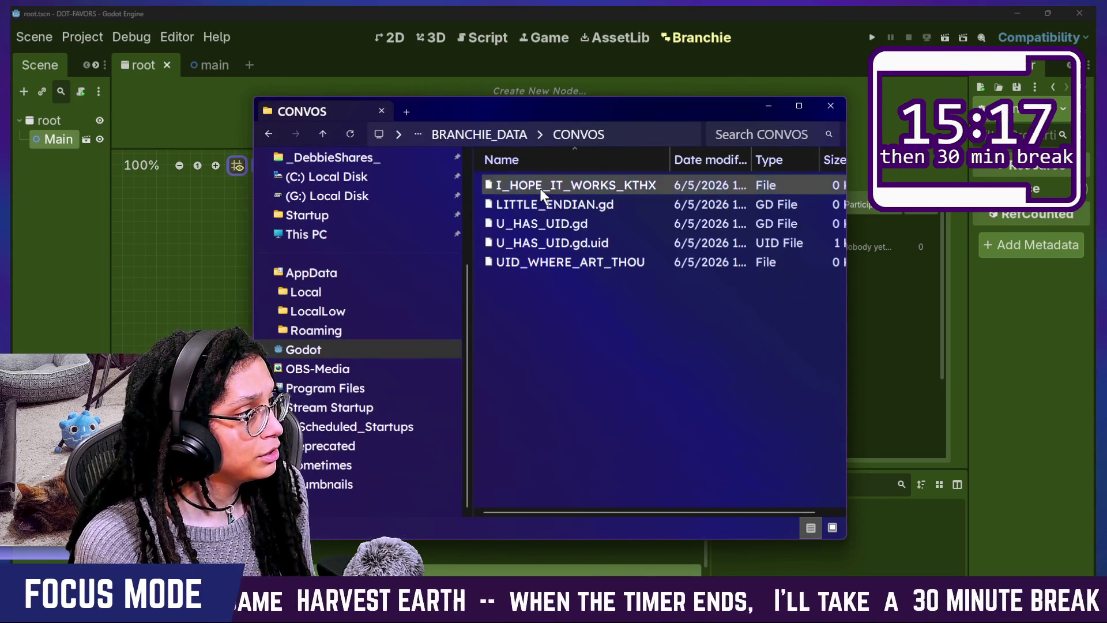
left_click(611, 205)
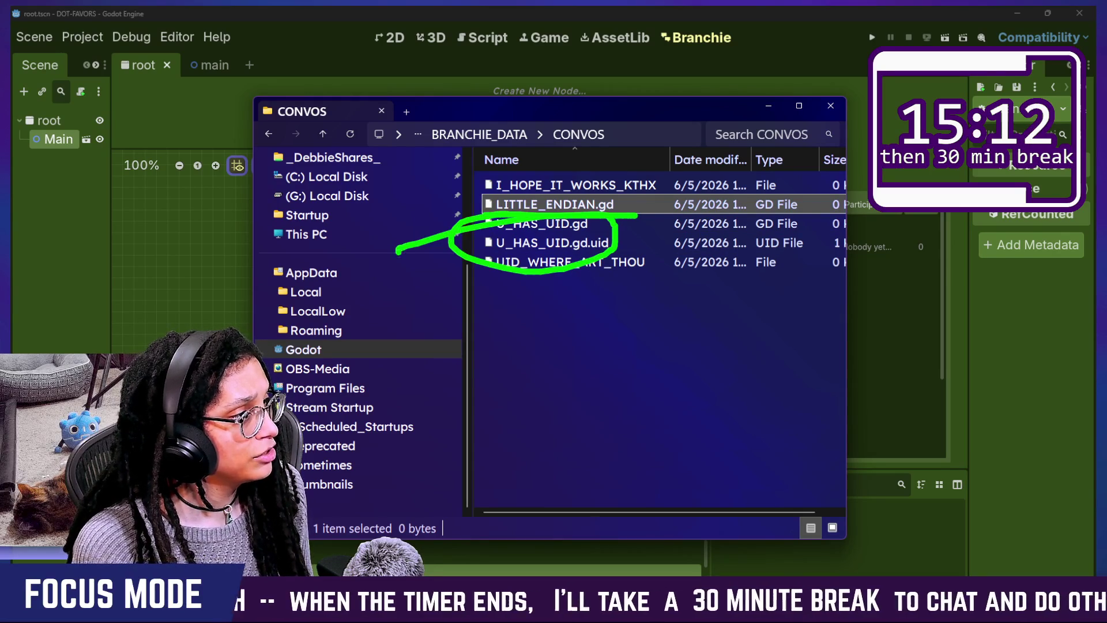
key("Escape")
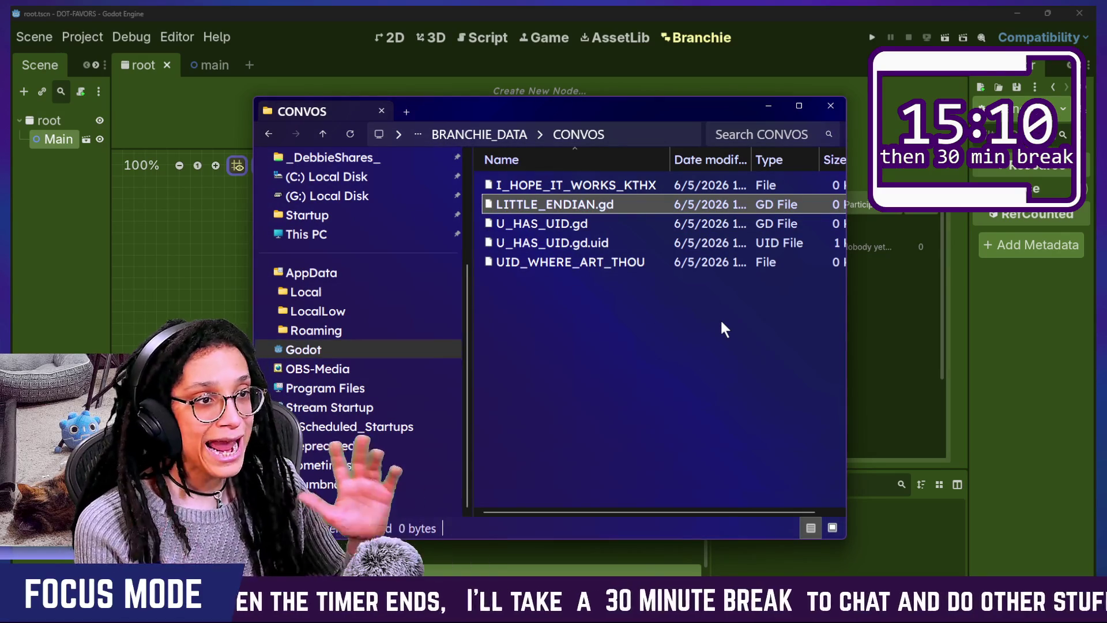
left_click(150, 248)
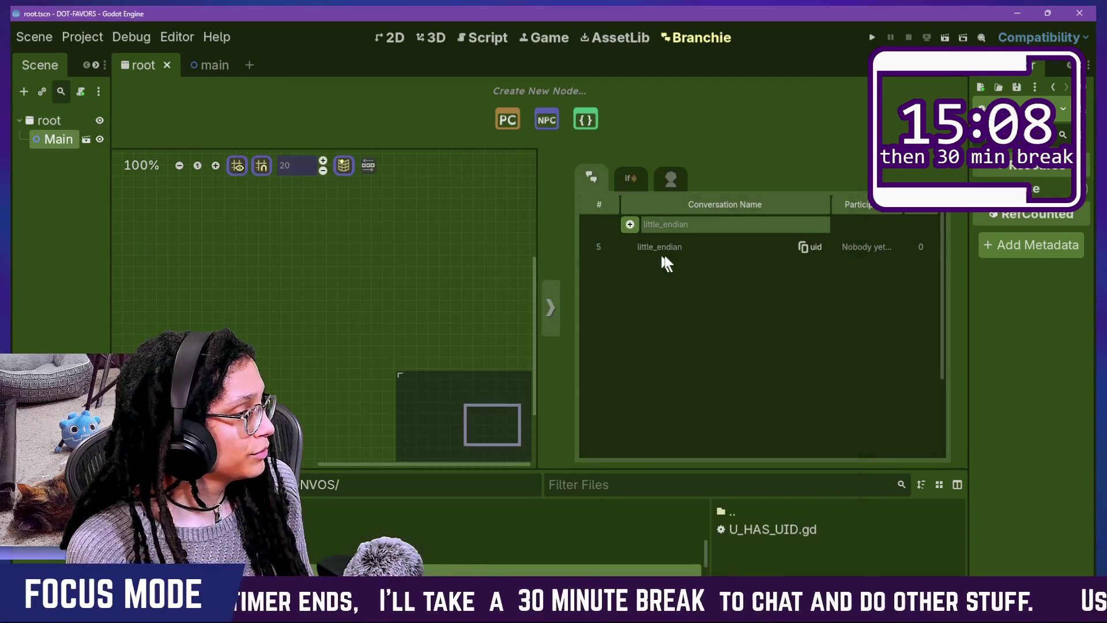
Uncomment the ResourceSaver.save lines 34–35 in the Script workspace and search Quick Open for 'static'.
key("alt+Tab")
key("alt+Tab")
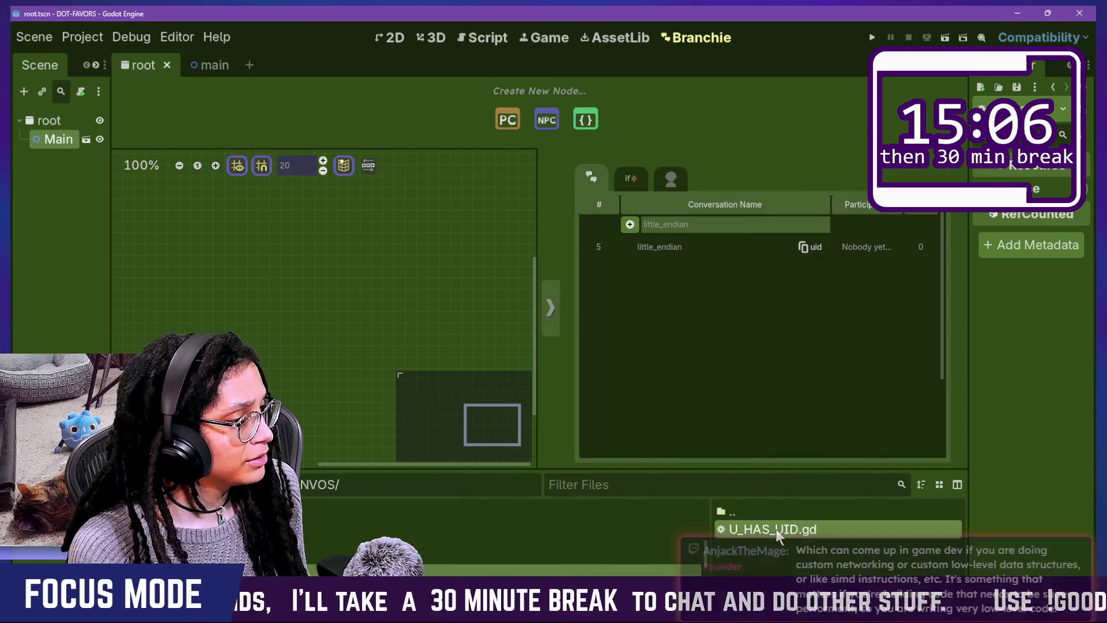
left_click(468, 40)
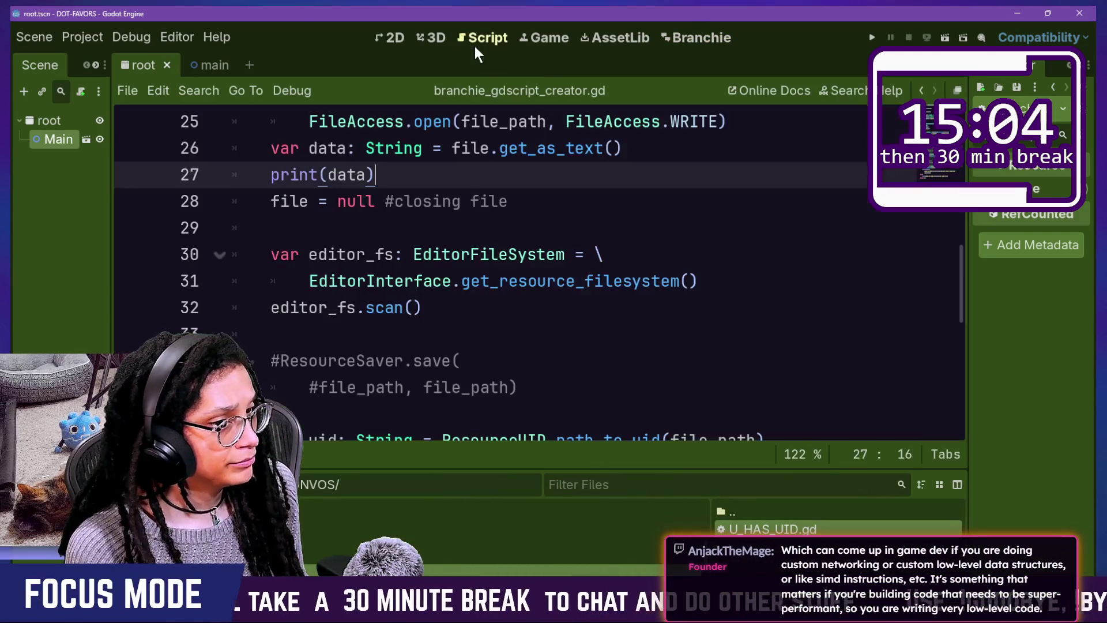
left_click(583, 306)
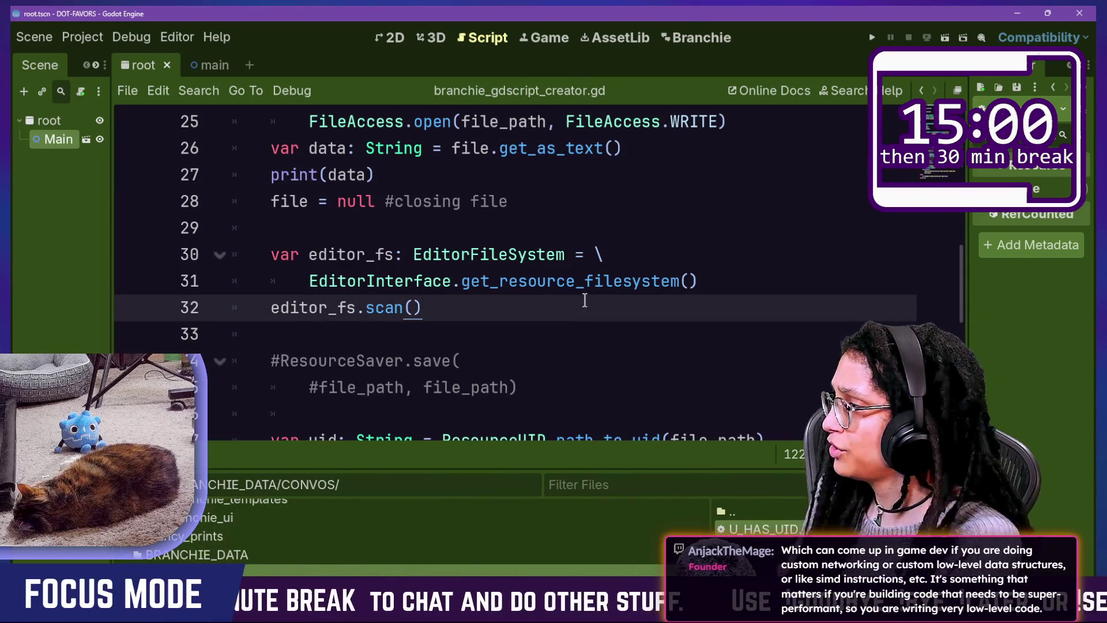
left_click(554, 337)
left_click_drag(569, 361, 600, 375)
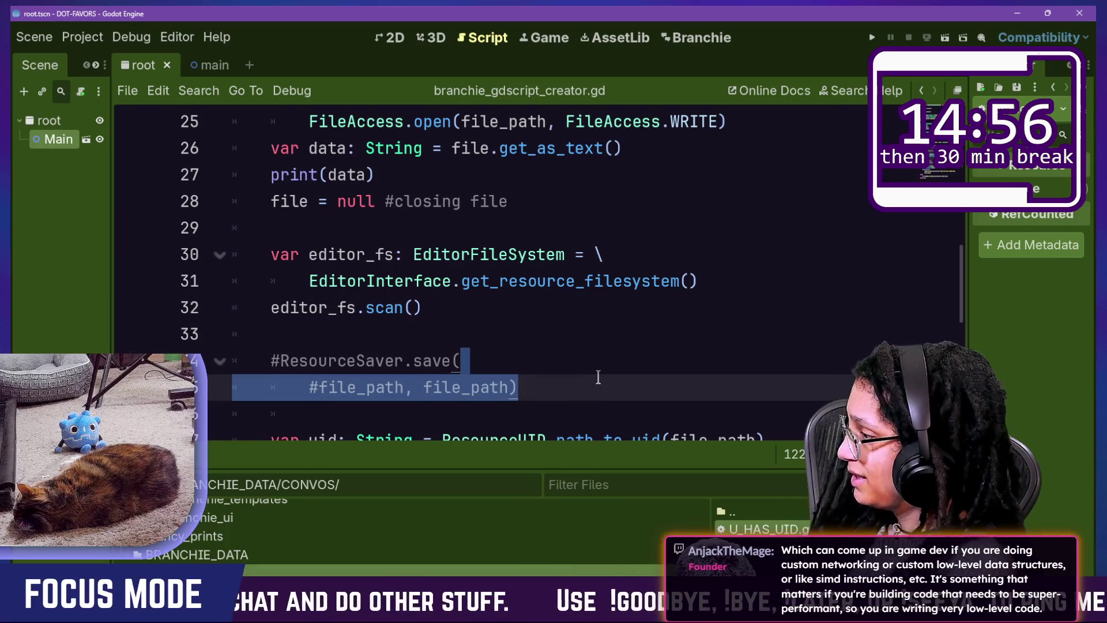
key("ctrl+k")
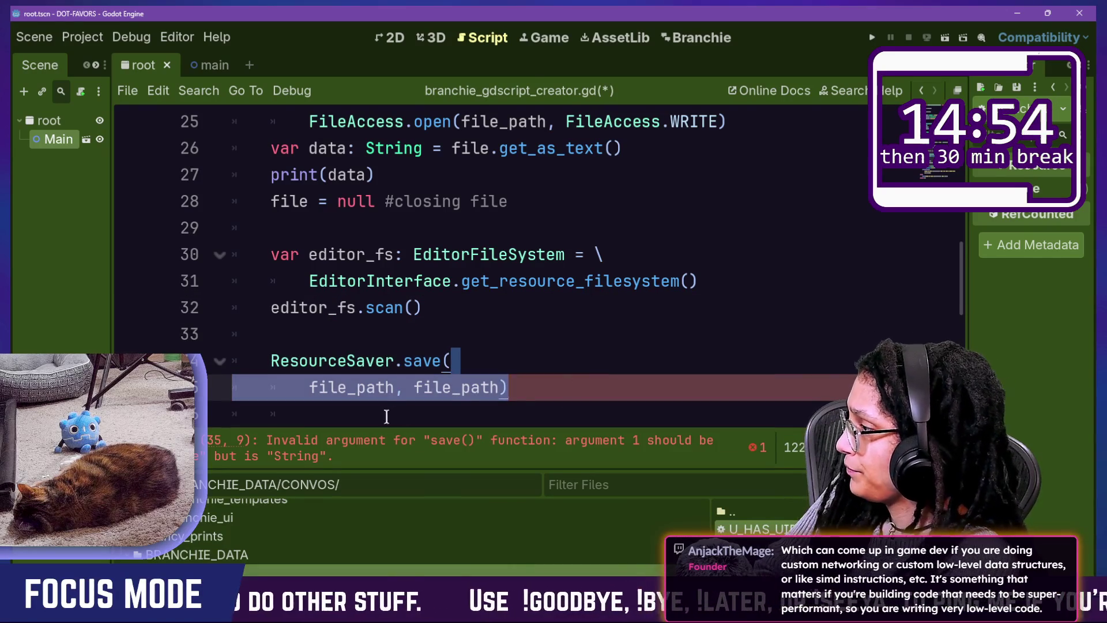
left_click(389, 416)
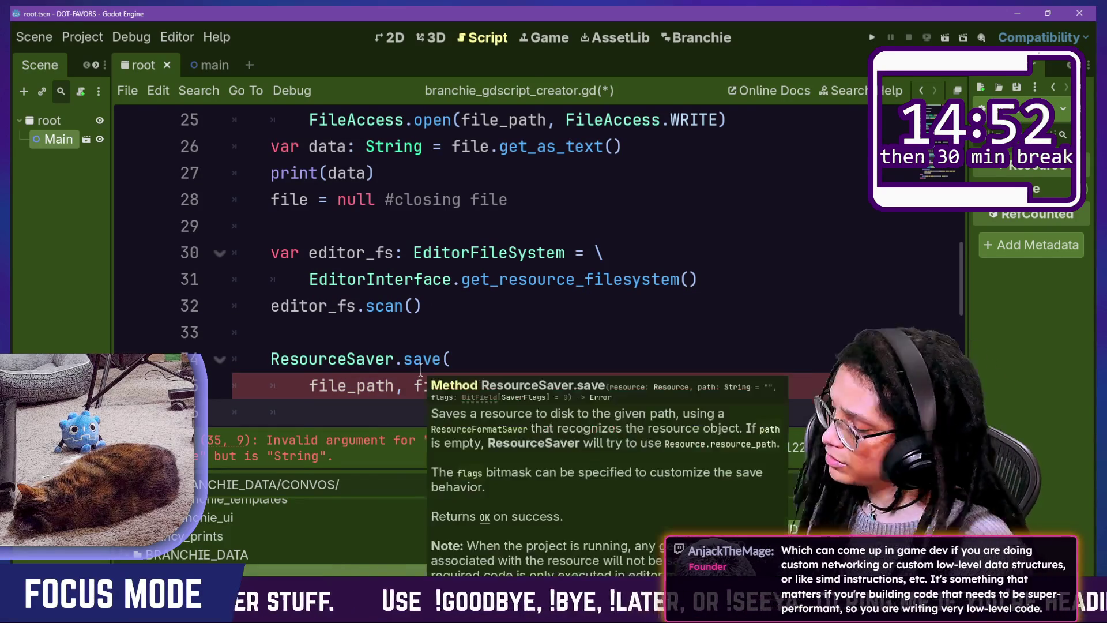
key("shift+alt+o")
type("sta")
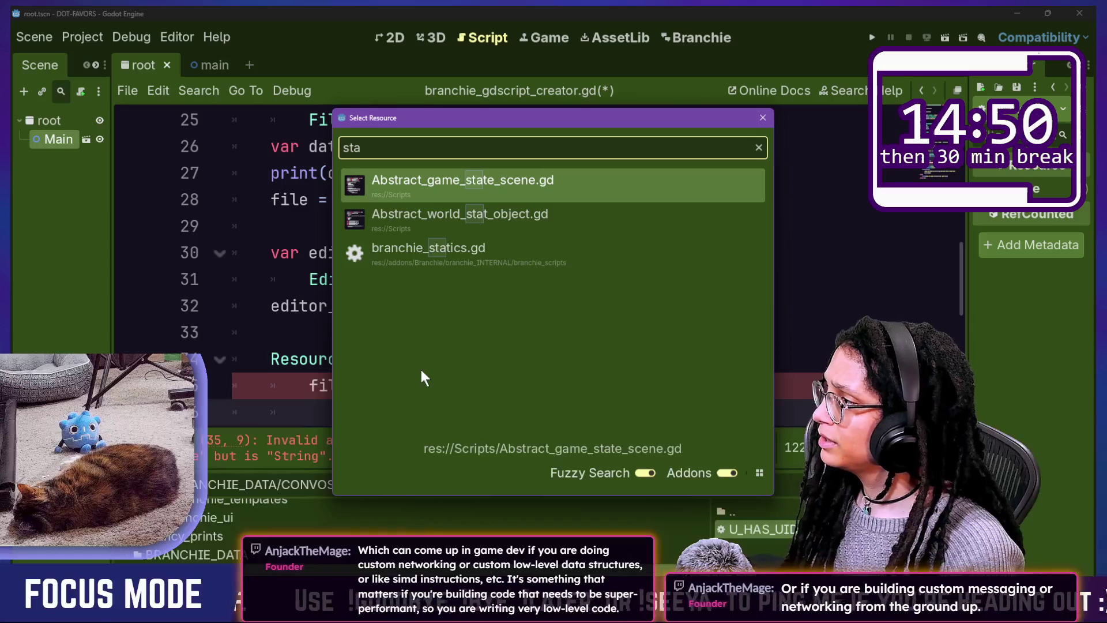
type("tic")
Open branchie_statics.gd and scroll to the _update_script_in_editor function.
key("Return")
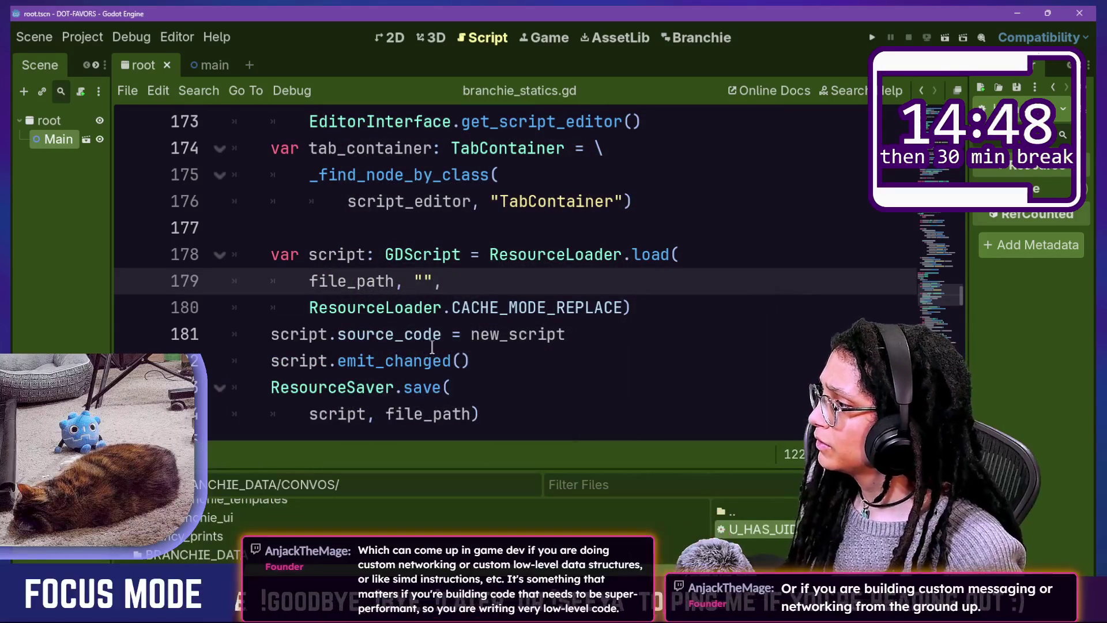
scroll(437, 351, "up", 2)
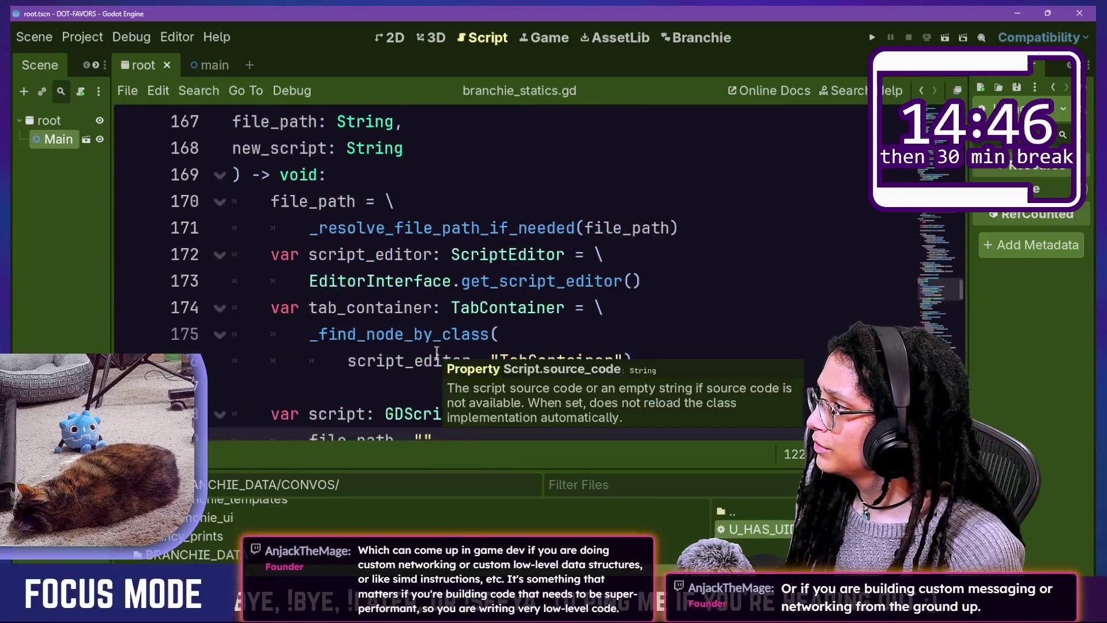
scroll(437, 351, "up", 2)
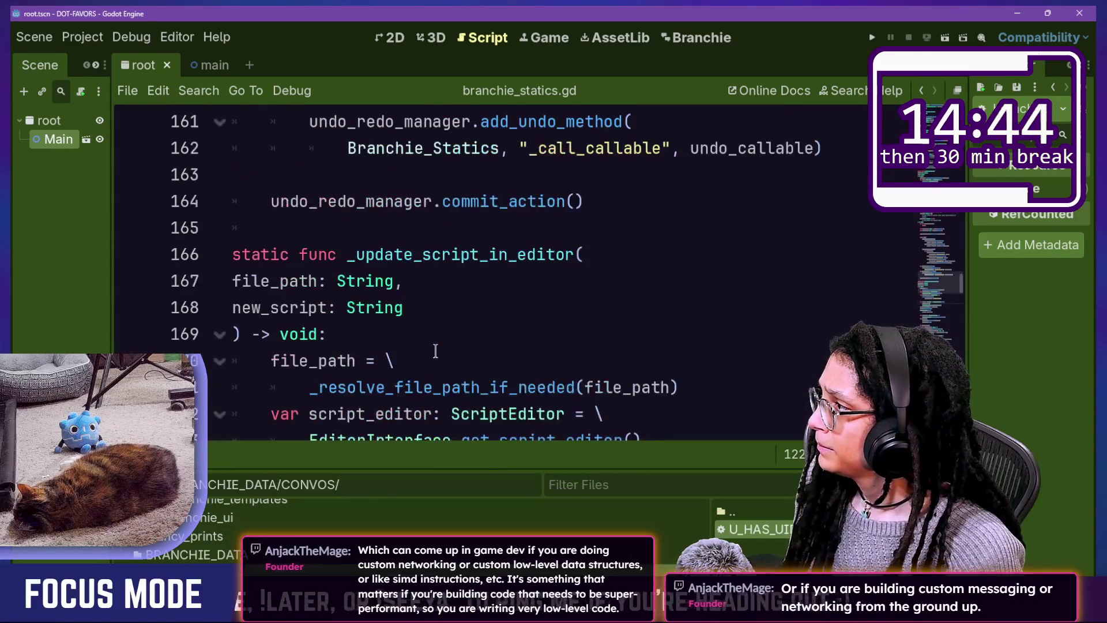
scroll(437, 351, "down", 3)
scroll(437, 352, "down", 1)
Inspect the ResourceLoader.load call on lines 178–180 and open its CACHE_MODE_REPLACE documentation.
left_click(465, 254)
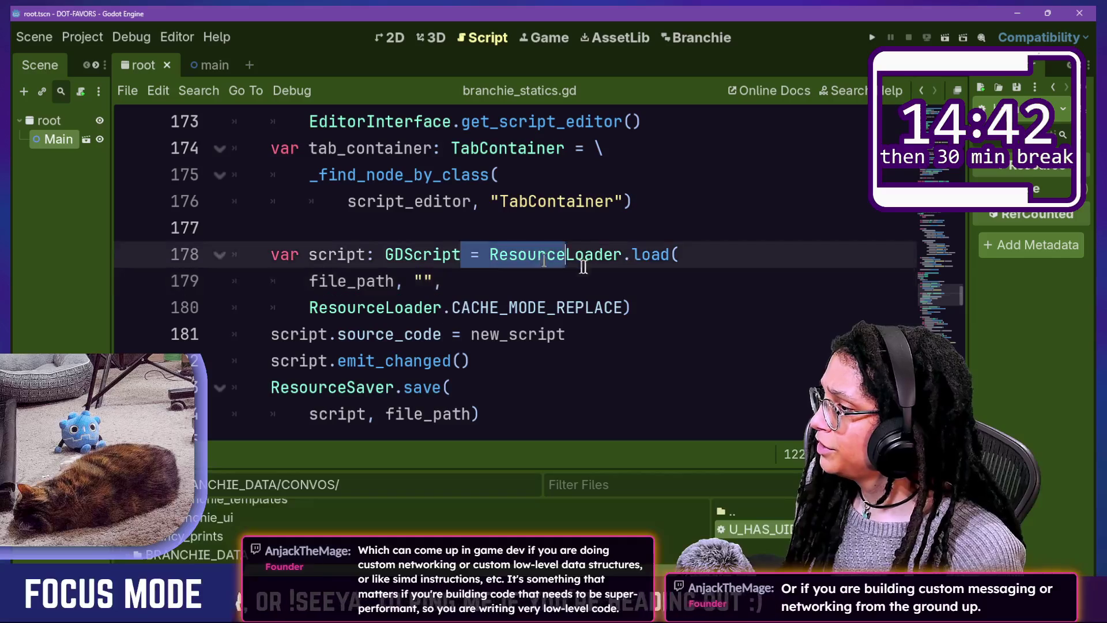
double_click(284, 254)
left_click(633, 281)
left_click(715, 314)
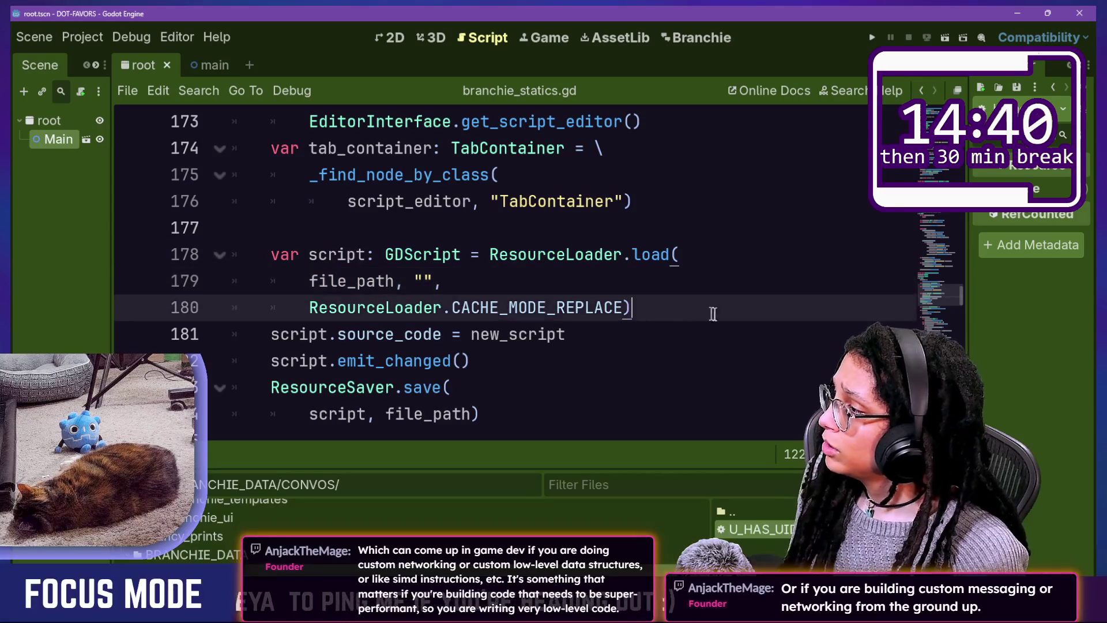
triple_click(715, 313)
left_click(441, 282)
mouse_move(450, 307)
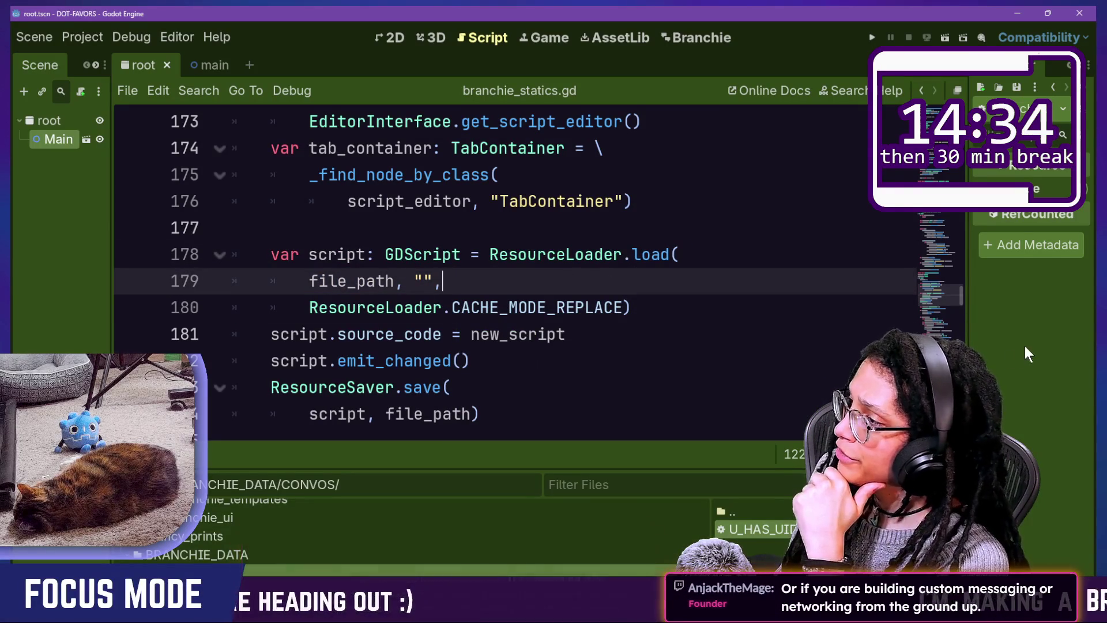
mouse_move(506, 302)
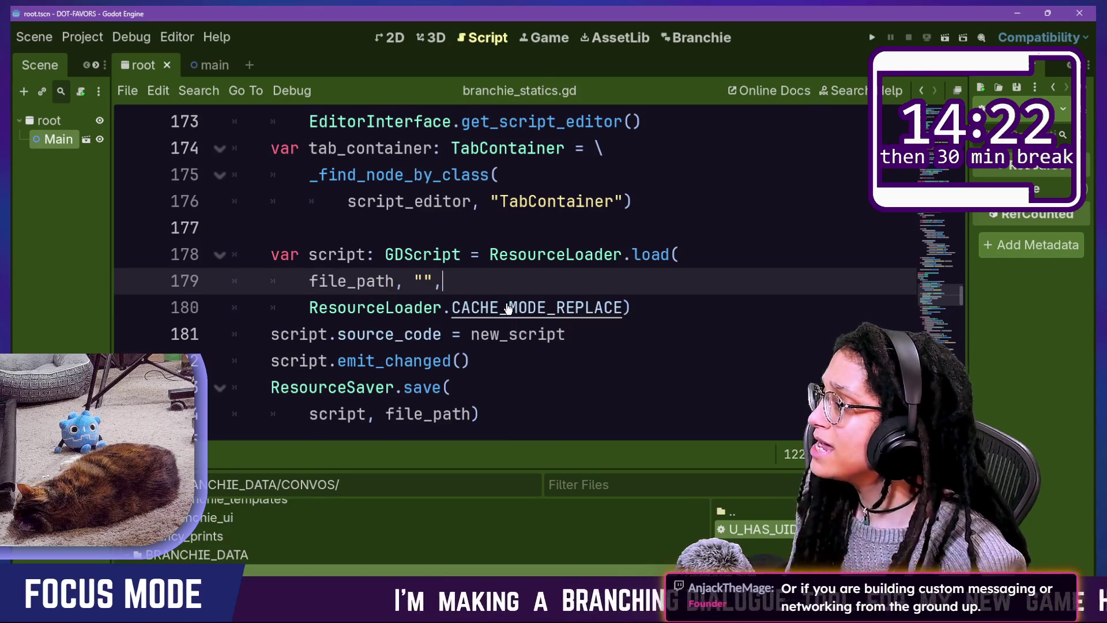
left_click(506, 306, "ctrl")
Read through the five ResourceLoader CacheMode options, then go back to branchie_statics.gd.
scroll(574, 304, "up", 5)
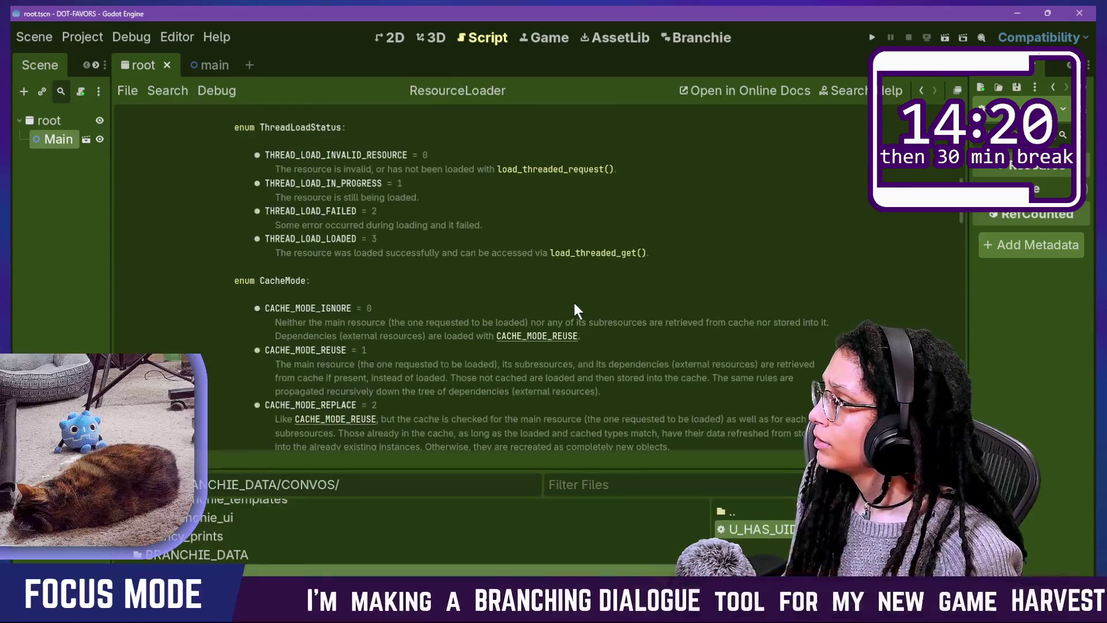
scroll(549, 314, "down", 1)
scroll(549, 309, "up", 2)
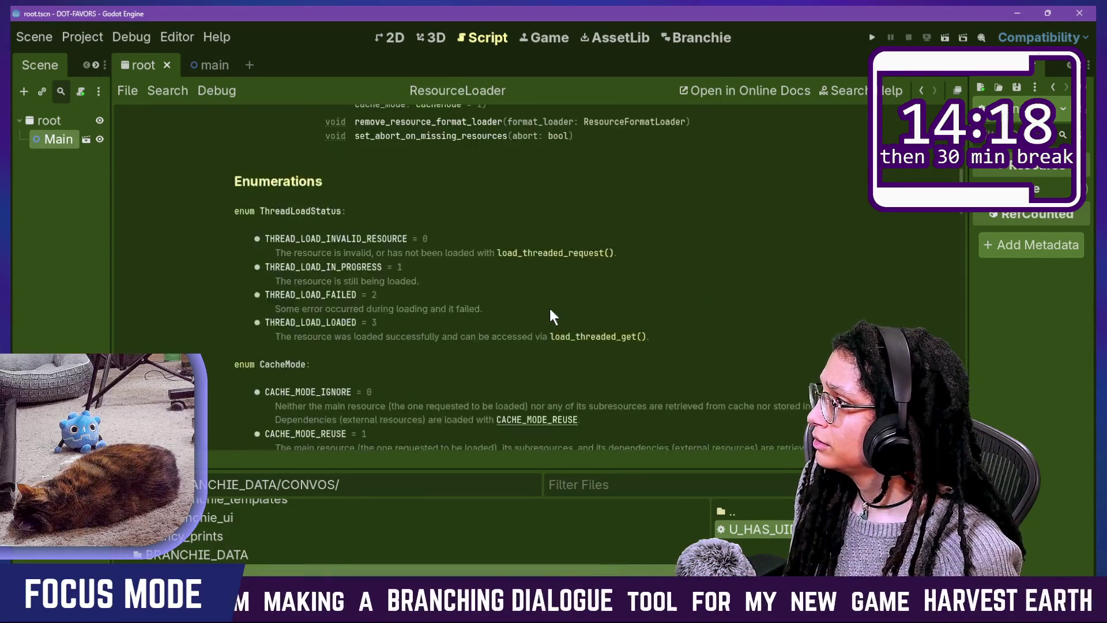
scroll(549, 309, "down", 2)
scroll(549, 310, "down", 1)
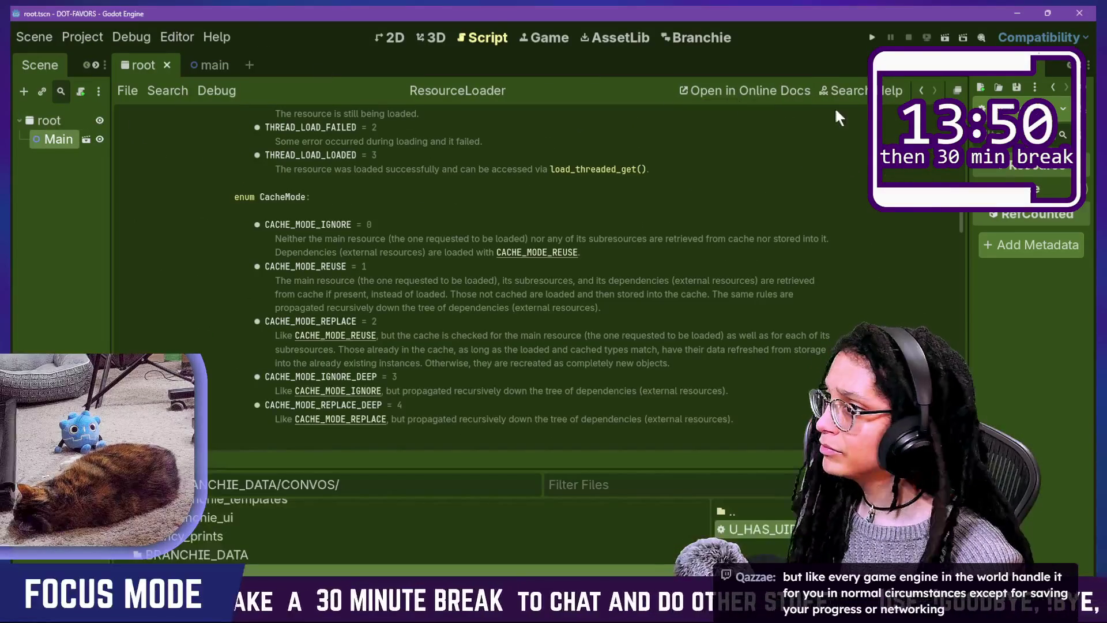
left_click(923, 90)
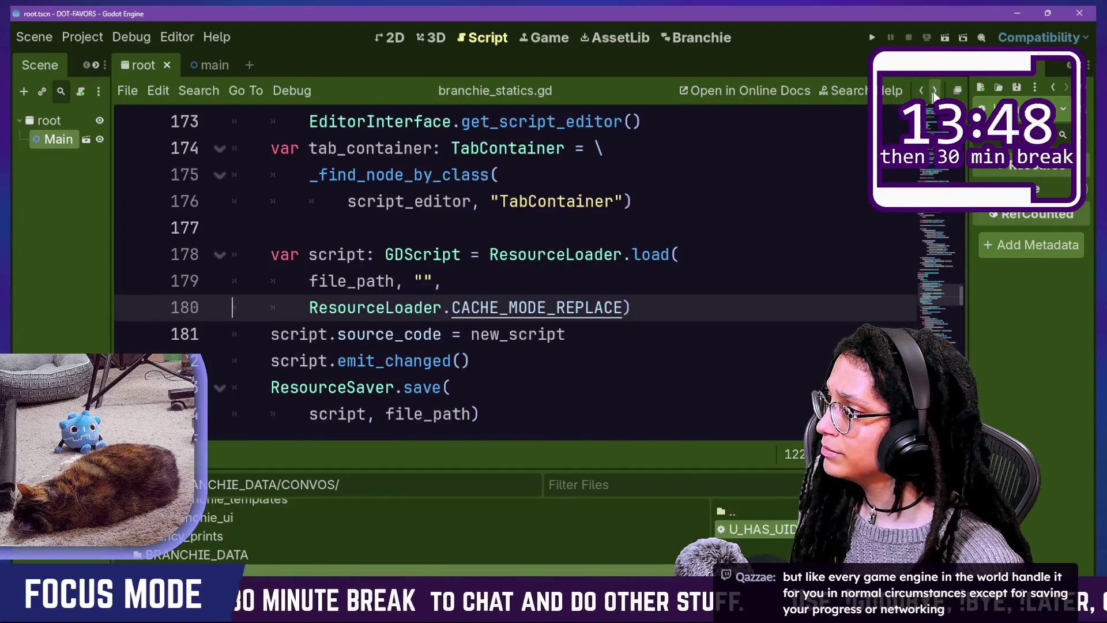
Reread the ResourceLoader CacheMode notes on uncached resources, CACHE_MODE_REUSE and CACHE_MODE_REPLACE, then return to branchie_statics.gd.
left_click(935, 90)
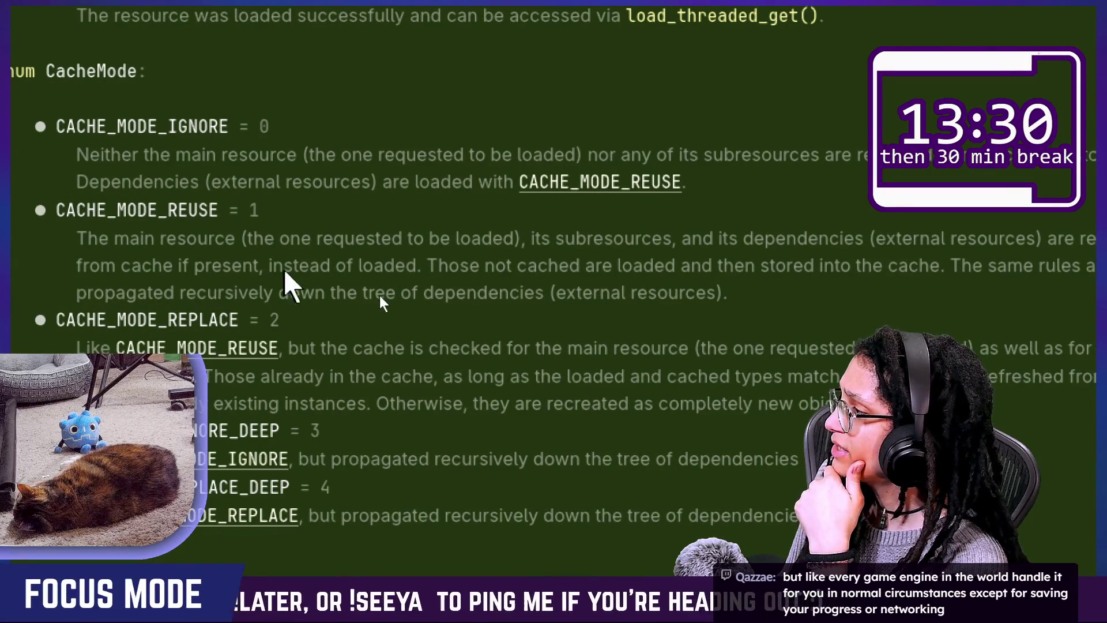
left_click_drag(293, 266, 338, 256)
mouse_move(470, 266)
left_mouse_down()
mouse_move(861, 316)
mouse_move(928, 292)
mouse_move(957, 265)
left_mouse_up()
left_click(958, 277)
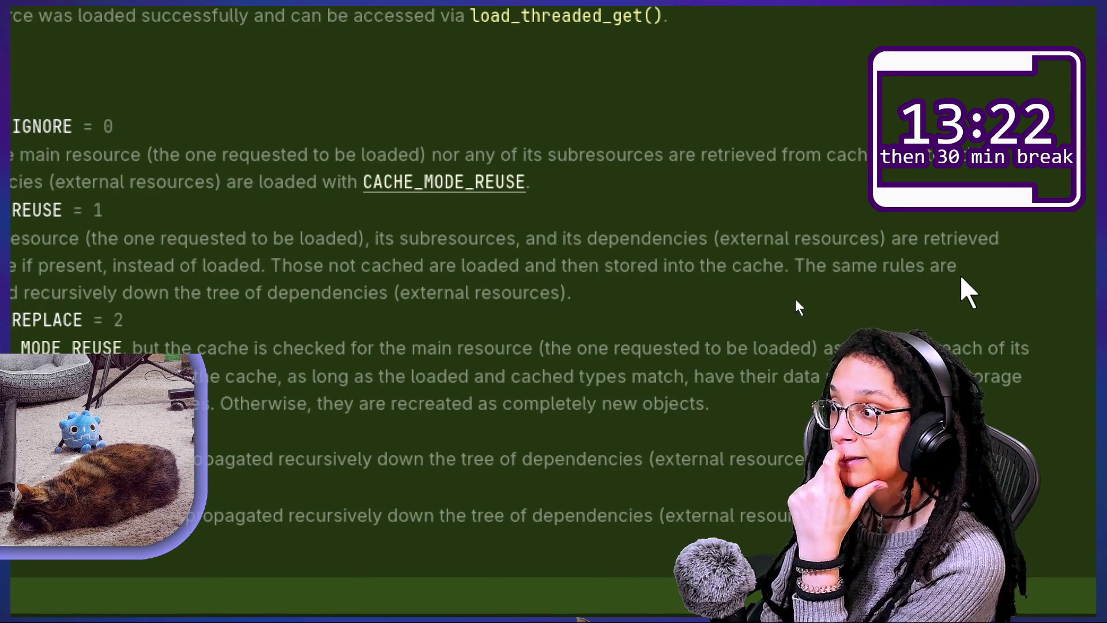
mouse_move(328, 265)
left_mouse_down()
mouse_move(664, 305)
mouse_move(754, 242)
left_mouse_up()
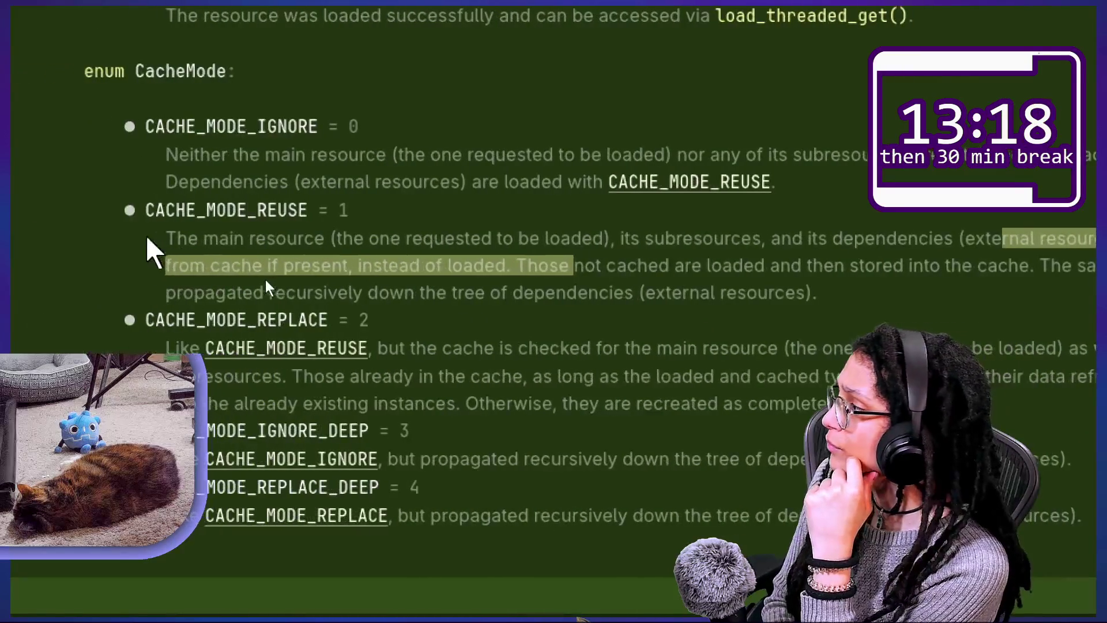
left_click_drag(204, 292, 544, 323)
left_click(545, 349)
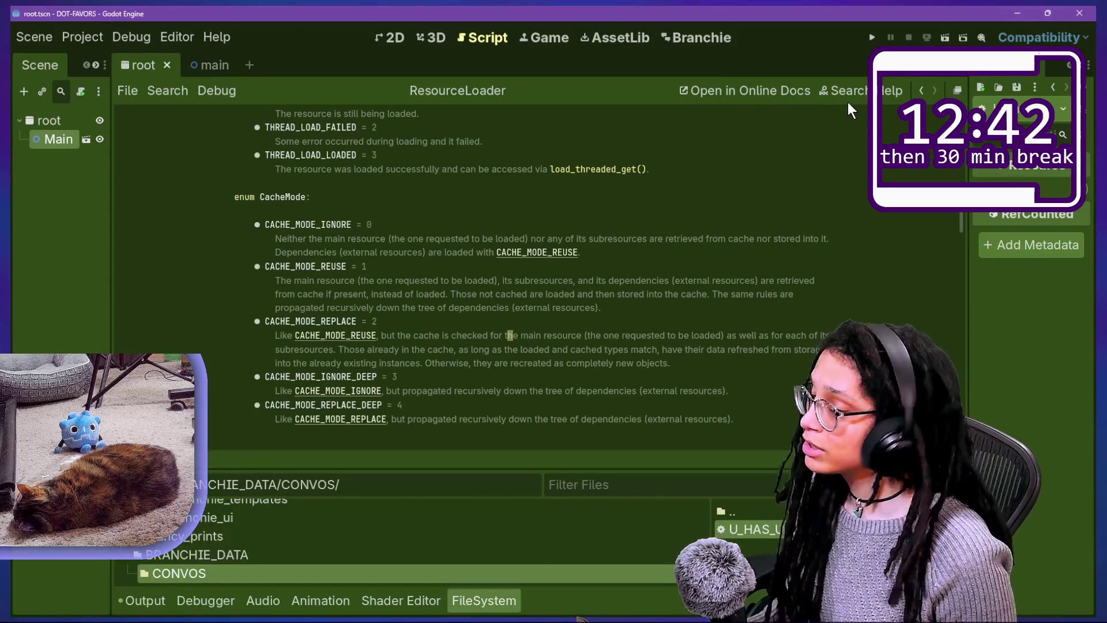
left_click(922, 91)
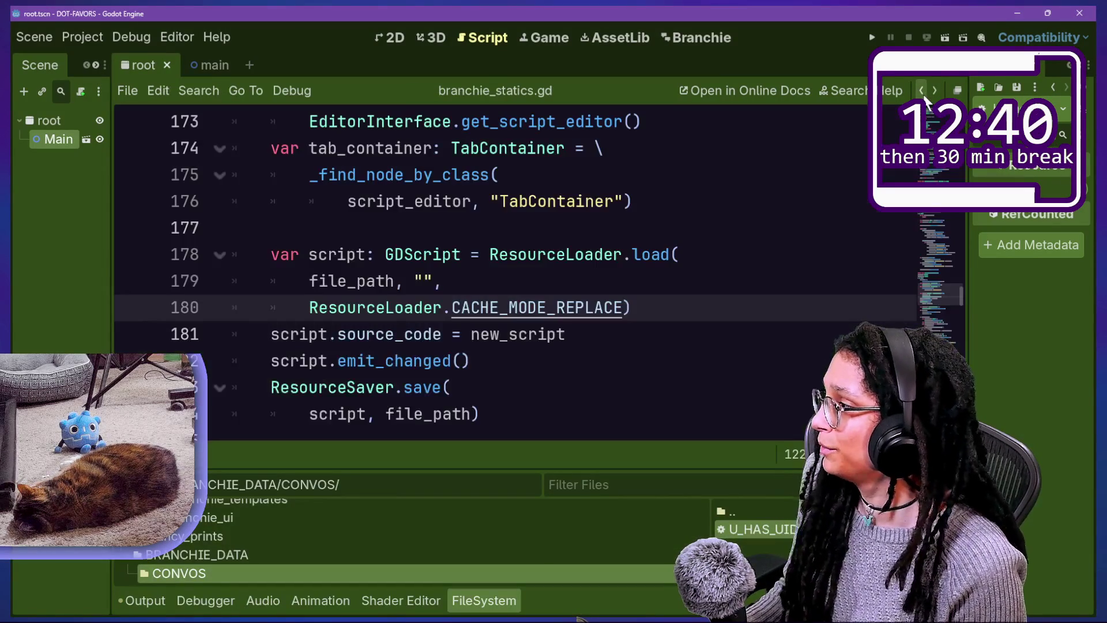
Scroll up to line 166 and select the _update_script_in_editor function name.
left_click_drag(721, 311, 722, 236)
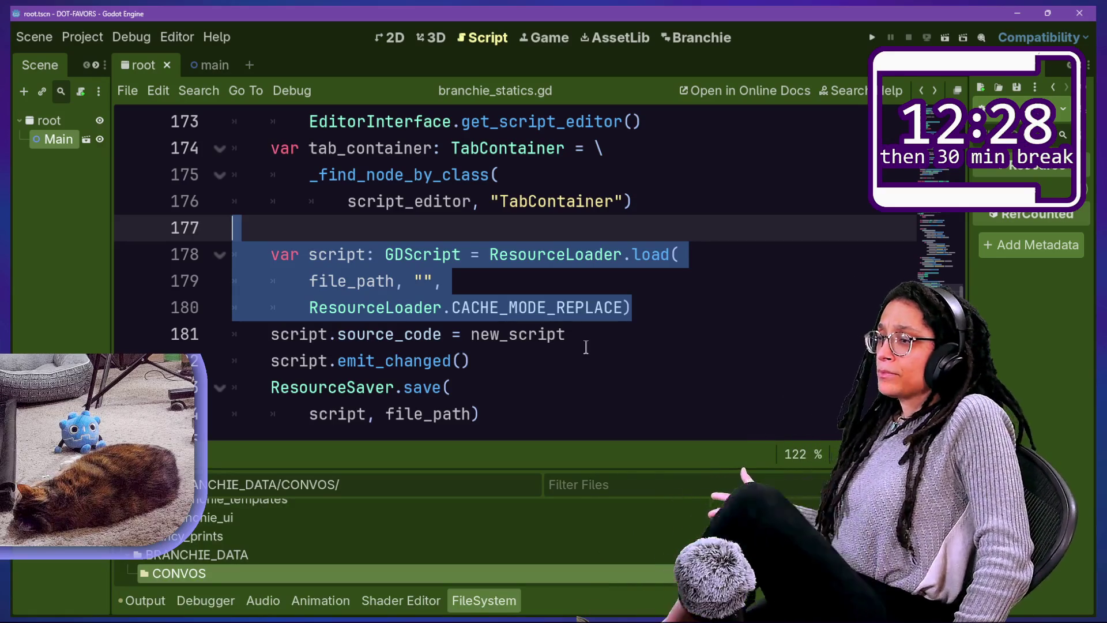
key("Left")
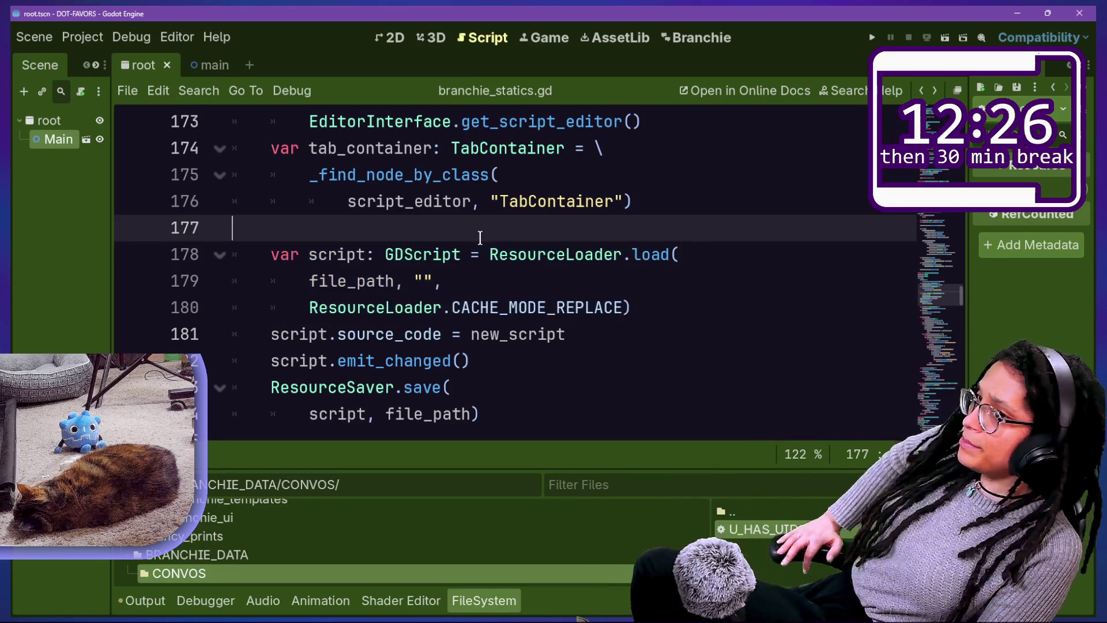
key("Down")
key("Down")
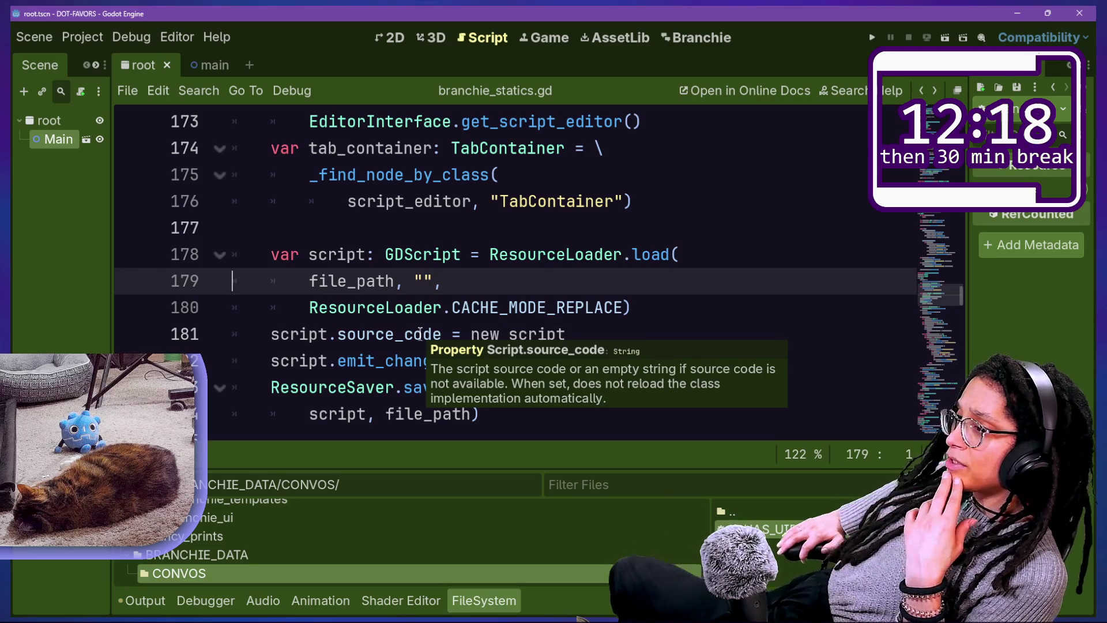
scroll(439, 197, "up", 3)
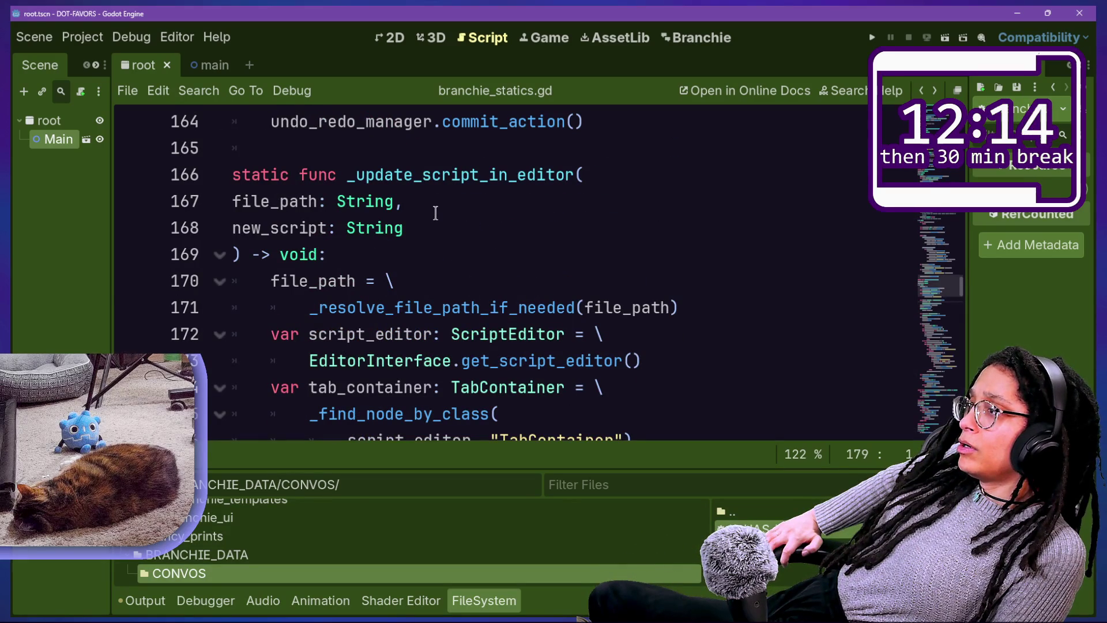
left_click_drag(347, 174, 571, 174)
Jump with F3 to the _update_script_in_editor call on line 101 and inspect the surrounding lines.
key("F3")
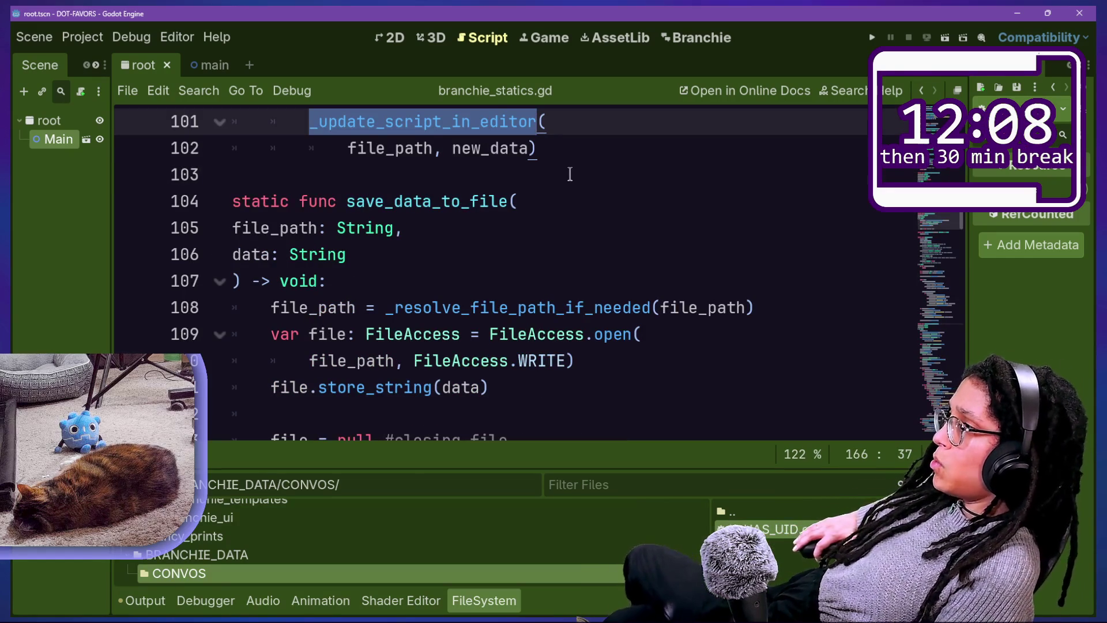
scroll(570, 174, "up", 2)
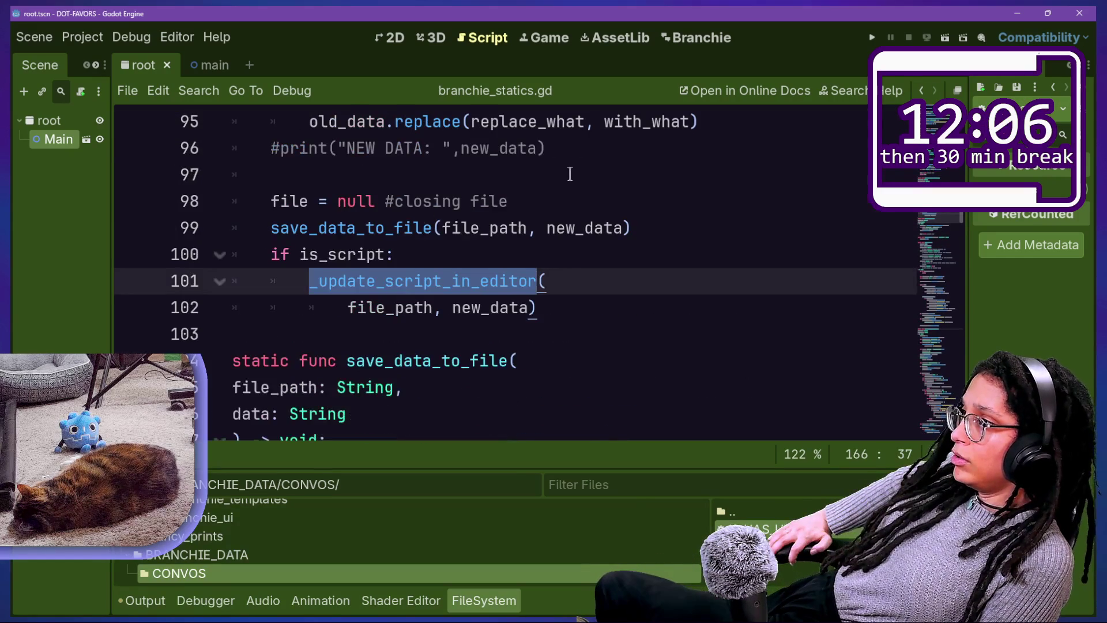
scroll(570, 175, "up", 1)
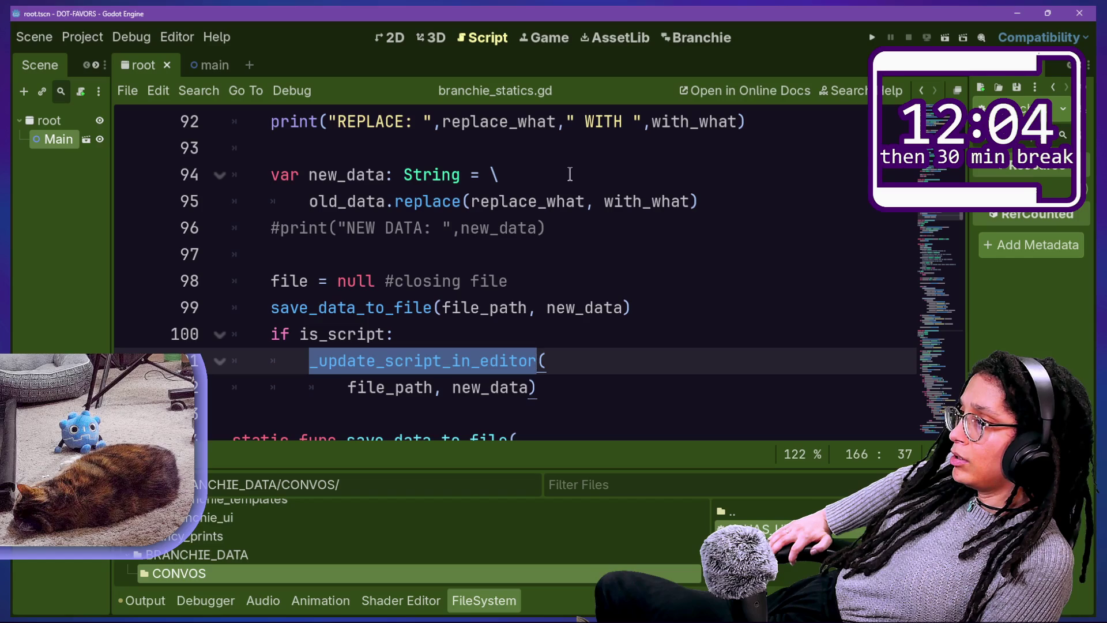
left_click(452, 307)
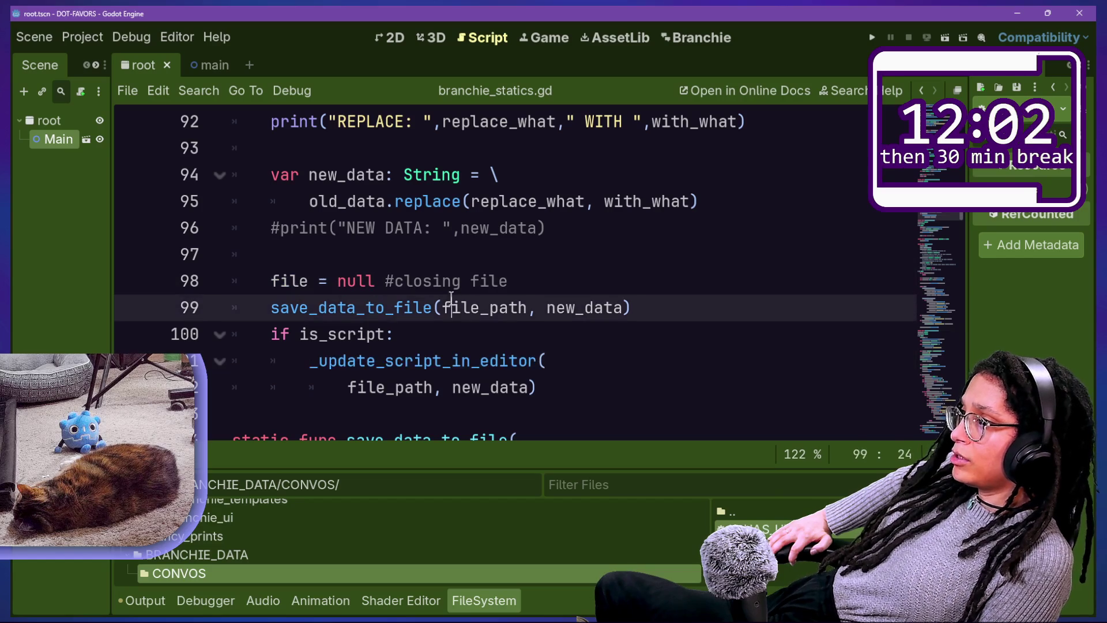
left_click(525, 346)
key("shift+Down")
key("shift+Down")
key("shift+Down")
key("Right")
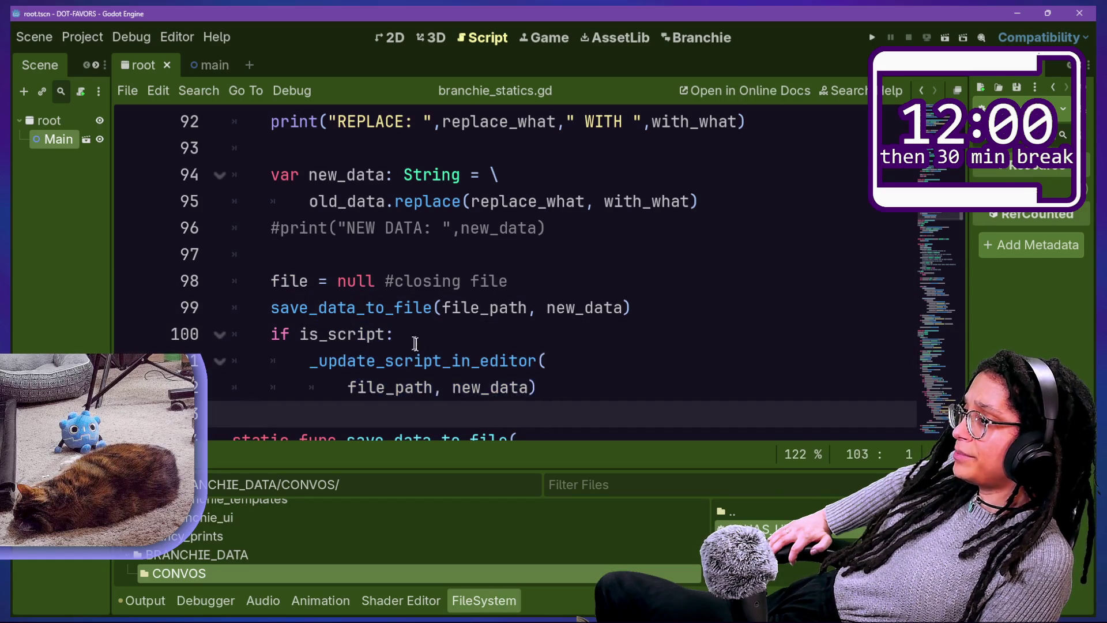
left_click(394, 360)
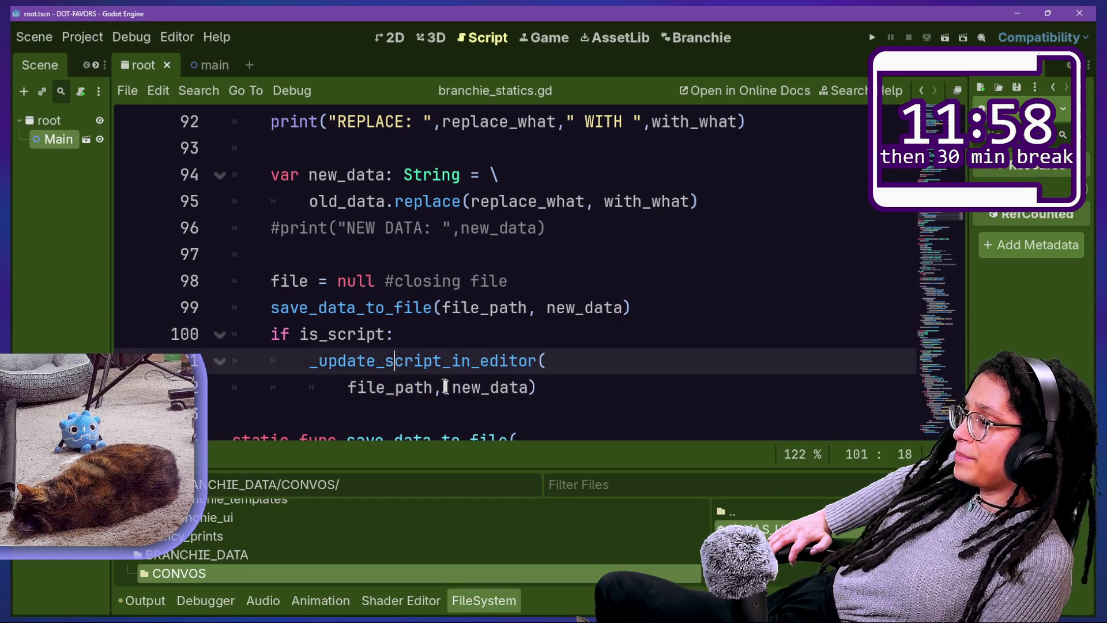
Review the new_data variable on line 94 and the is_script block on lines 100–102.
scroll(461, 387, "up", 2)
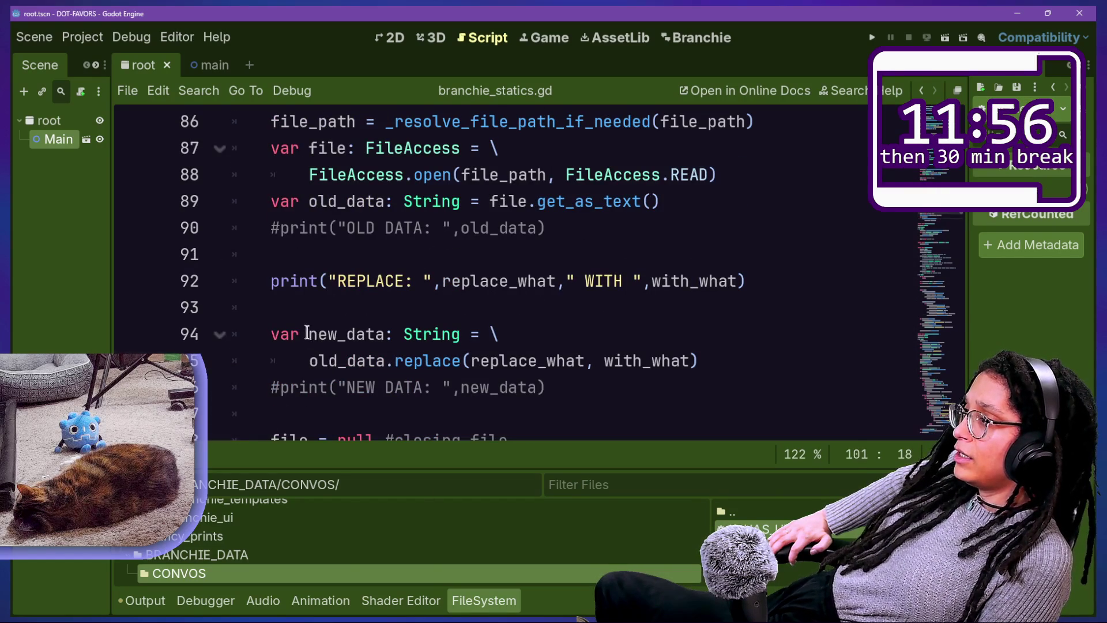
left_click_drag(308, 334, 387, 339)
scroll(388, 328, "down", 2)
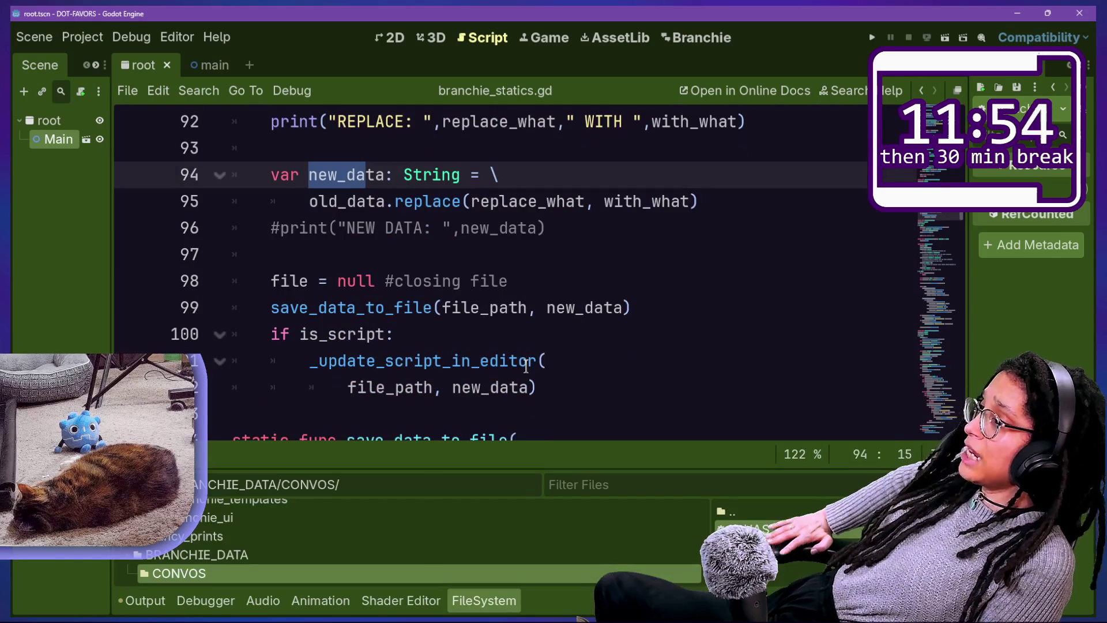
scroll(526, 367, "down", 1)
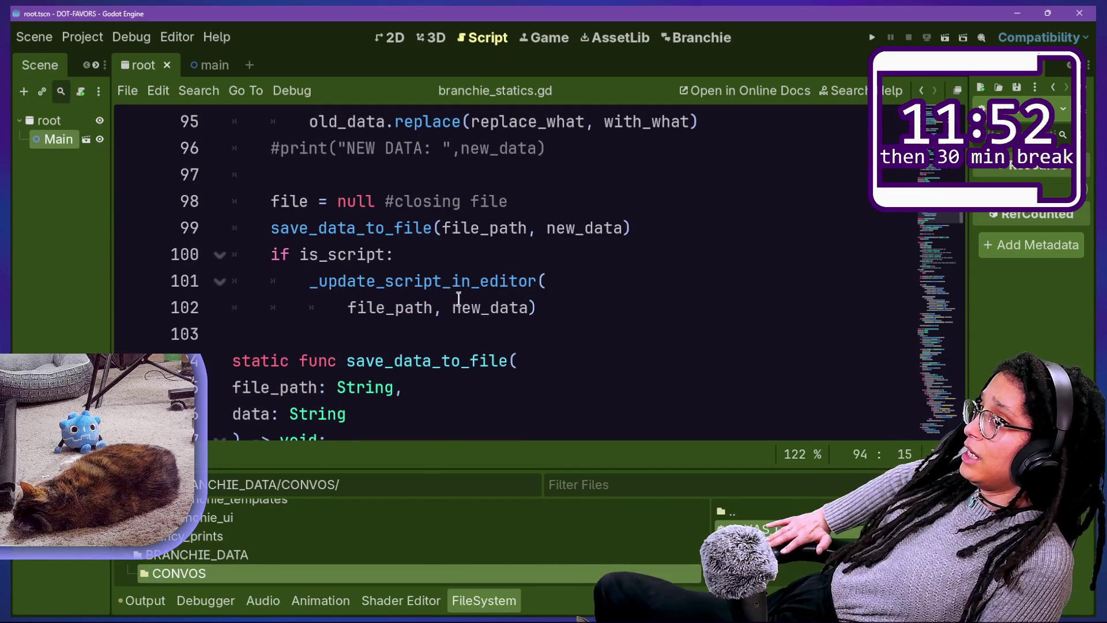
mouse_move(475, 293)
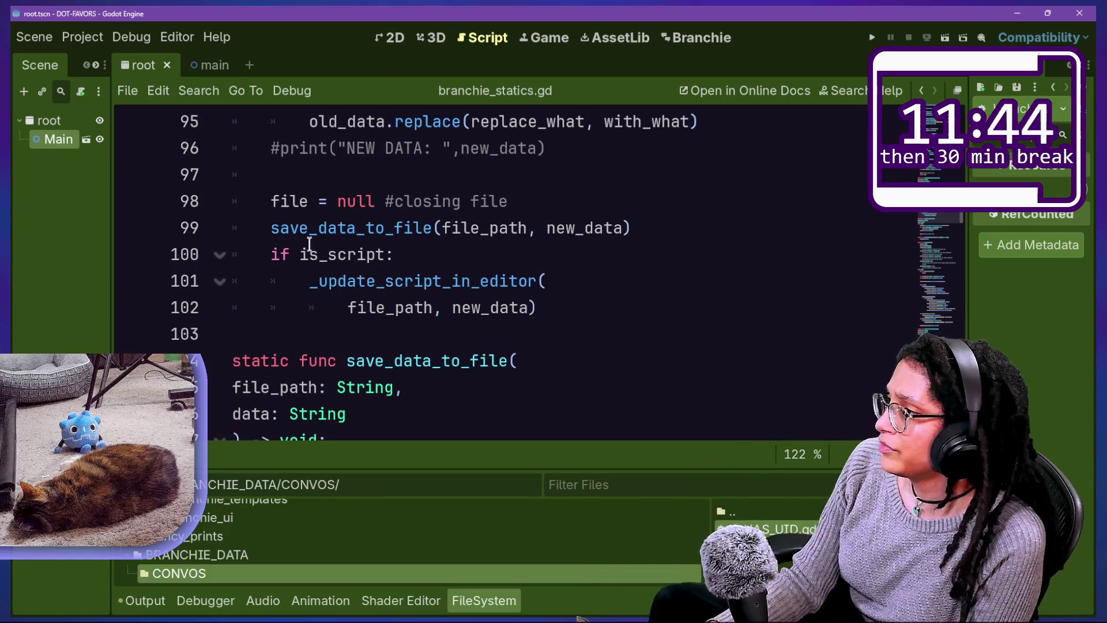
scroll(312, 246, "down", 5)
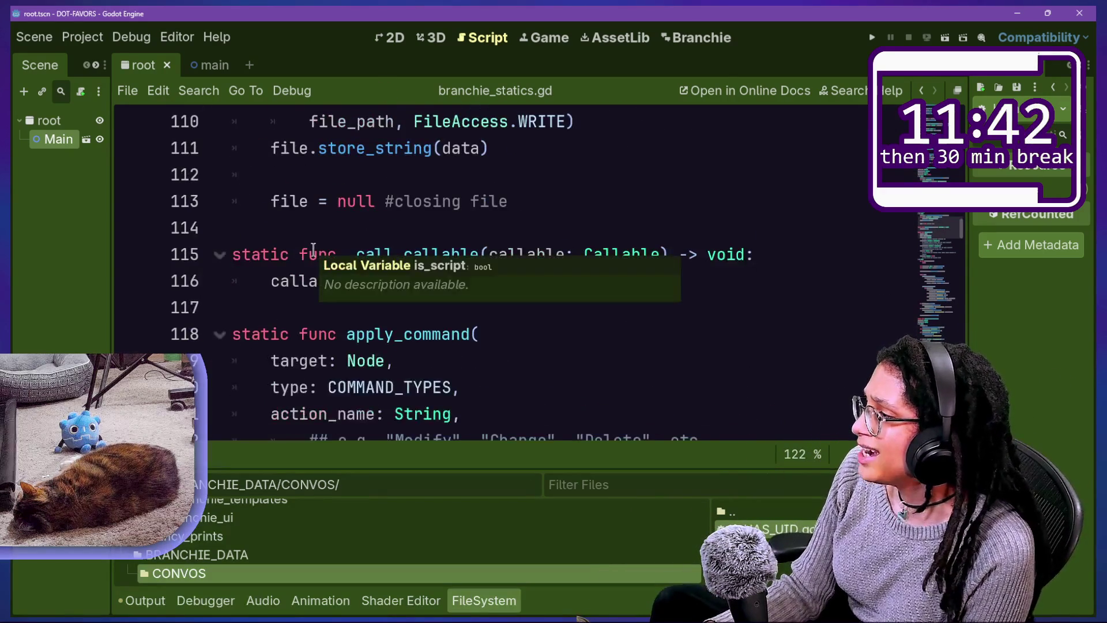
scroll(313, 248, "down", 8)
scroll(314, 247, "up", 3)
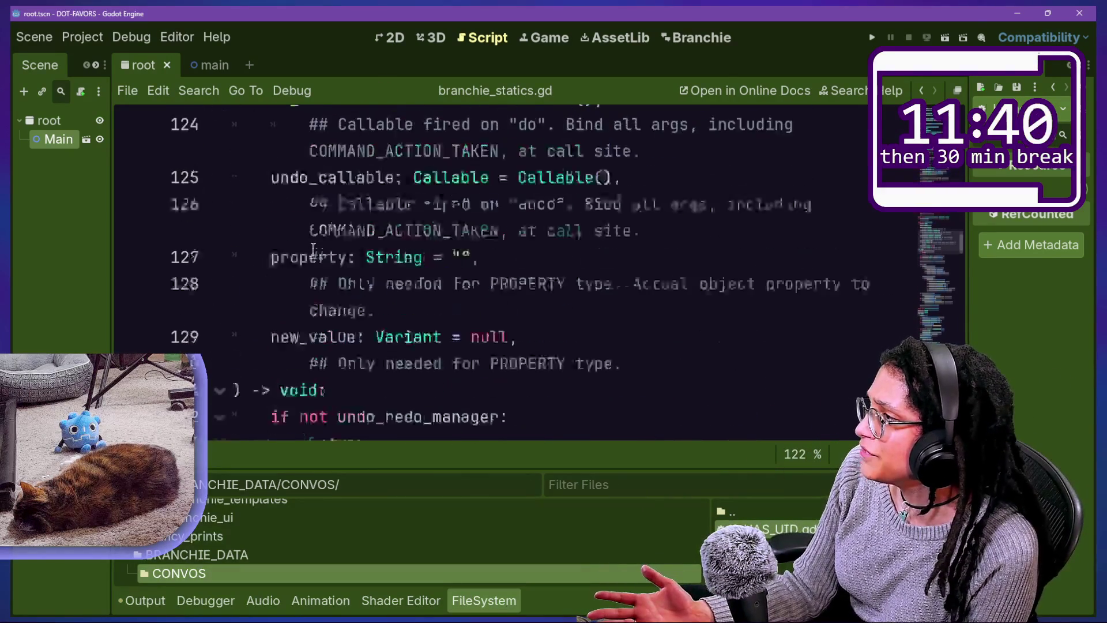
scroll(313, 249, "up", 10)
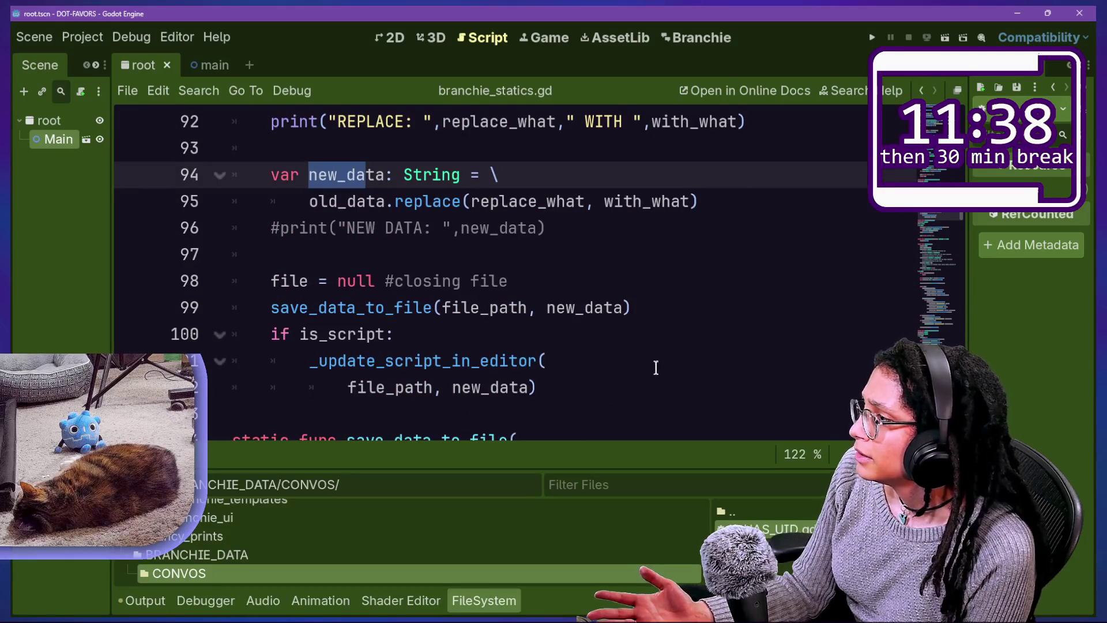
mouse_move(576, 388)
left_mouse_down()
mouse_move(581, 272)
mouse_move(580, 333)
mouse_move(551, 307)
mouse_move(560, 284)
left_mouse_up()
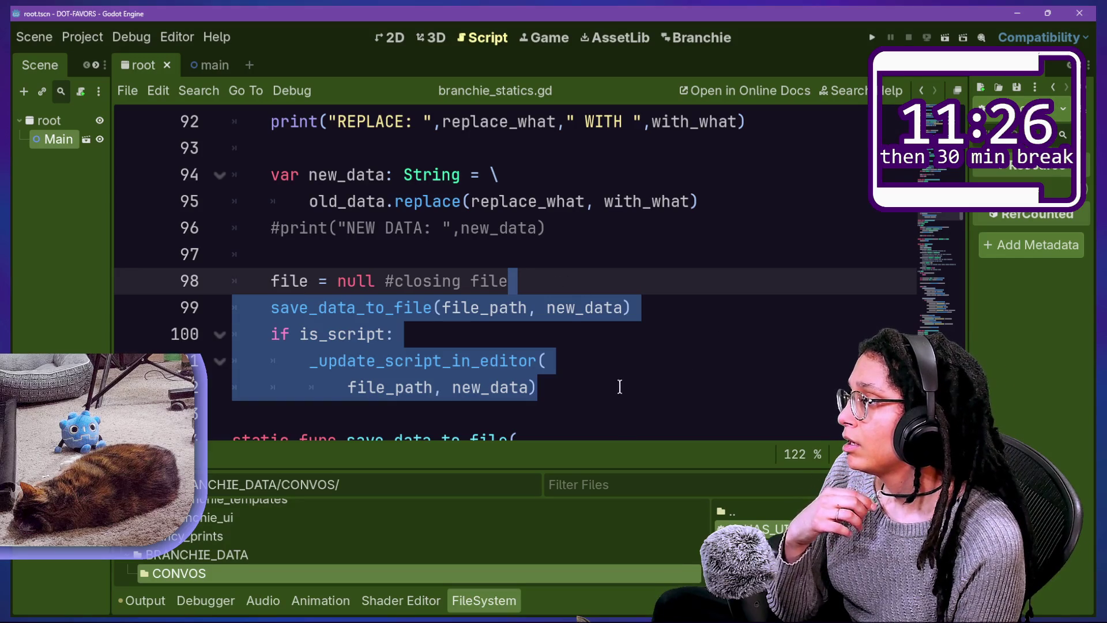
left_click(584, 395)
Select lines 93–102 covering the new_data code and the is_script block.
mouse_move(558, 388)
left_mouse_down()
mouse_move(563, 323)
mouse_move(586, 264)
left_mouse_up()
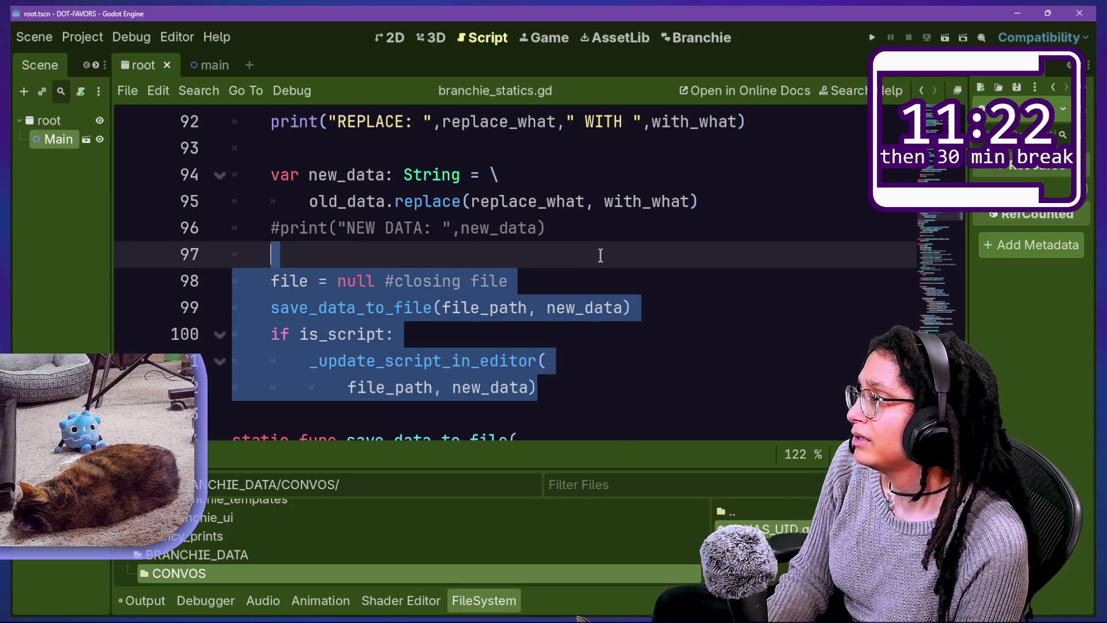
mouse_move(542, 225)
left_mouse_down()
mouse_move(446, 177)
mouse_move(364, 179)
left_mouse_up()
scroll(365, 234, "up", 4)
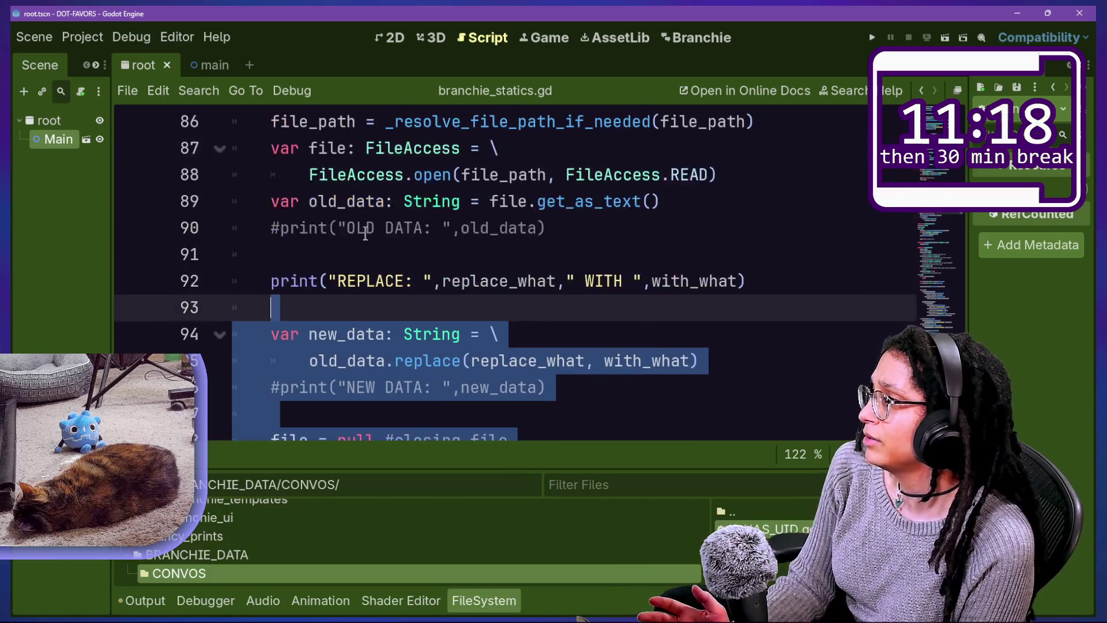
scroll(365, 234, "down", 4)
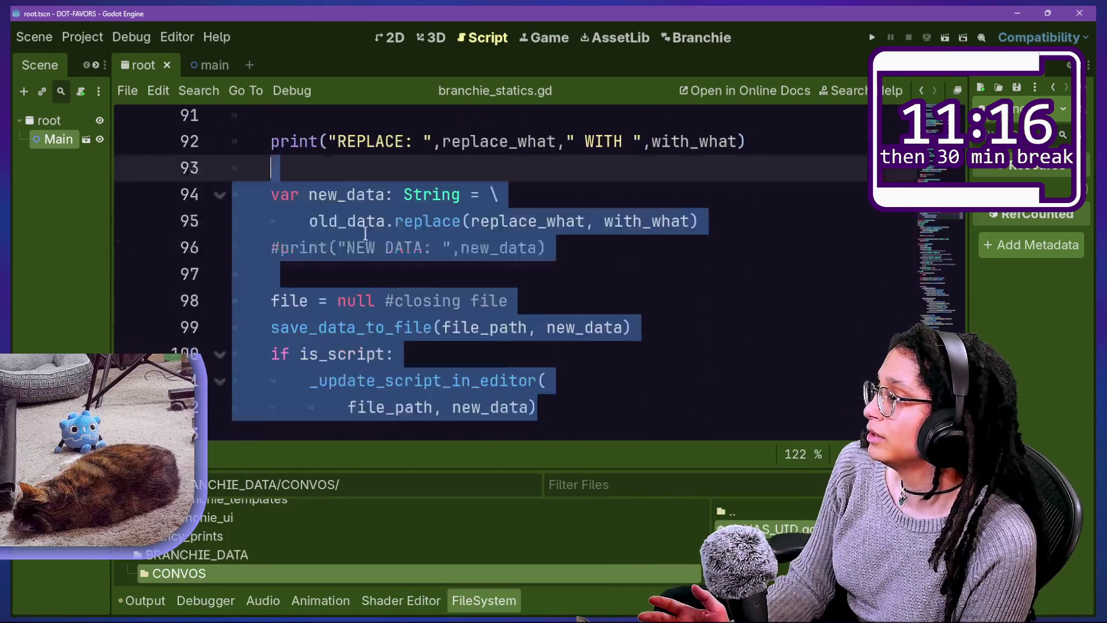
scroll(363, 228, "up", 4)
scroll(341, 169, "up", 1)
Check the replace_text_lines_in_file signature on line 80, then bring up Quick Open.
left_click_drag(353, 196, 586, 200)
left_click(587, 201)
scroll(589, 201, "up", 1)
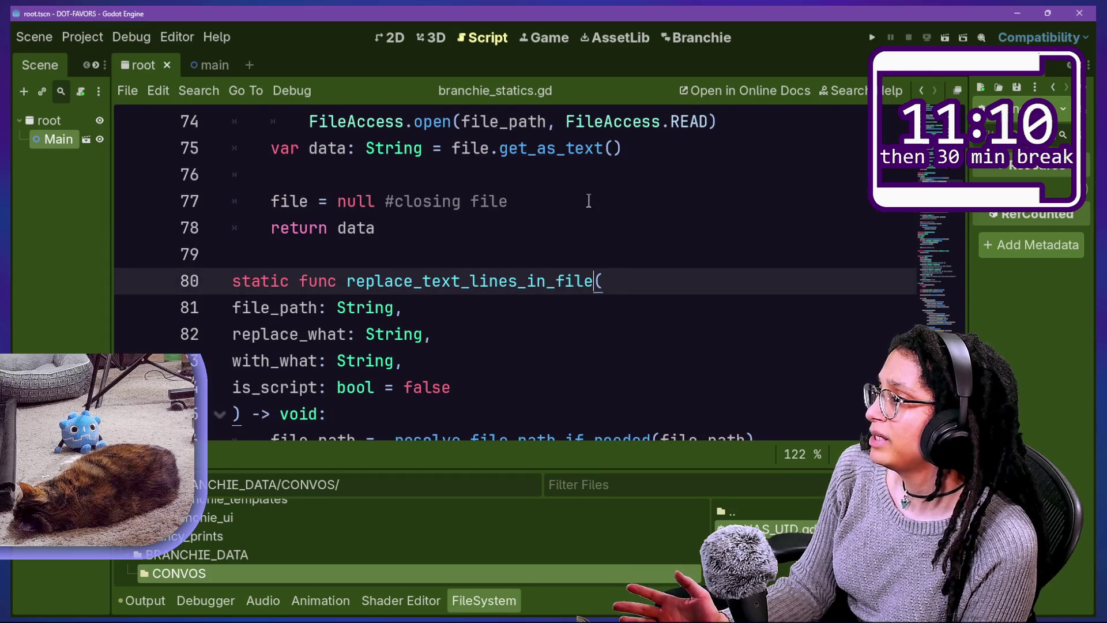
key("shift+alt+o")
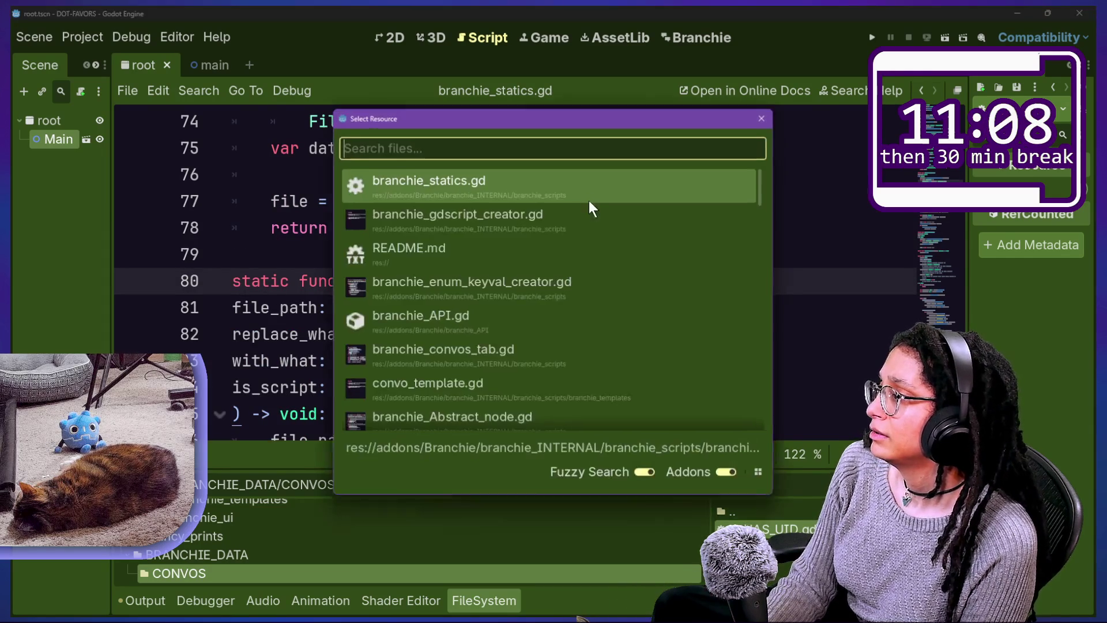
Open branchie_gdscript_creator.gd from the Quick Open list.
key("Down")
key("Down")
key("Up")
key("Up")
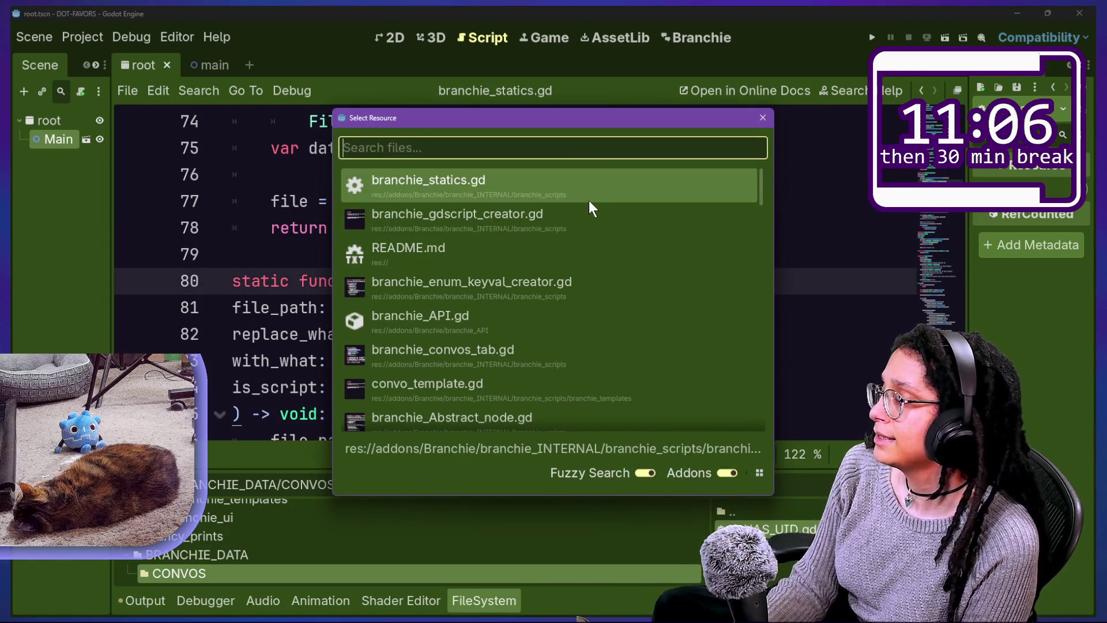
key("Down")
key("Return")
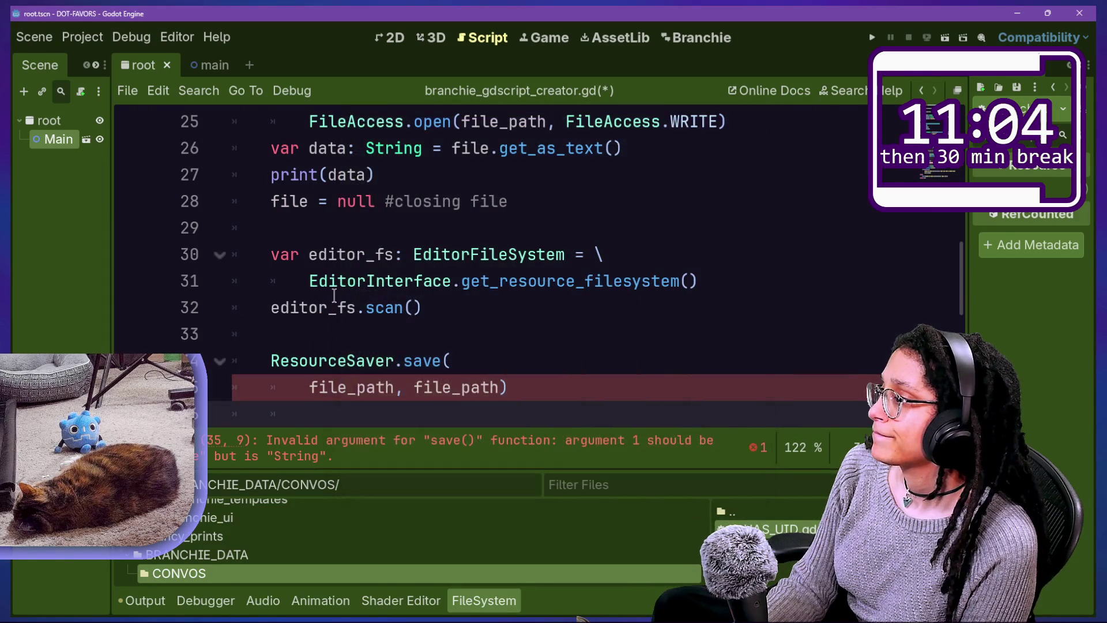
Delete the file-closing, editor_fs scan and ResourceSaver.save lines, leaving blank lines after print(data).
mouse_move(421, 397)
left_mouse_down()
mouse_move(420, 305)
mouse_move(457, 237)
left_mouse_up()
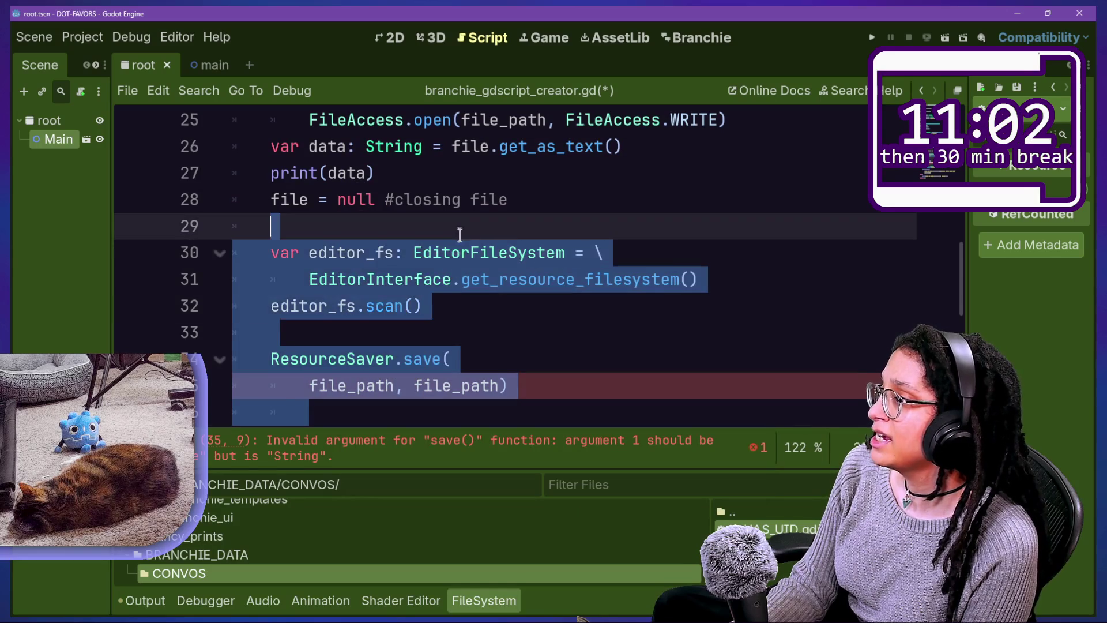
key("ctrl+v")
key("ctrl+v")
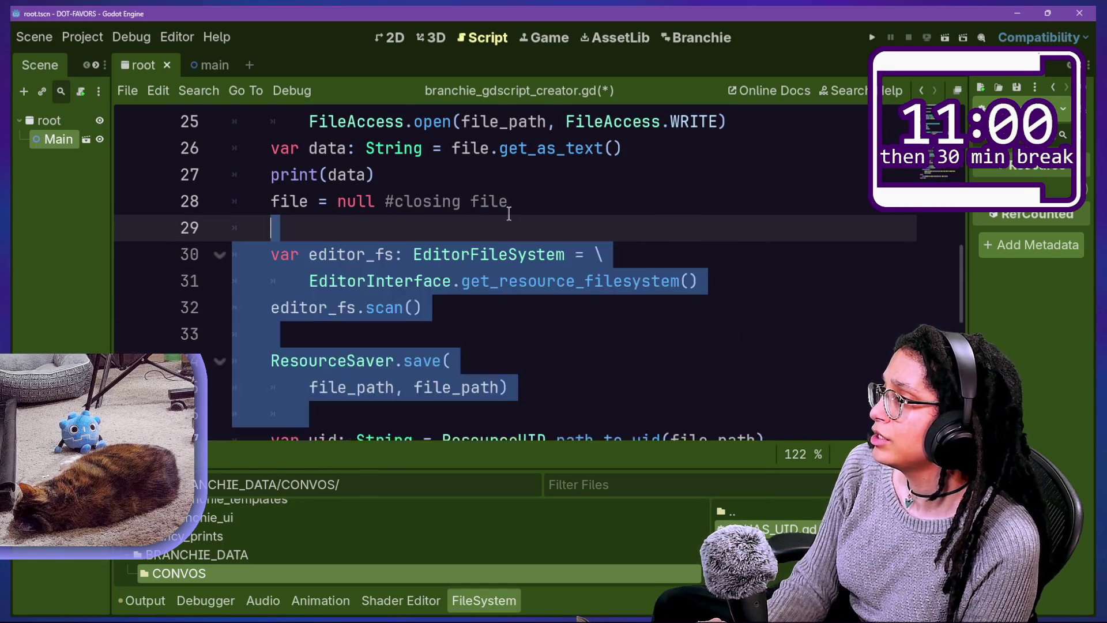
left_click(507, 201, "shift")
left_click(519, 186, "shift")
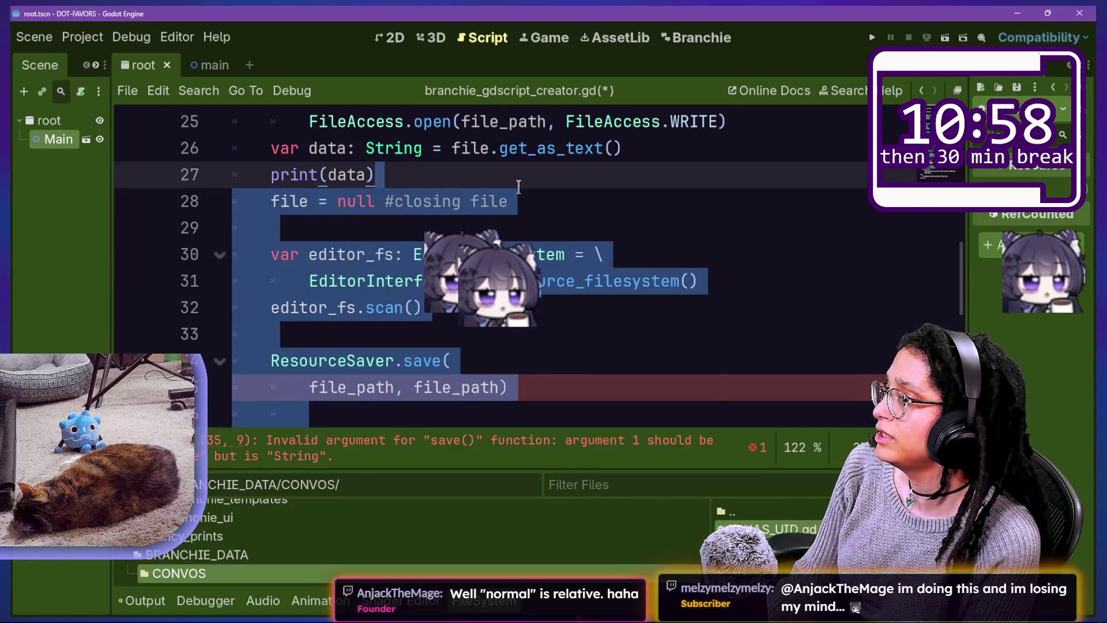
key("ctrl+z")
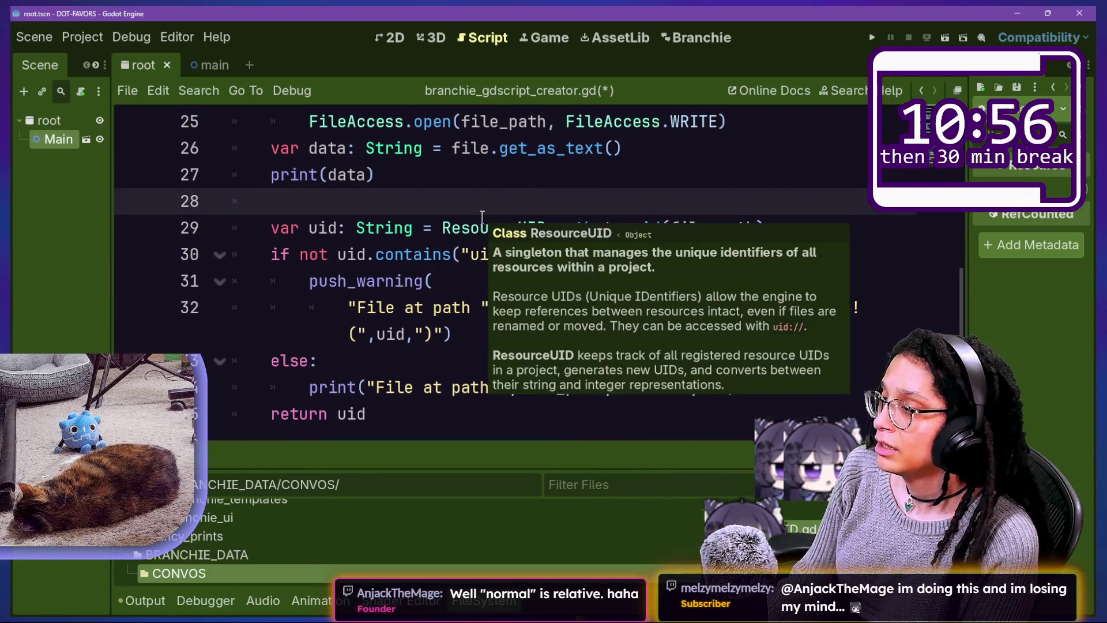
scroll(446, 295, "up", 2)
scroll(446, 295, "down", 1)
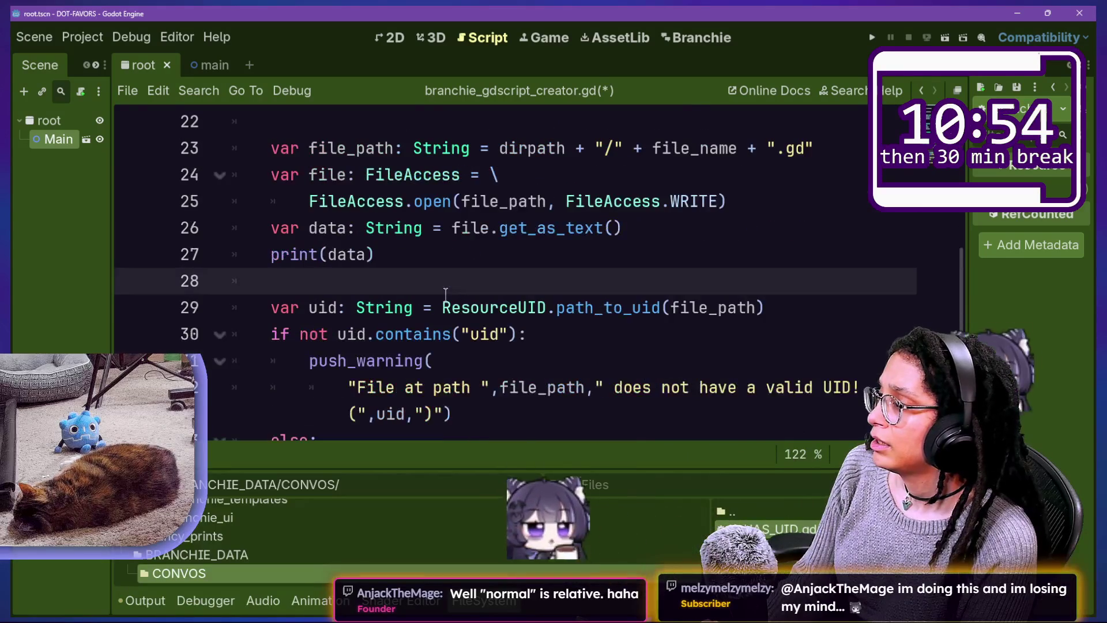
left_click(448, 258)
key("Return")
key("Return")
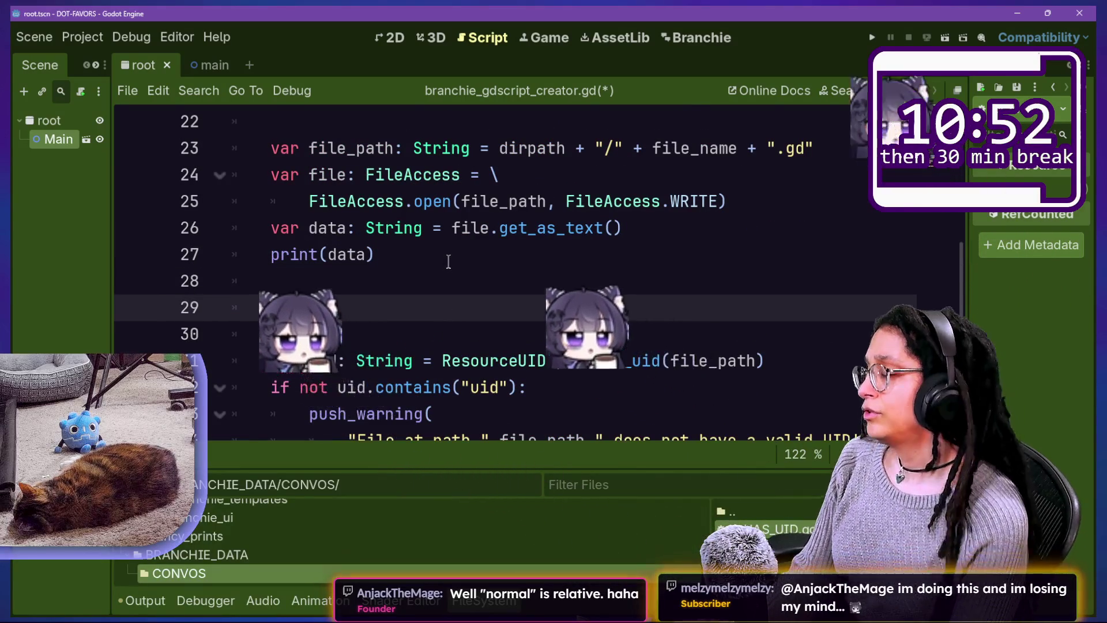
Type Branchie_Statics.replace_text_lines_in_file( on line 29 using autocomplete.
type("S")
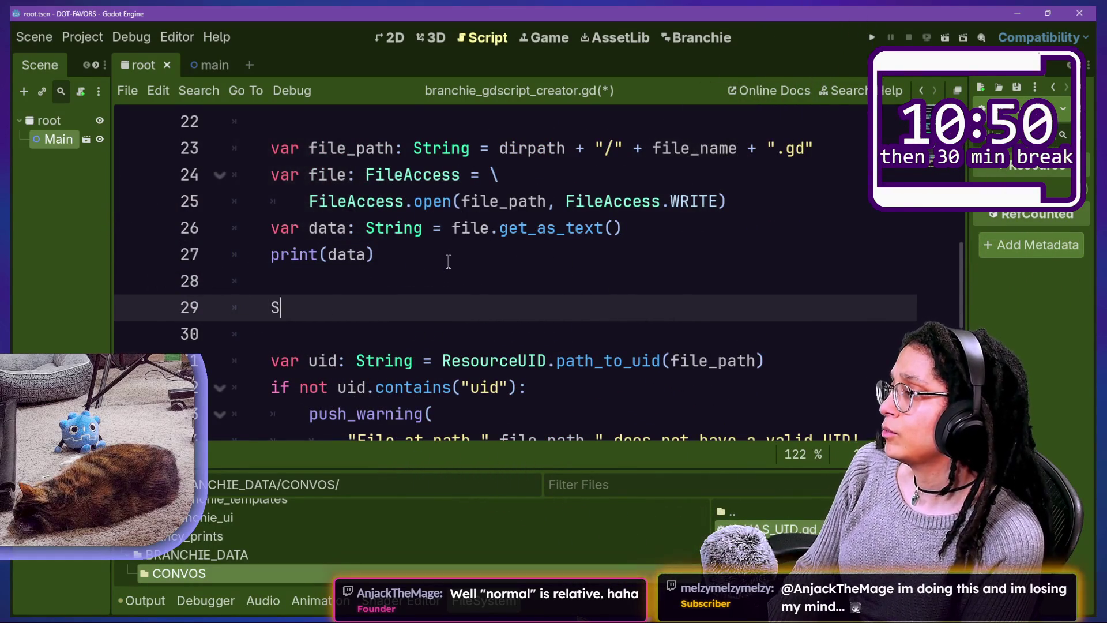
key("BackSpace")
type("Branchie_S")
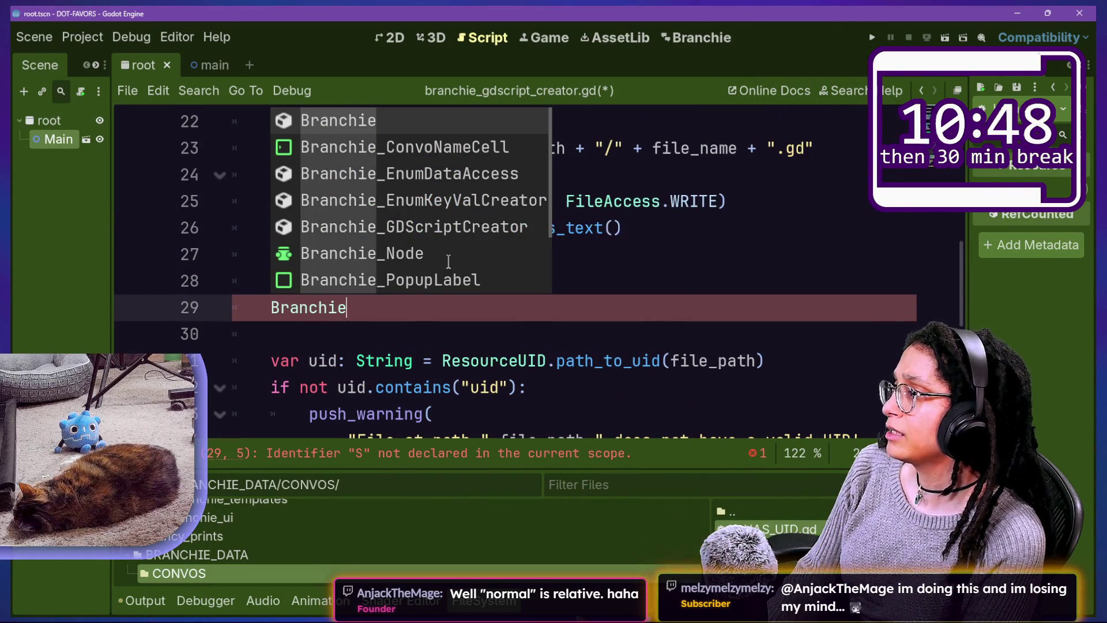
key("Return")
type(".")
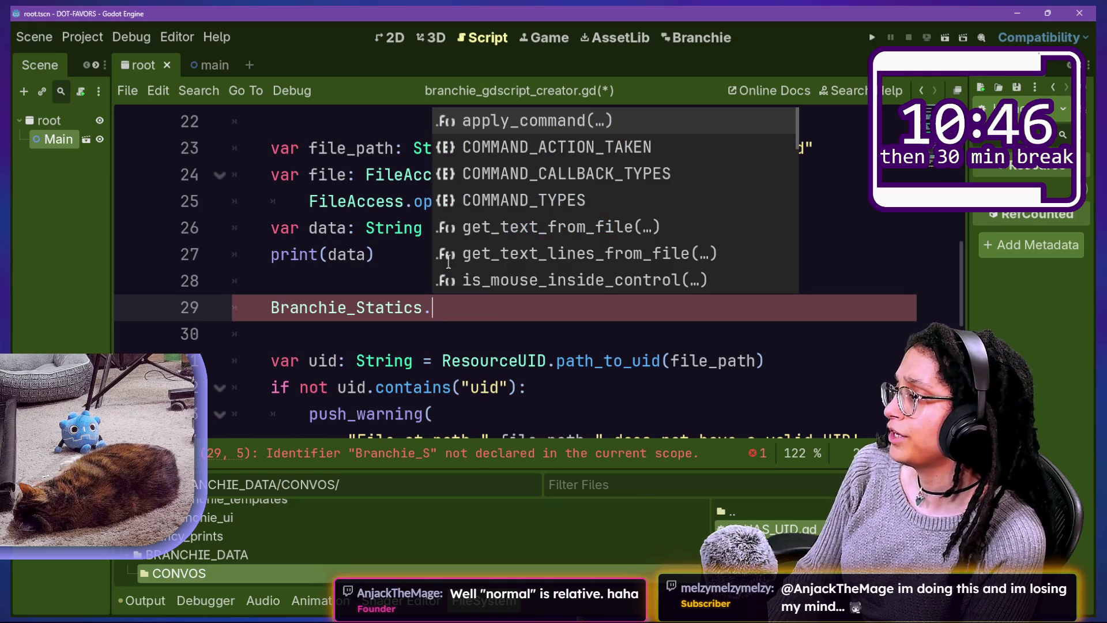
type("re")
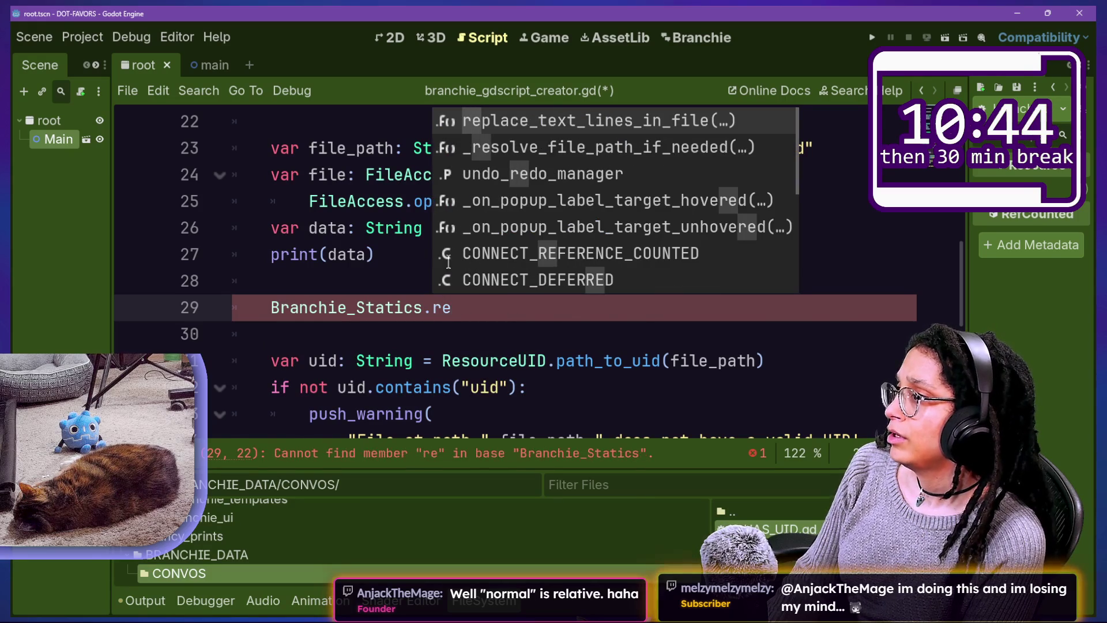
key("Return")
Scroll up to review the code above, then return the caret to the end of line 29.
scroll(751, 311, "up", 2)
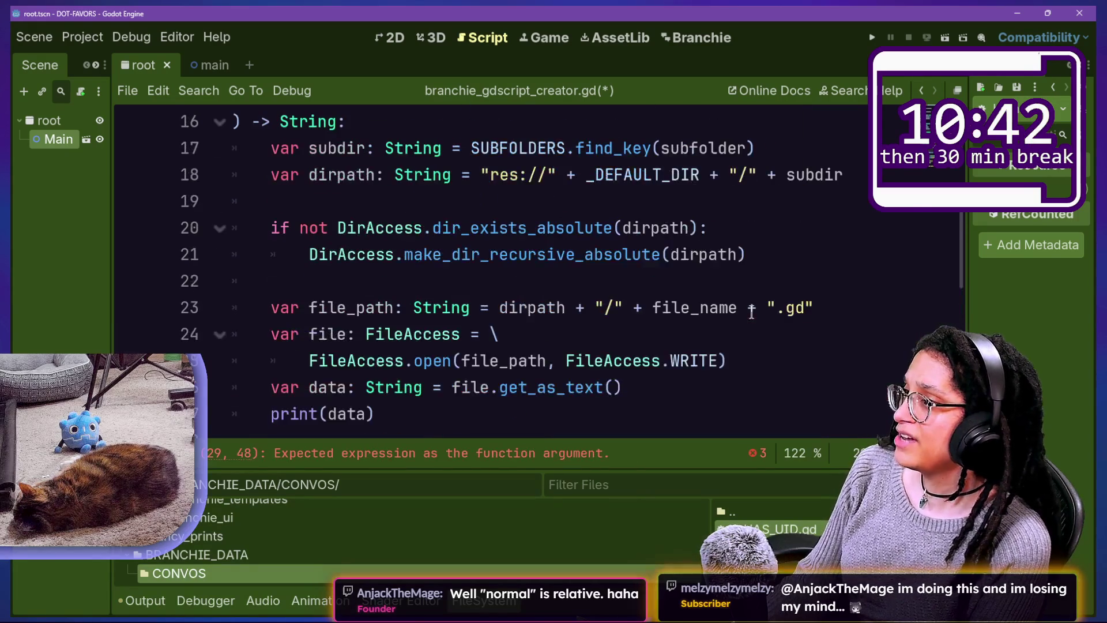
scroll(751, 311, "up", 5)
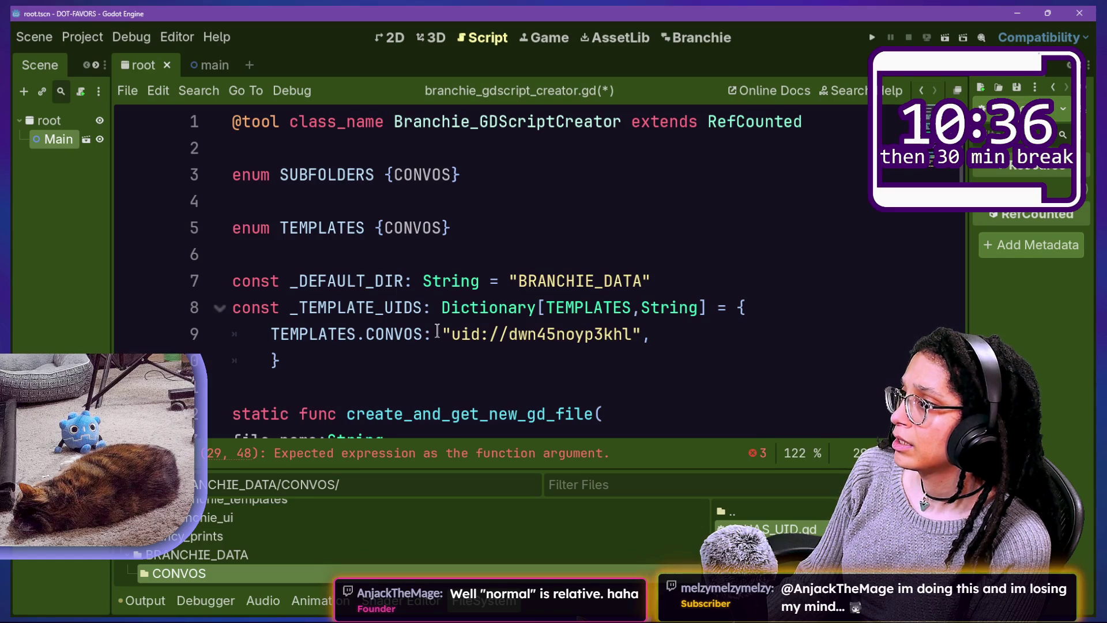
scroll(437, 331, "down", 4)
scroll(437, 331, "down", 3)
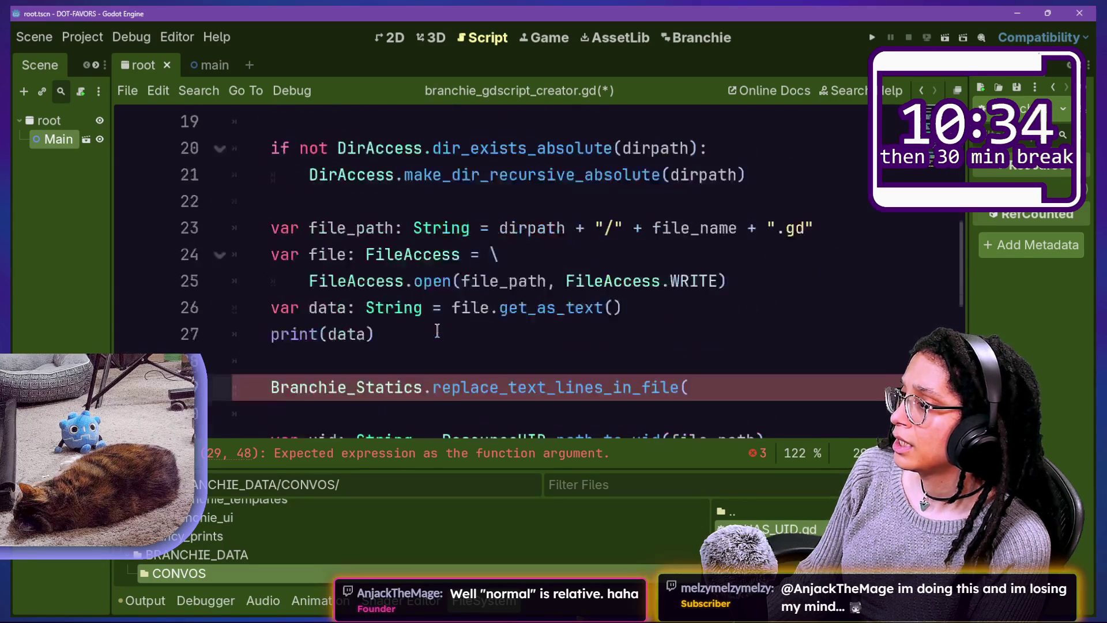
left_click(437, 330)
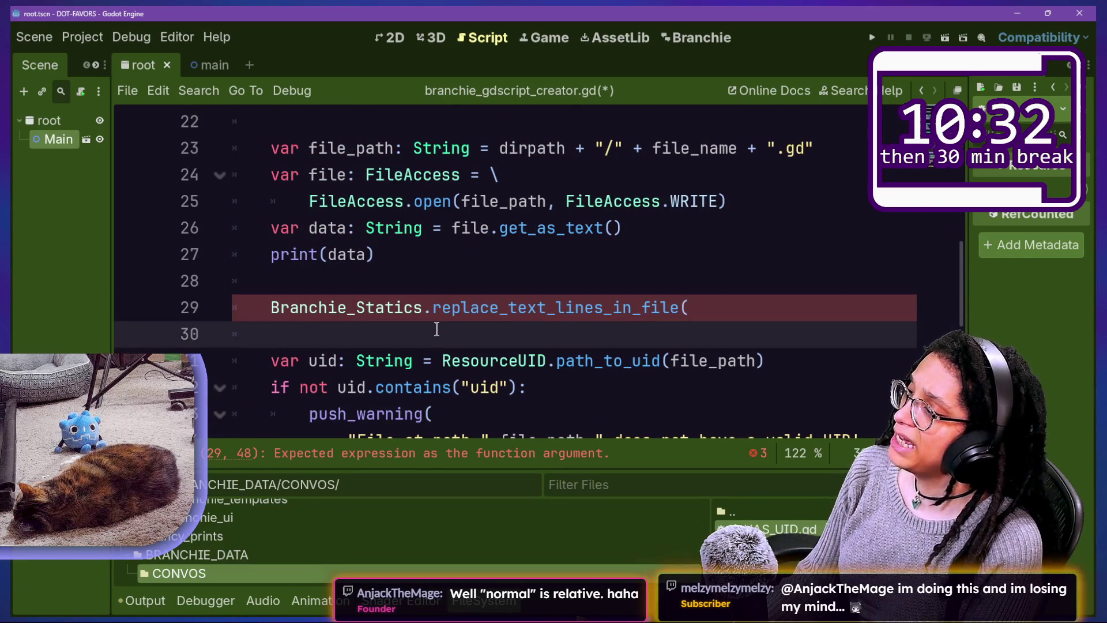
key("Left")
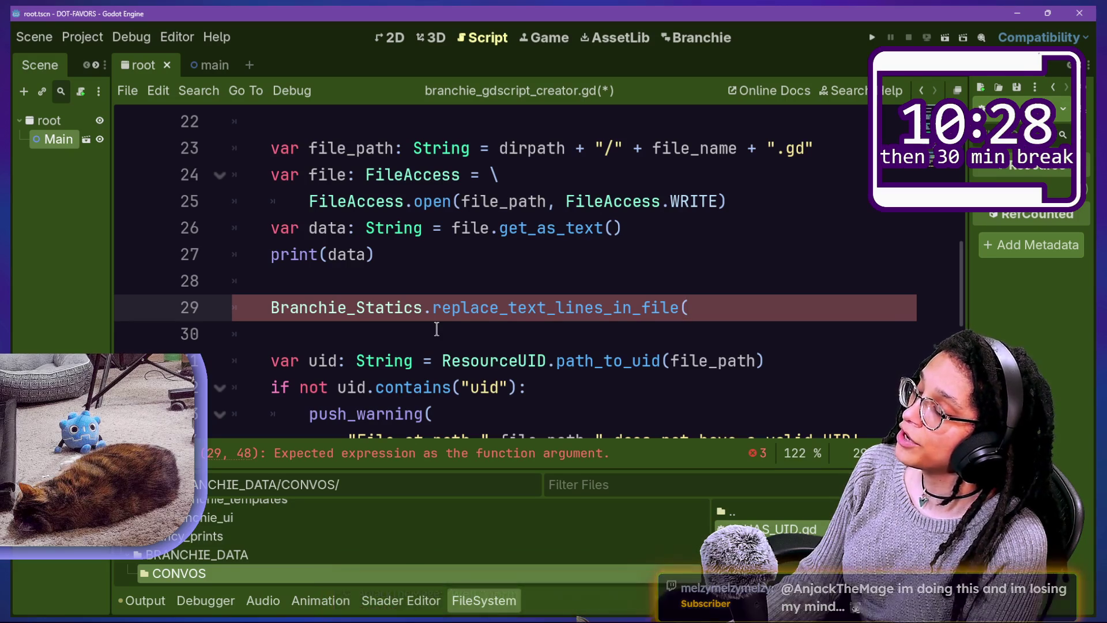
Review the create_and_get_new_gd_file header lines, then switch to the CONVOS folder window.
scroll(437, 329, "up", 2)
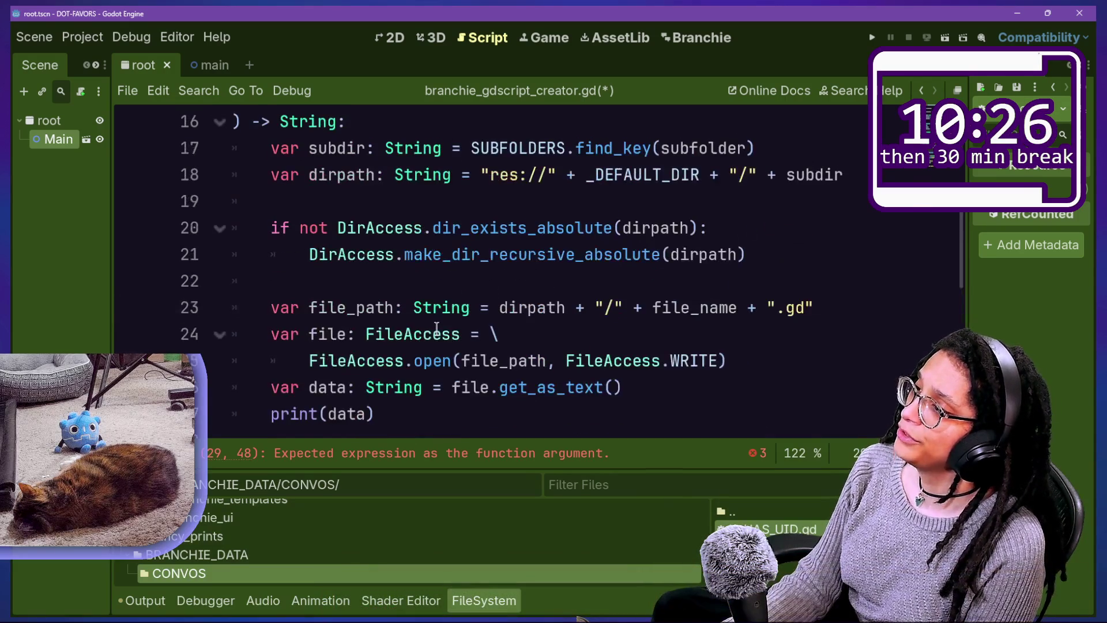
scroll(437, 329, "up", 2)
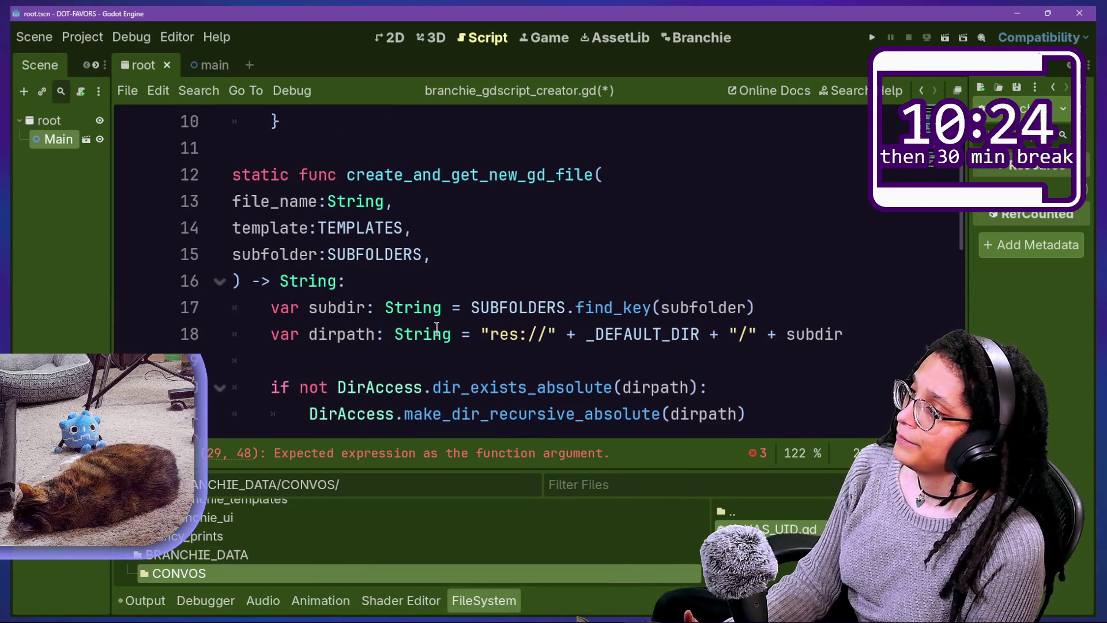
mouse_move(385, 174)
left_mouse_down()
mouse_move(387, 196)
mouse_move(593, 306)
mouse_move(616, 304)
left_mouse_up()
scroll(616, 304, "down", 1)
left_click(453, 307)
scroll(452, 307, "down", 4)
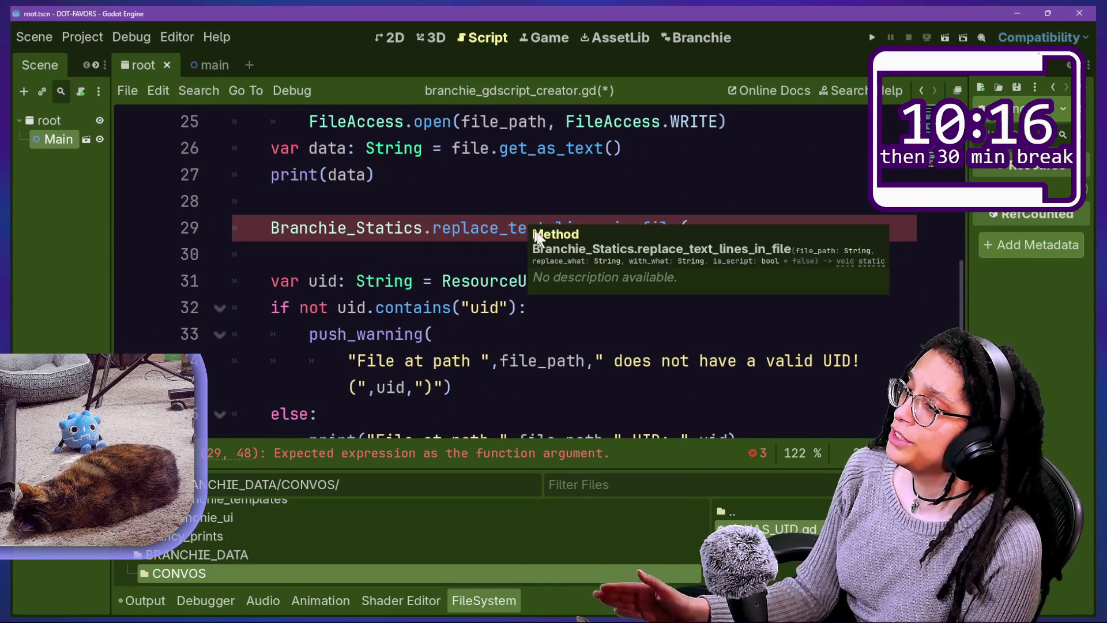
left_click(548, 212)
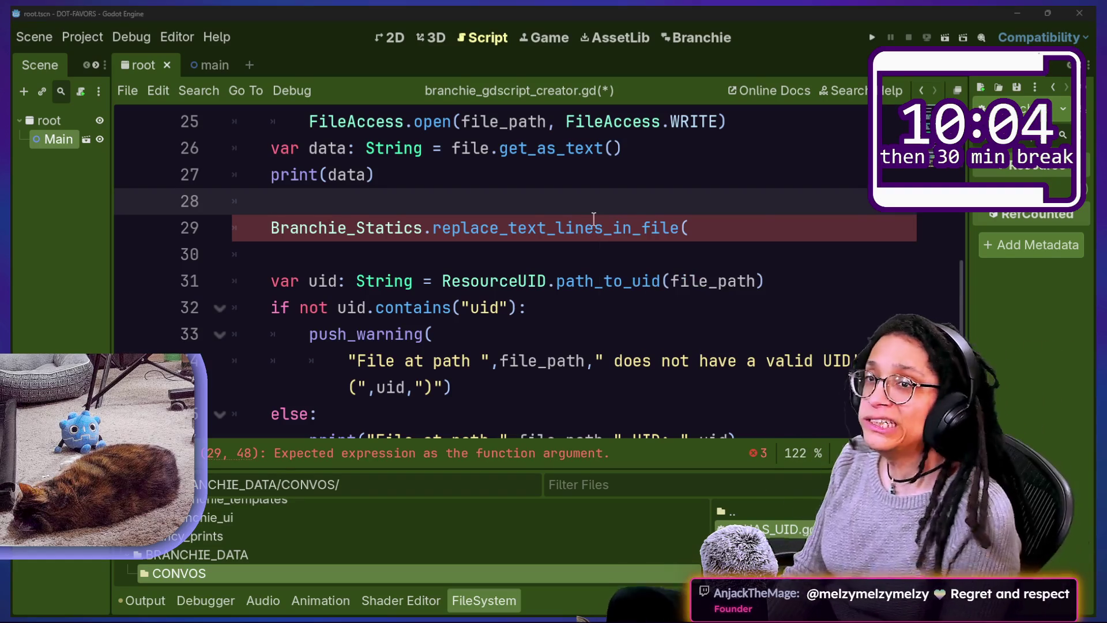
key("alt+Tab")
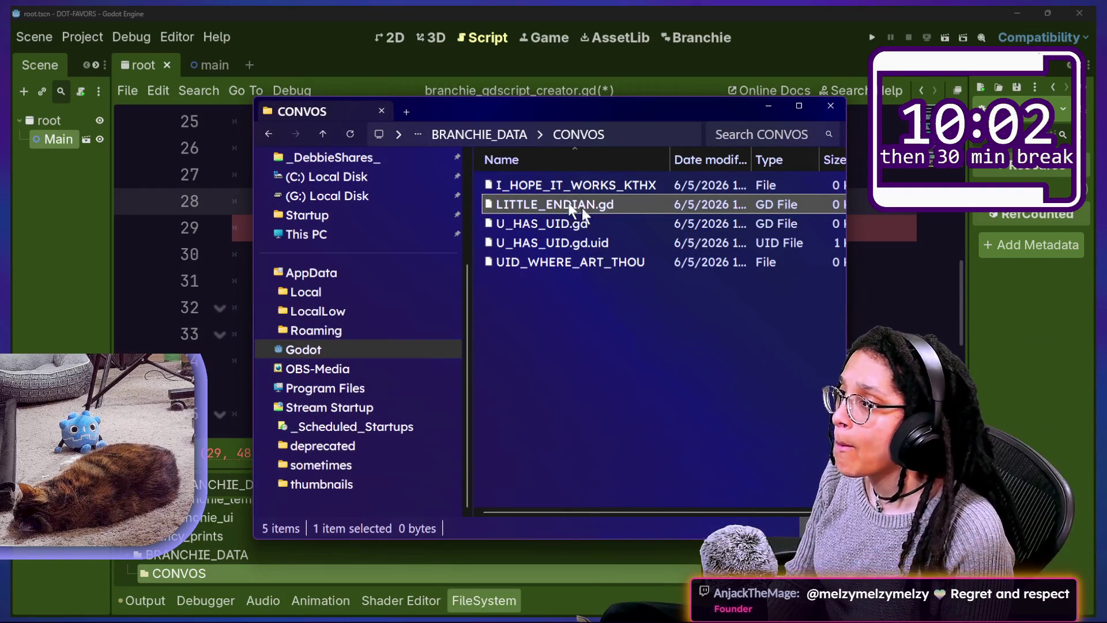
right_click(567, 204)
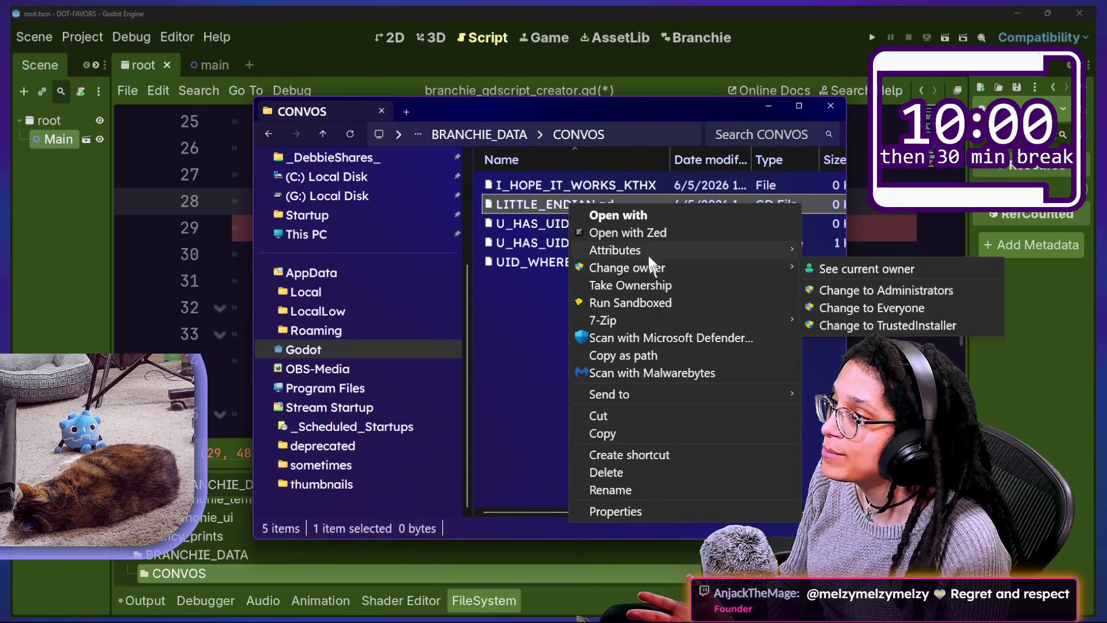
left_click(658, 214)
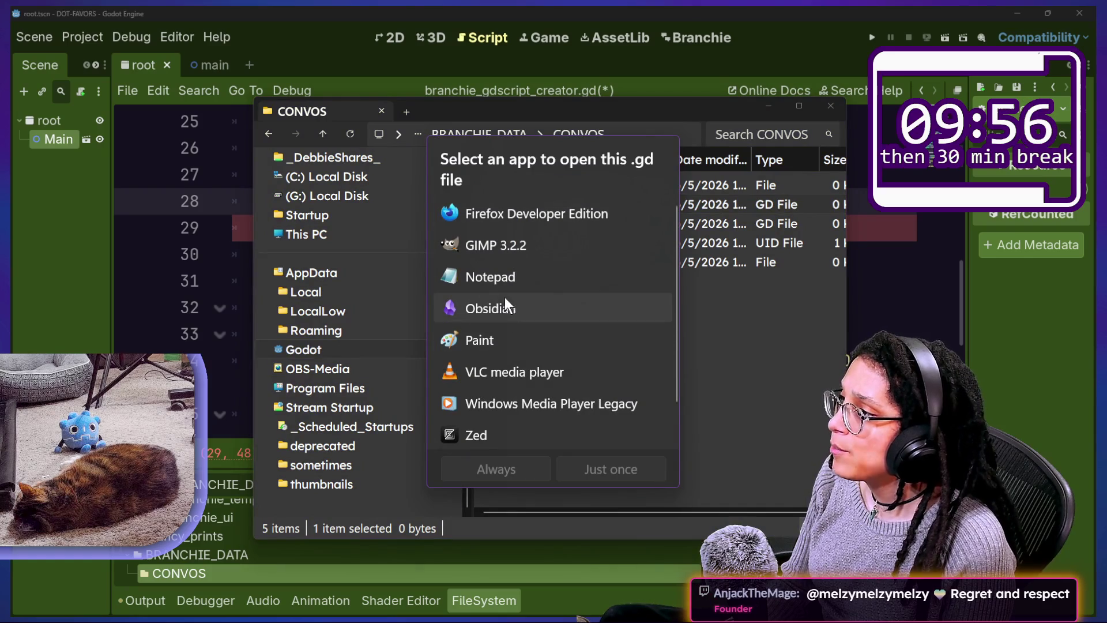
left_click(501, 278)
double_click(501, 279)
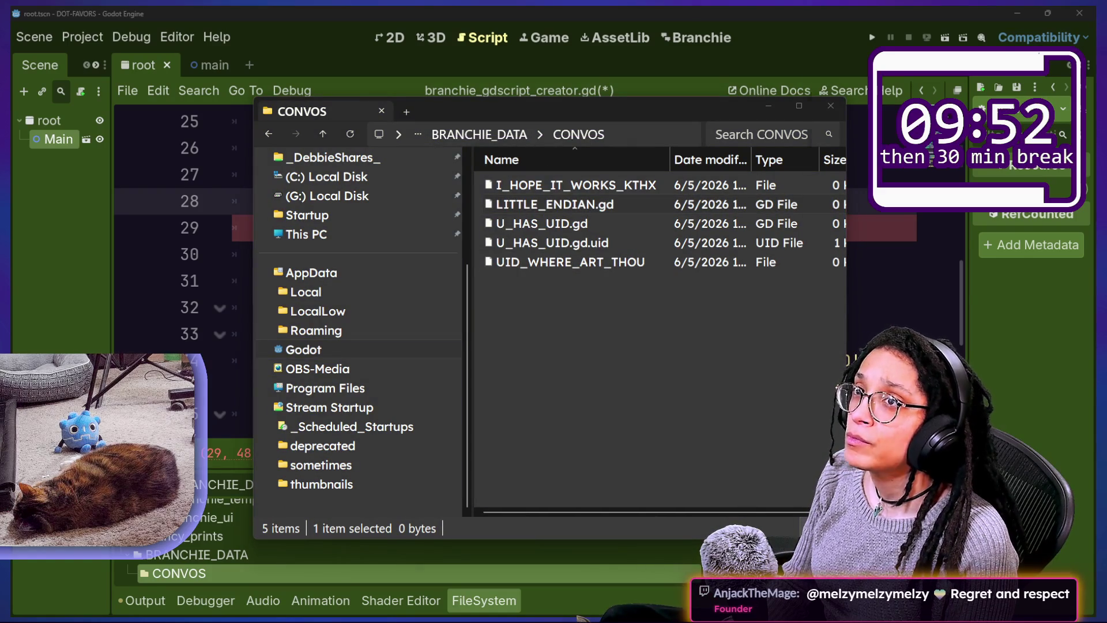
left_click_drag(501, 32, 629, 130)
left_click(850, 122)
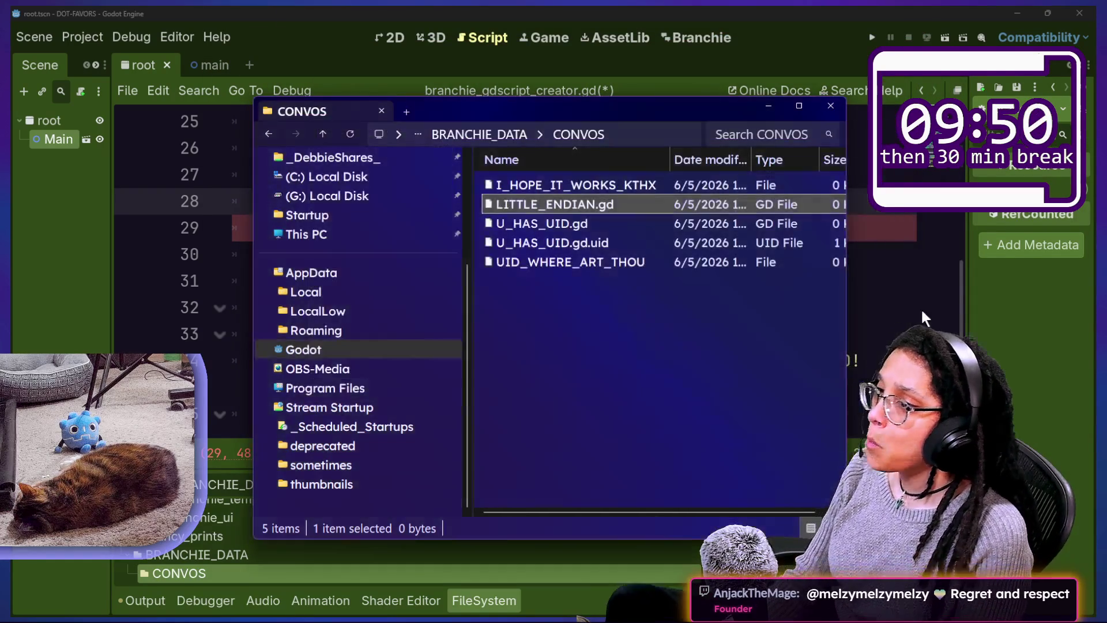
left_click(922, 307)
left_click(719, 254)
left_click(713, 227)
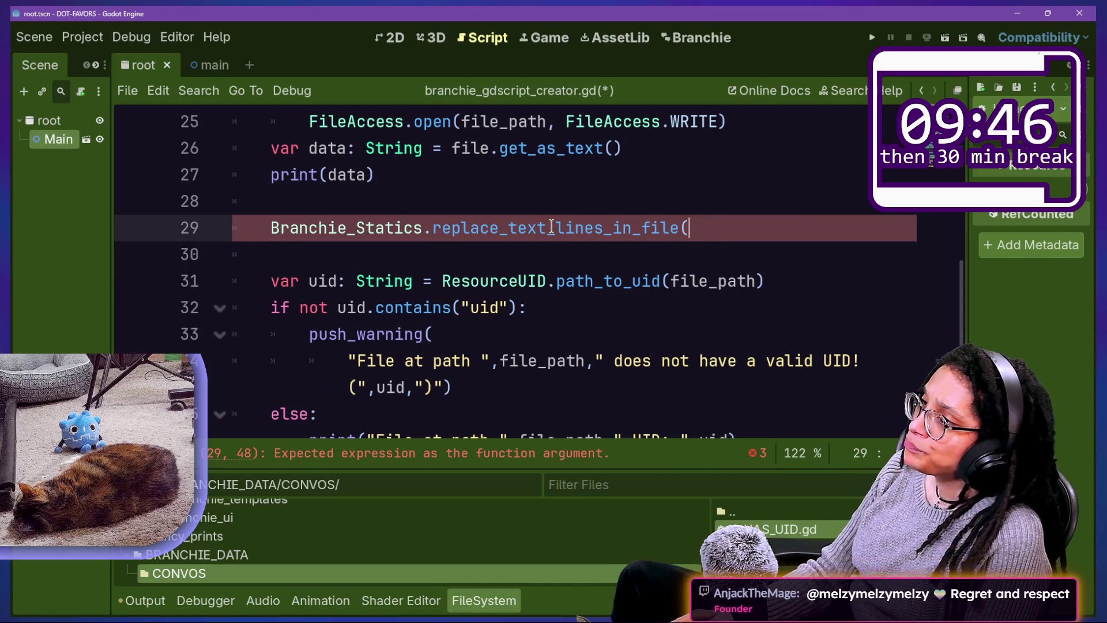
Jump to replace_text_lines_in_file in branchie_statics.gd and look over the code after the _update_script_in_editor call.
left_click(648, 227, "ctrl")
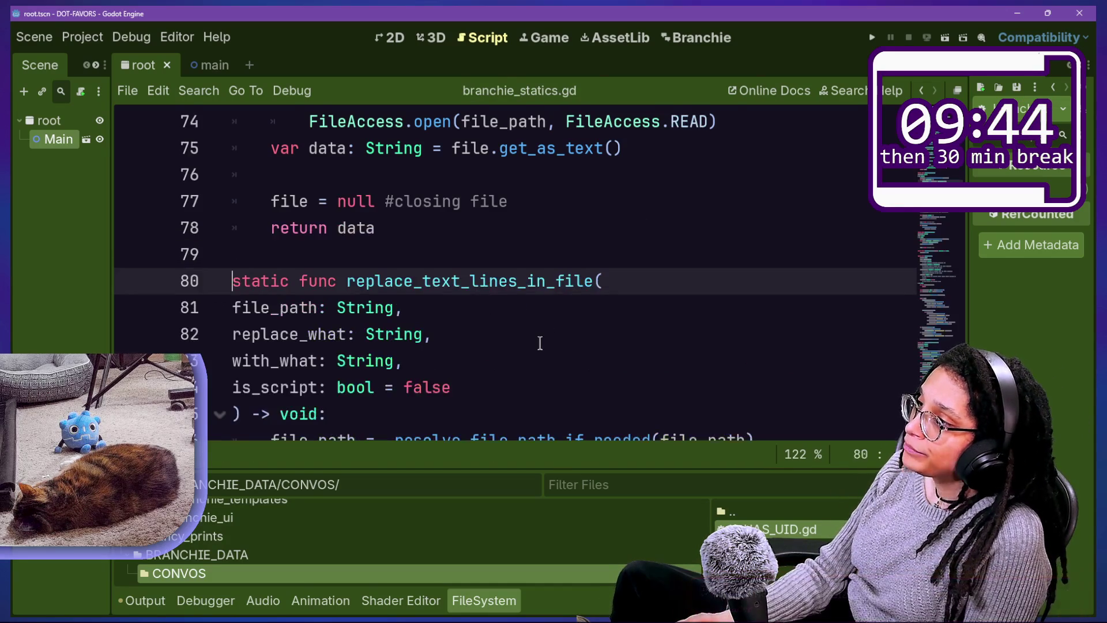
scroll(540, 344, "up", 2)
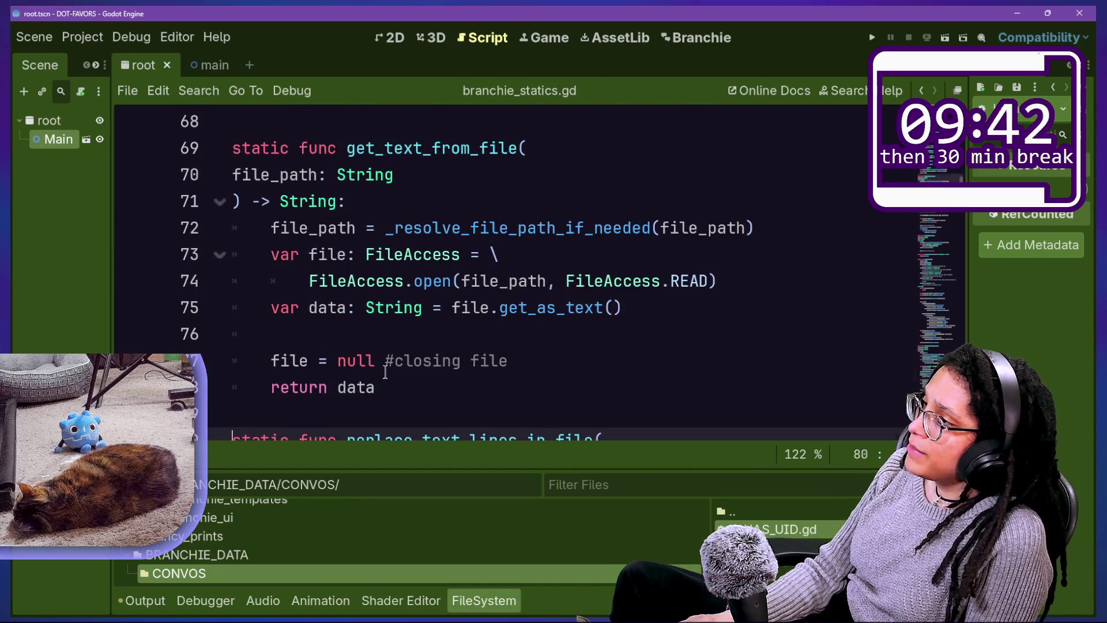
scroll(386, 372, "down", 2)
scroll(385, 372, "up", 2)
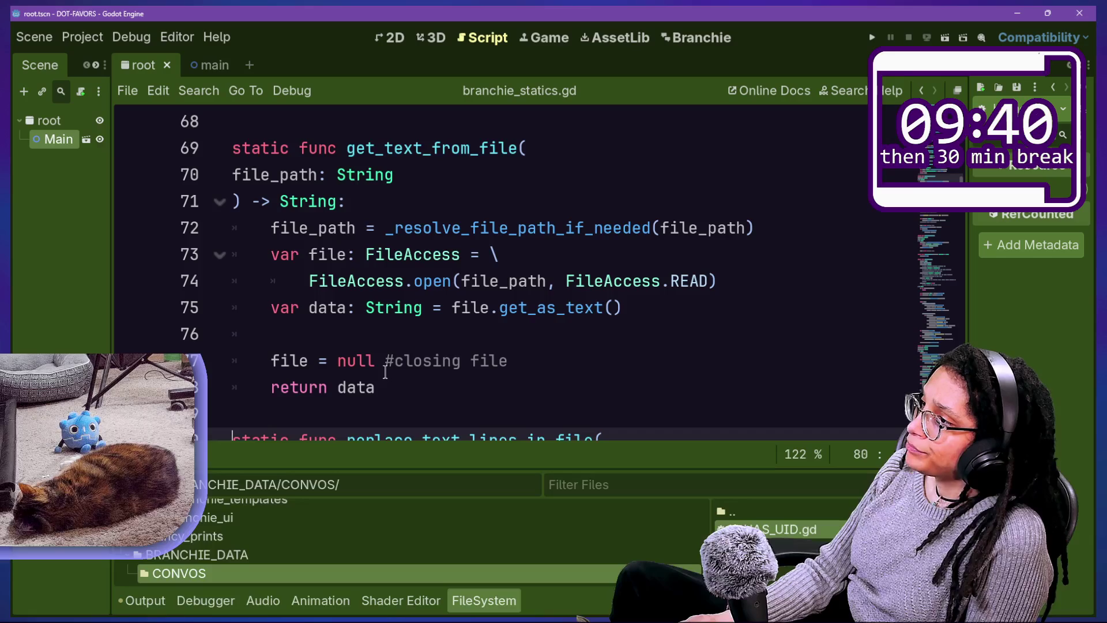
scroll(385, 372, "down", 8)
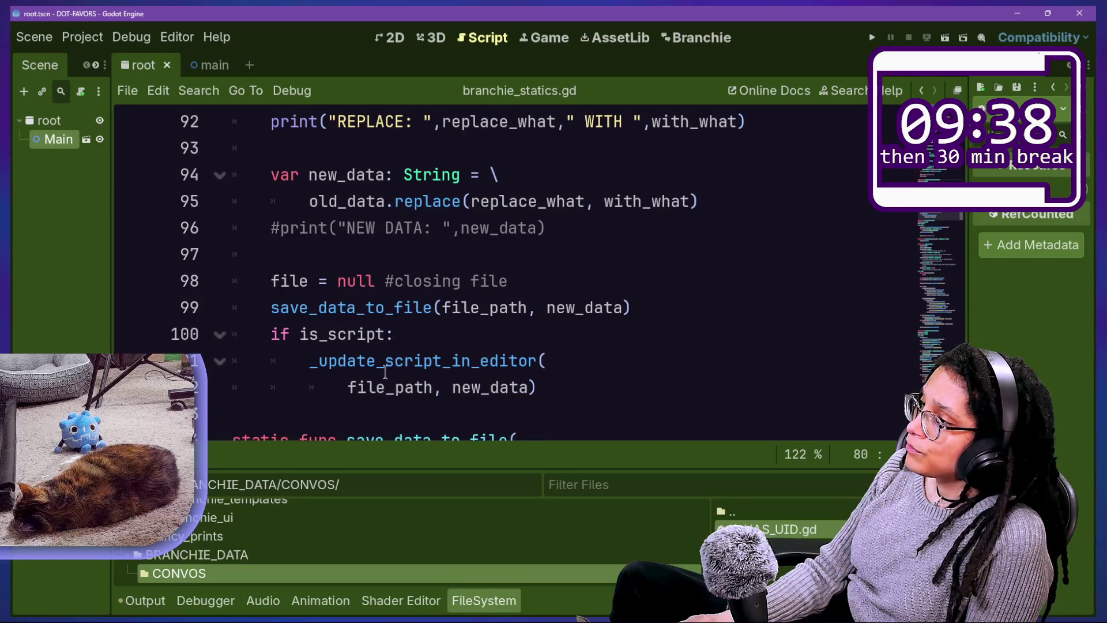
scroll(385, 372, "down", 1)
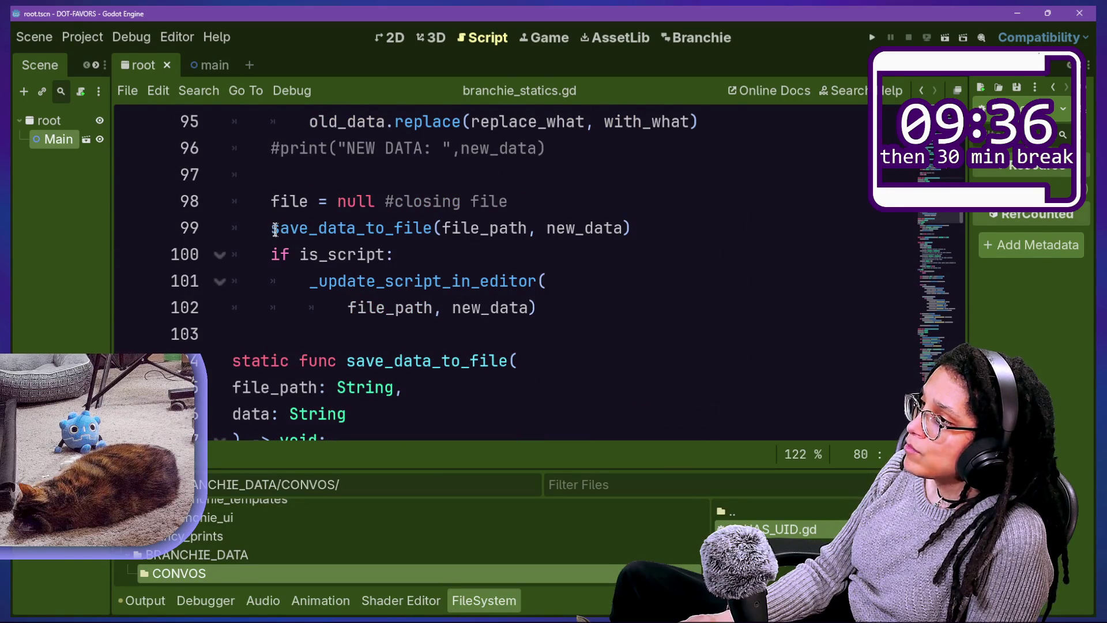
left_click(563, 301)
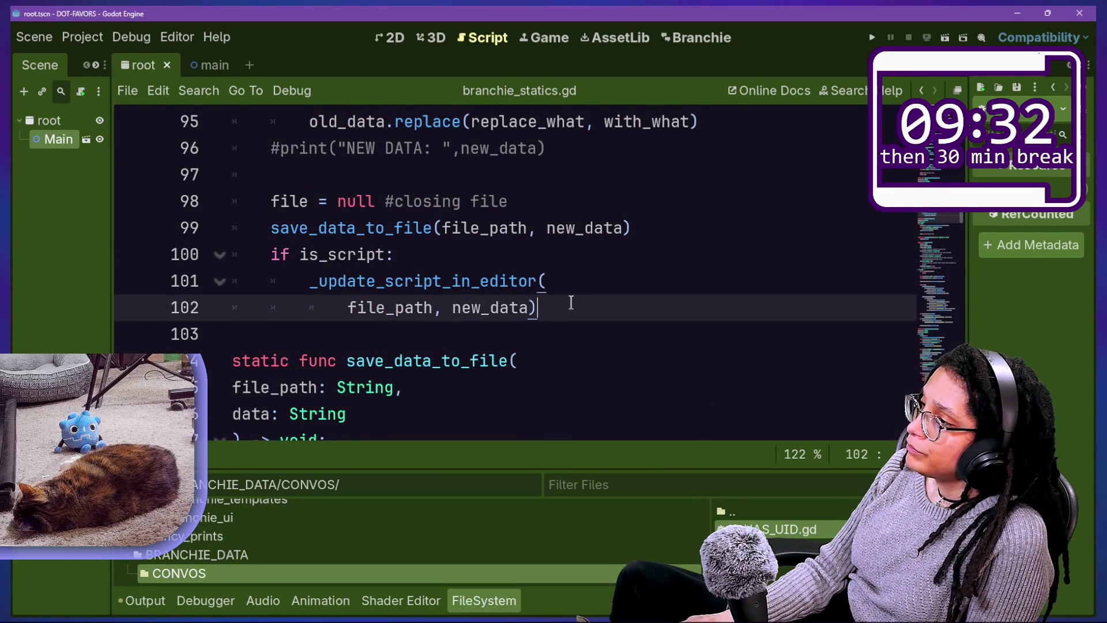
key("Return")
key("Return")
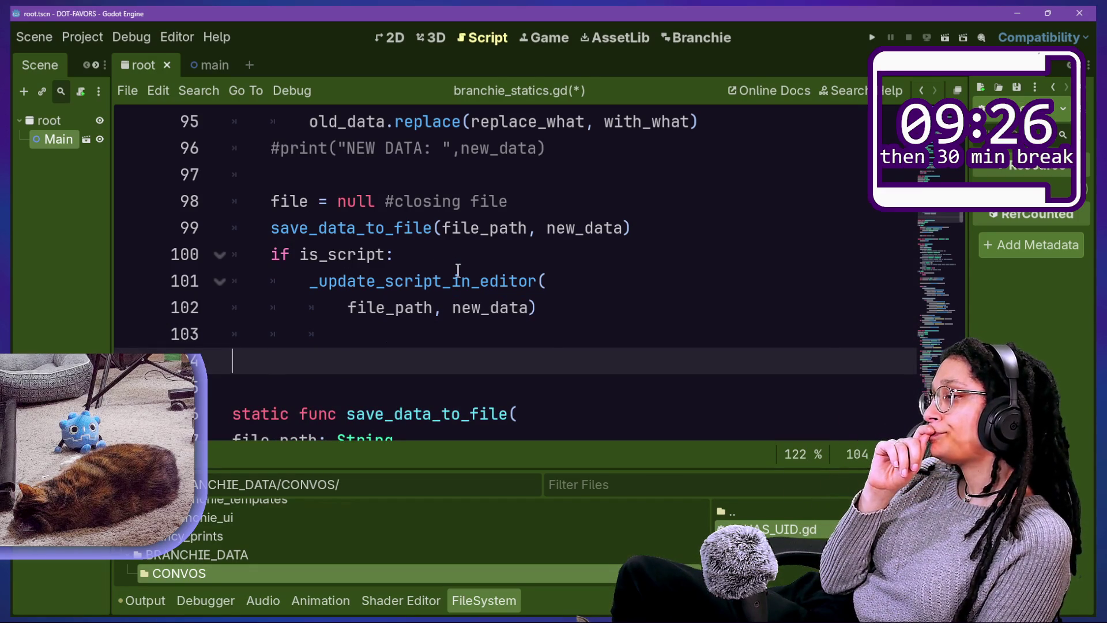
mouse_move(457, 270)
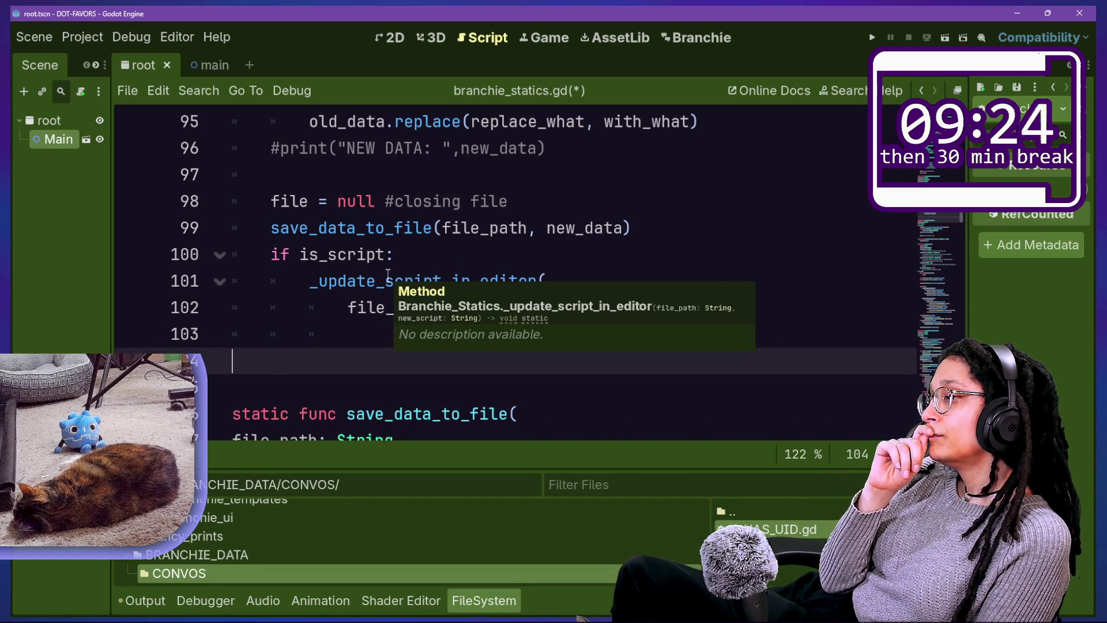
key("BackSpace")
key("BackSpace")
key("BackSpace")
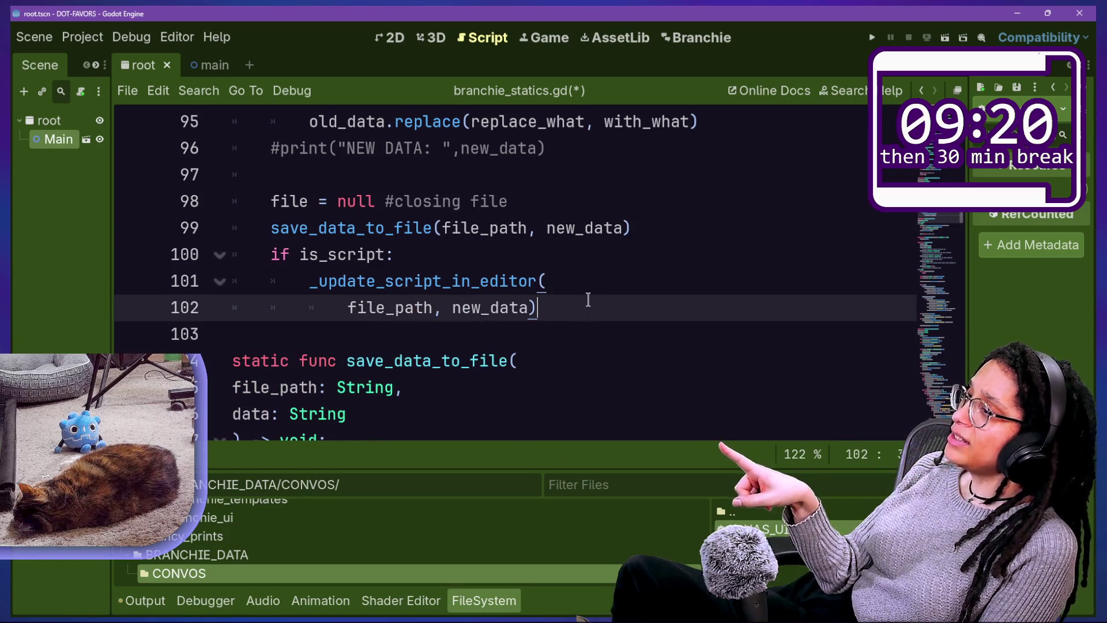
key("Down")
key("Down")
scroll(620, 357, "down", 3)
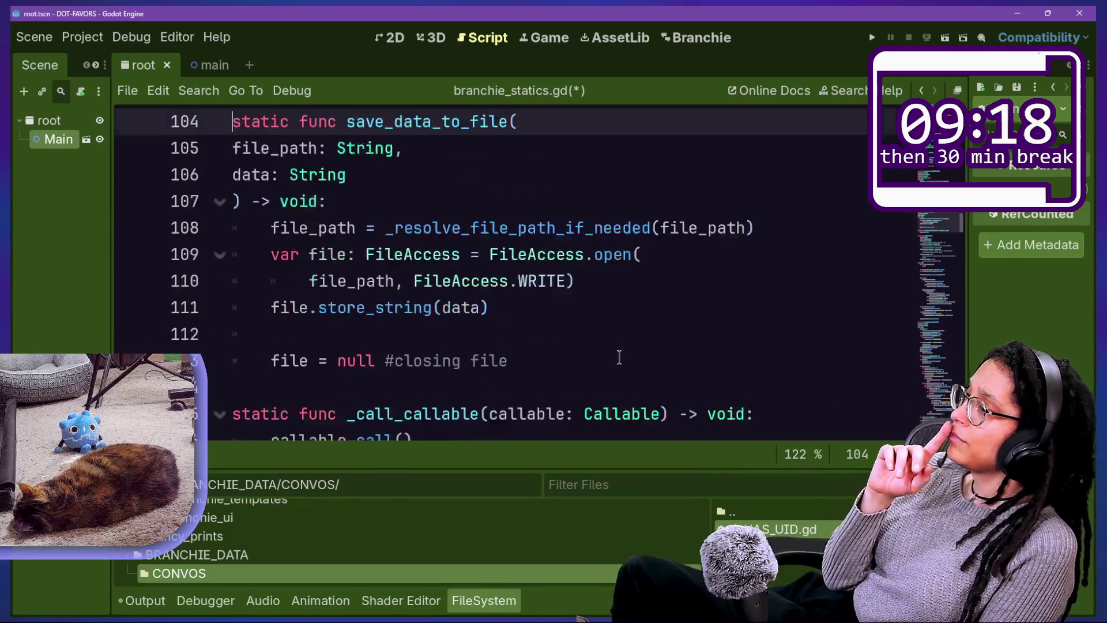
scroll(619, 358, "up", 3)
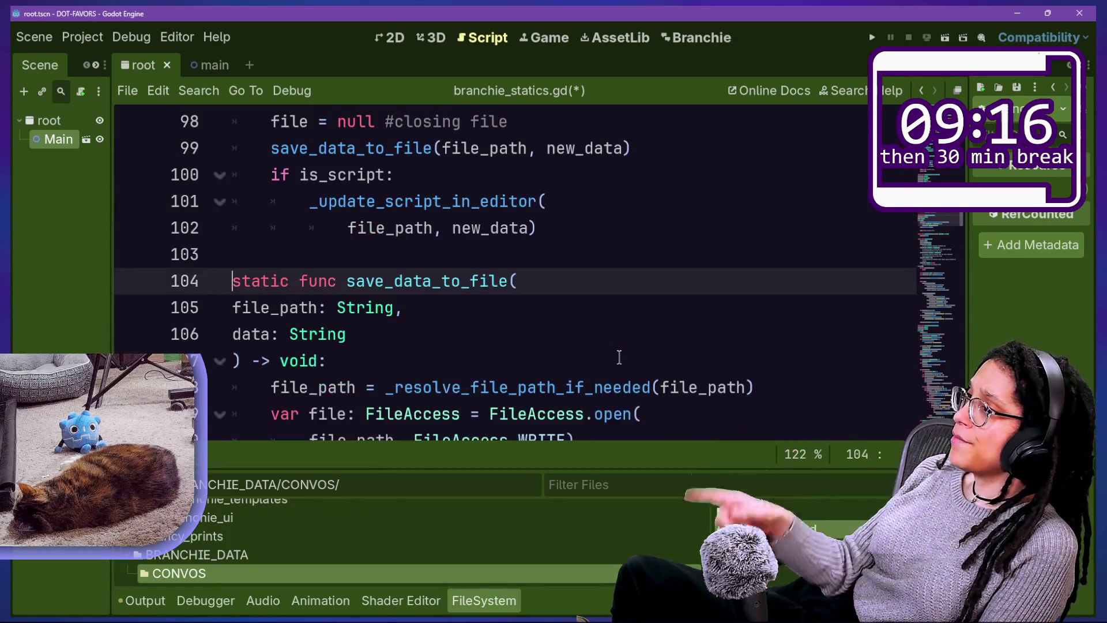
Move the if is_script _update_script_in_editor block into save_data_to_file after the file-closing line.
mouse_move(637, 229)
left_mouse_down()
mouse_move(687, 173)
mouse_move(704, 121)
mouse_move(700, 138)
left_mouse_up()
key("ctrl+c")
key("BackSpace")
scroll(602, 193, "down", 4)
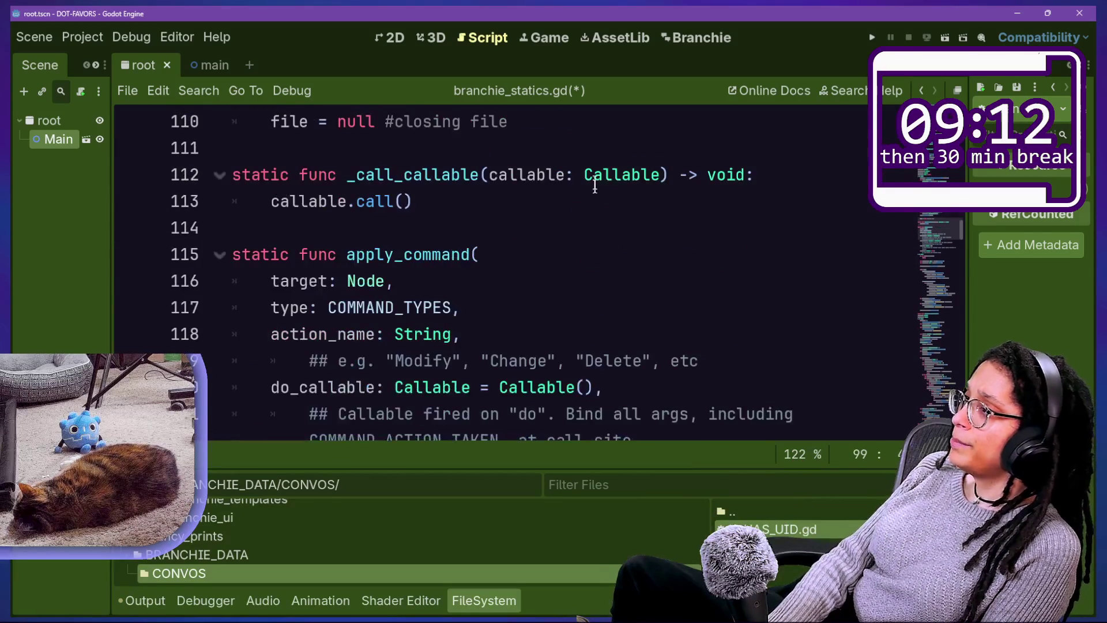
scroll(595, 185, "up", 3)
scroll(595, 183, "down", 1)
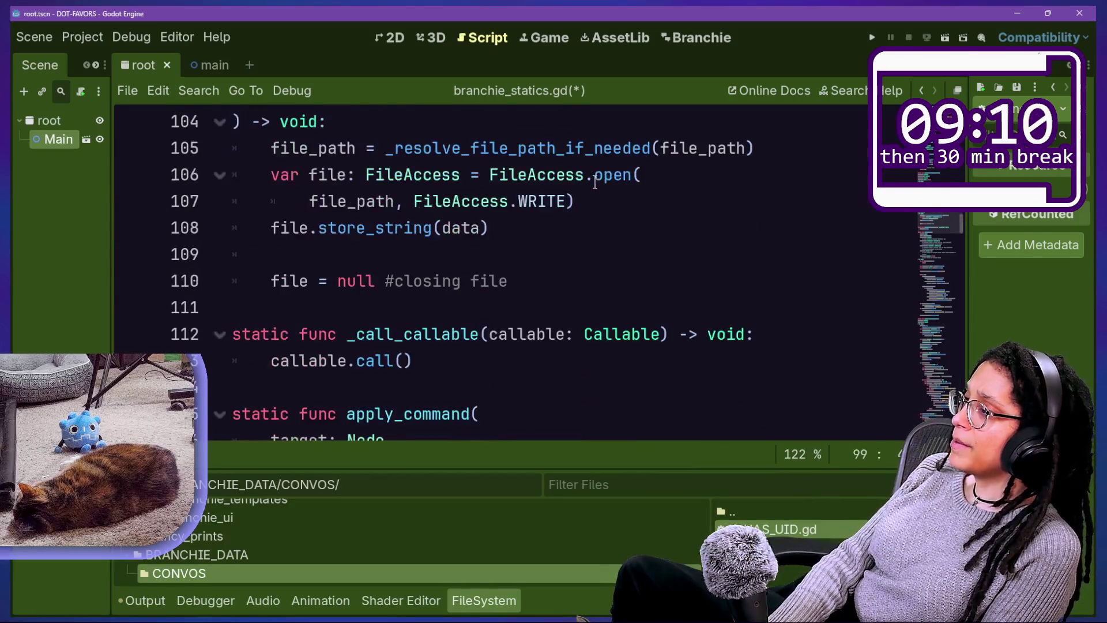
left_click(578, 290)
key("ctrl+v")
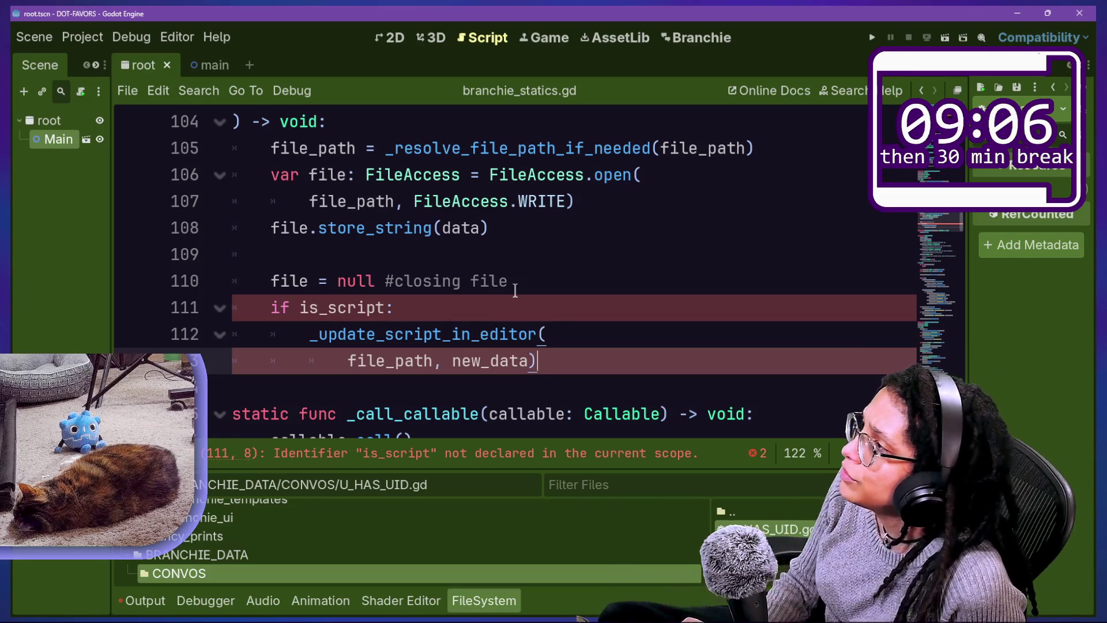
Change the pasted _update_script_in_editor call to pass data instead of new_data.
scroll(508, 281, "up", 2)
scroll(507, 281, "up", 1)
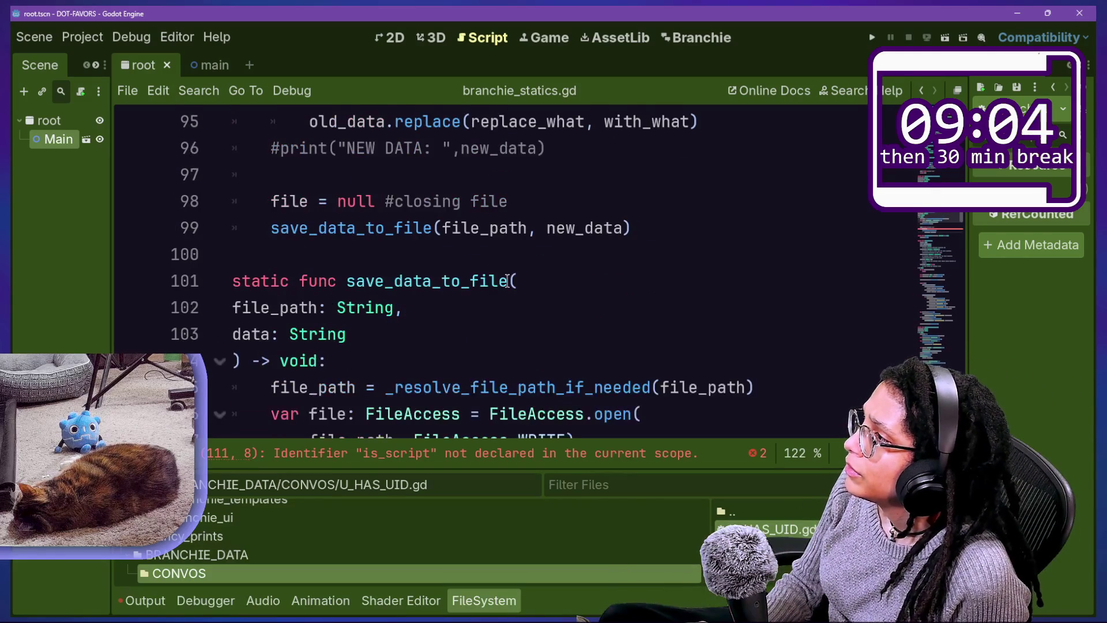
scroll(507, 281, "down", 3)
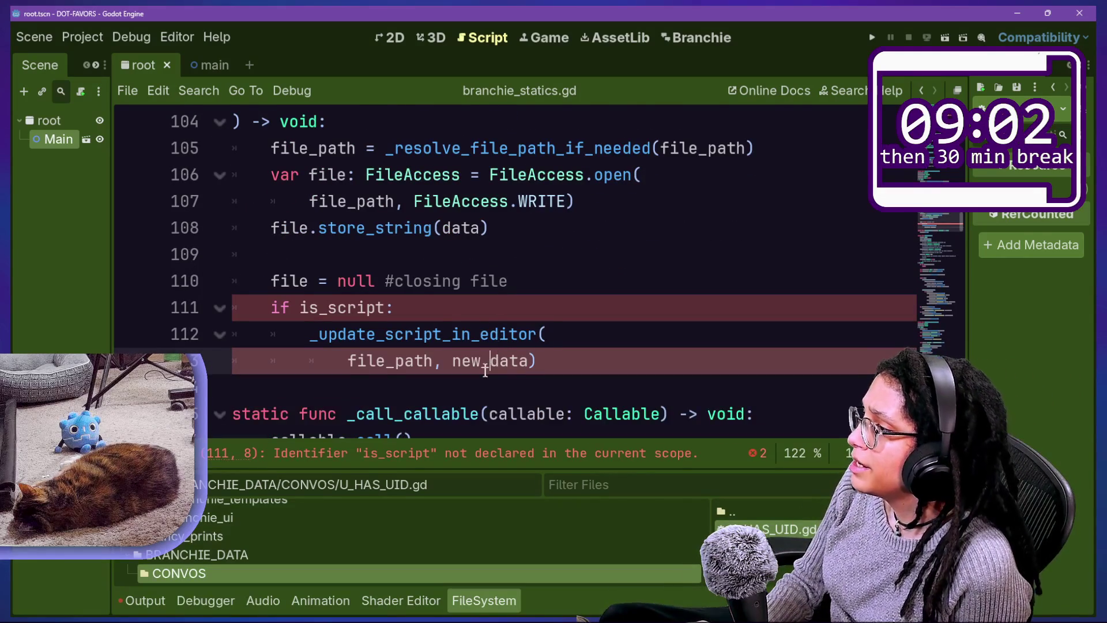
left_click(463, 190)
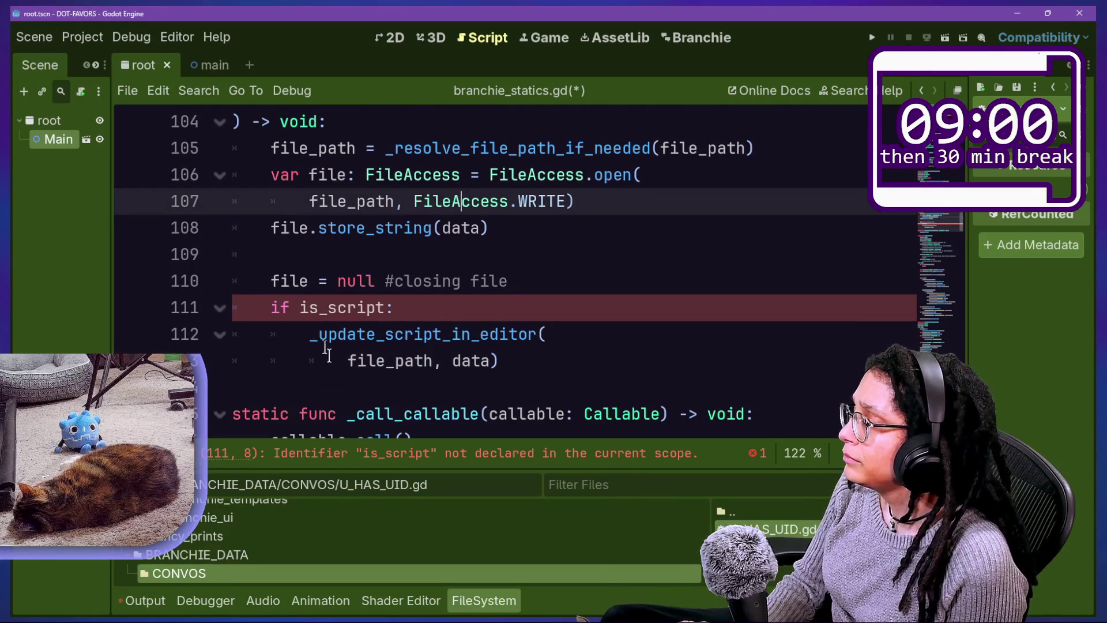
scroll(306, 301, "up", 3)
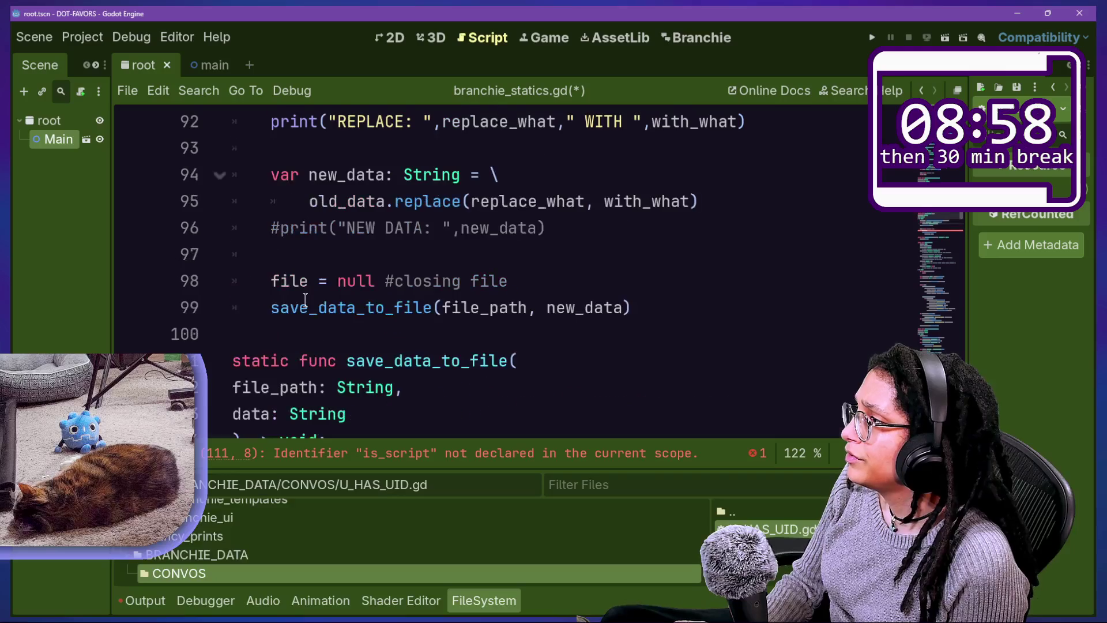
scroll(306, 301, "down", 3)
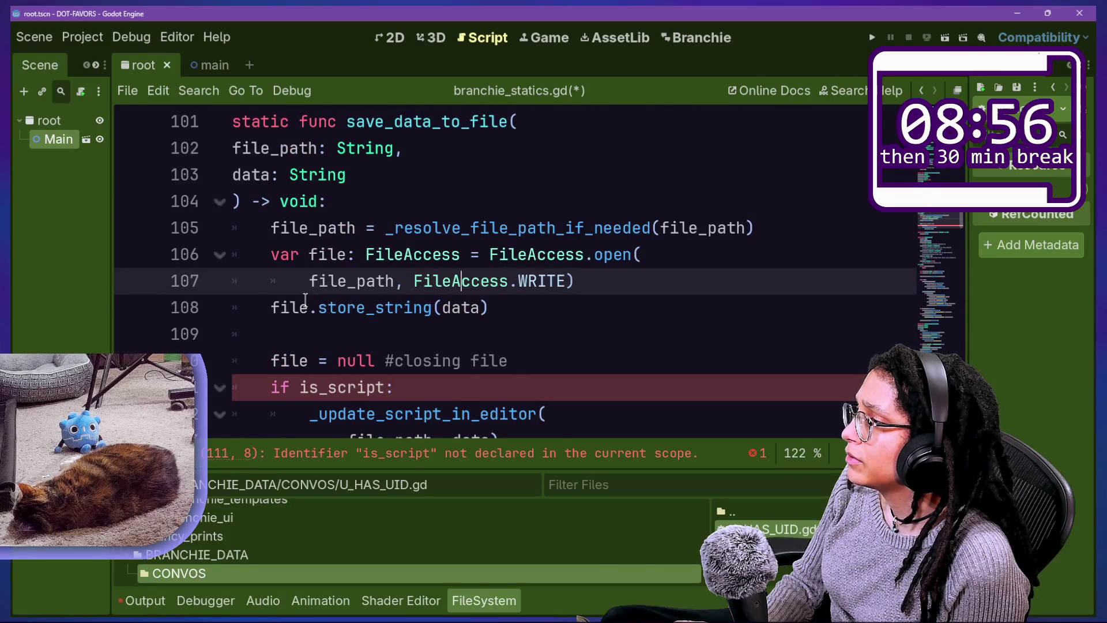
scroll(305, 299, "down", 1)
scroll(306, 299, "up", 2)
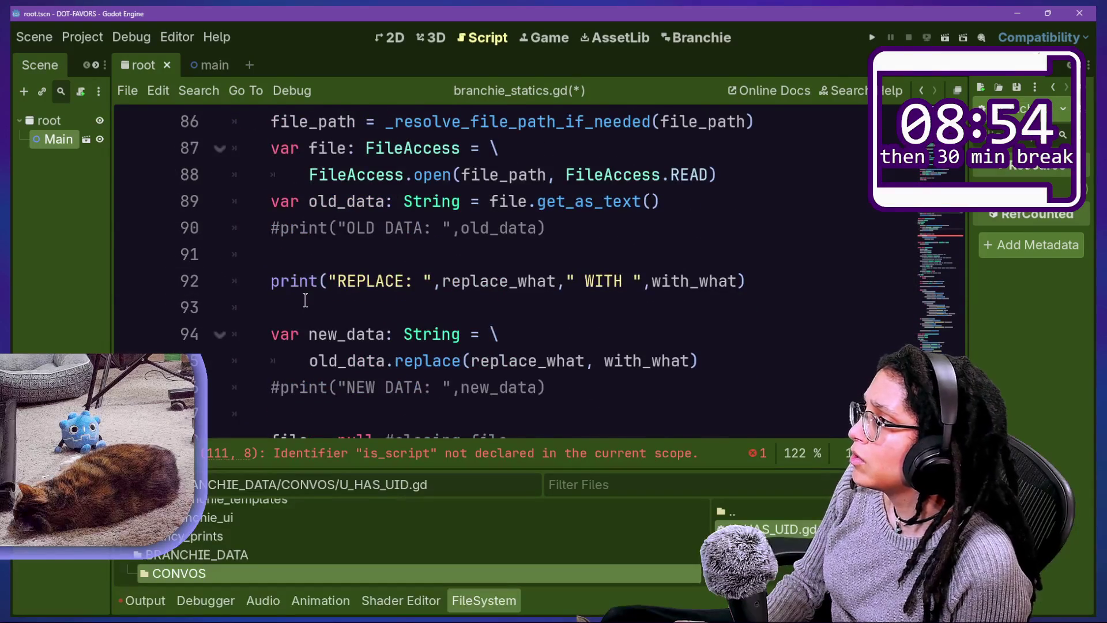
Select the replace_text_lines_in_file name and search all project files for it.
scroll(305, 300, "up", 2)
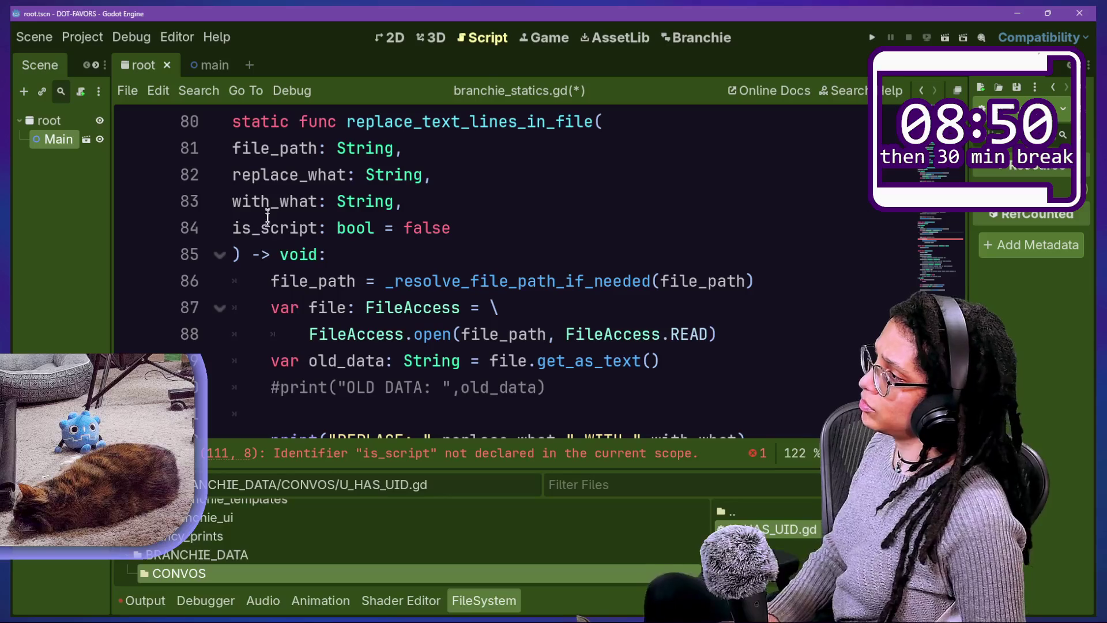
left_click_drag(346, 121, 600, 118)
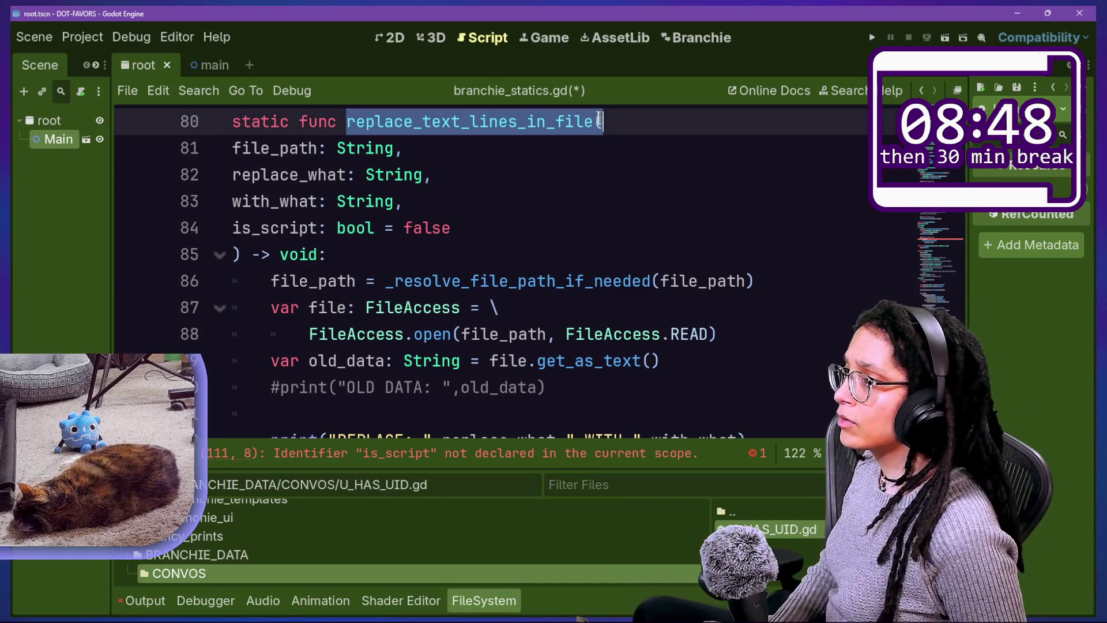
key("ctrl+shift+f")
List the 4 uses of replace_text_lines_in_file and open the line 72 call in branchie_enum_keyval_creator.gd.
key("Return")
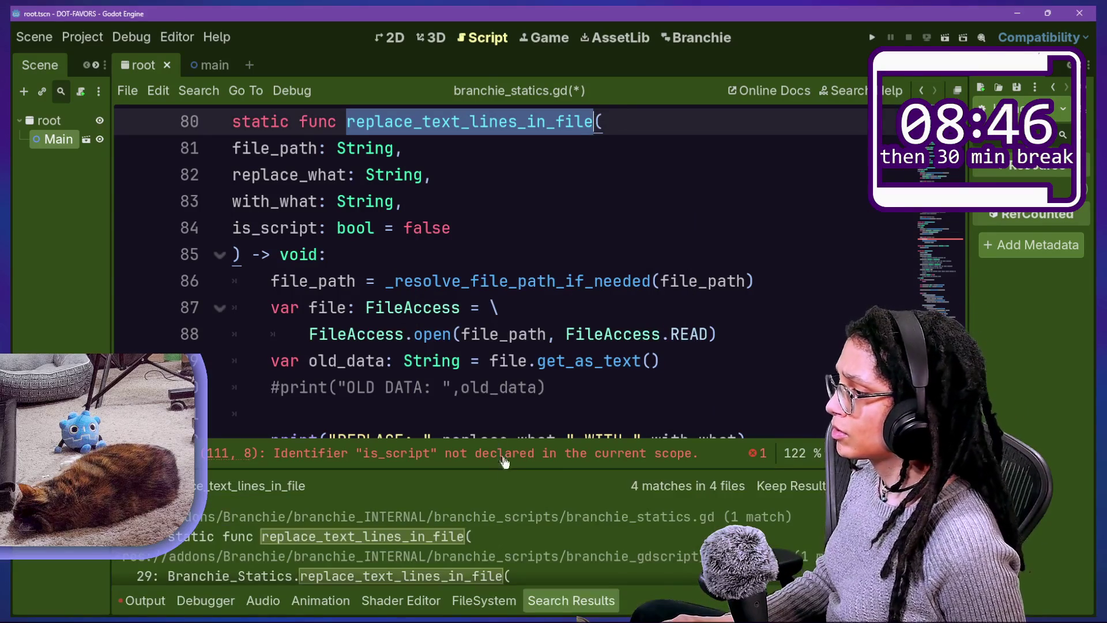
key("shift+F12")
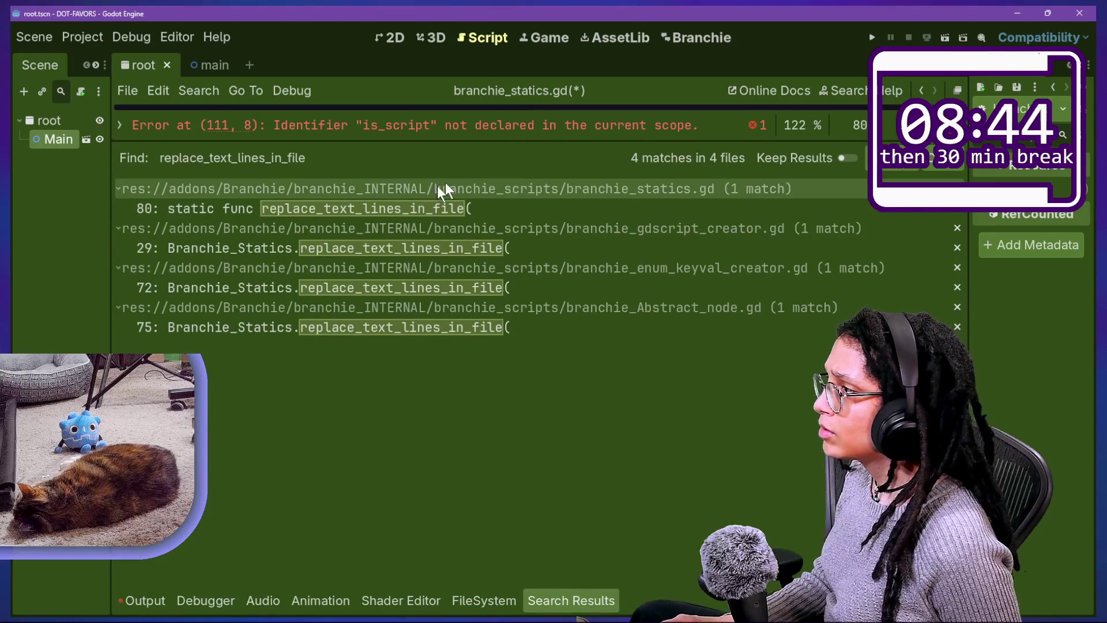
left_click(361, 250)
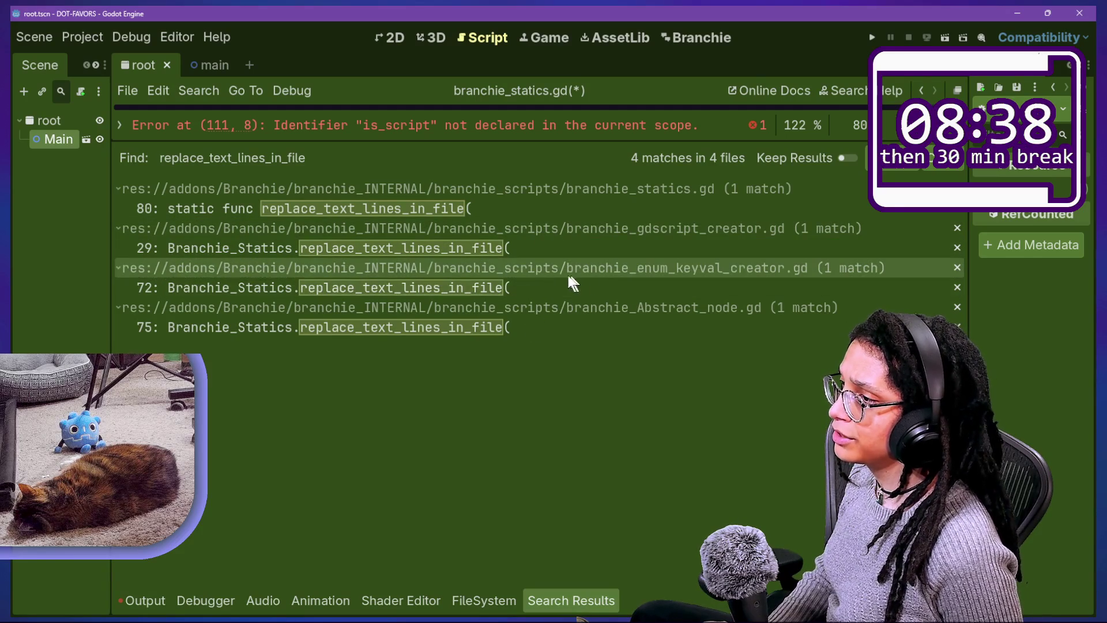
left_click(547, 334)
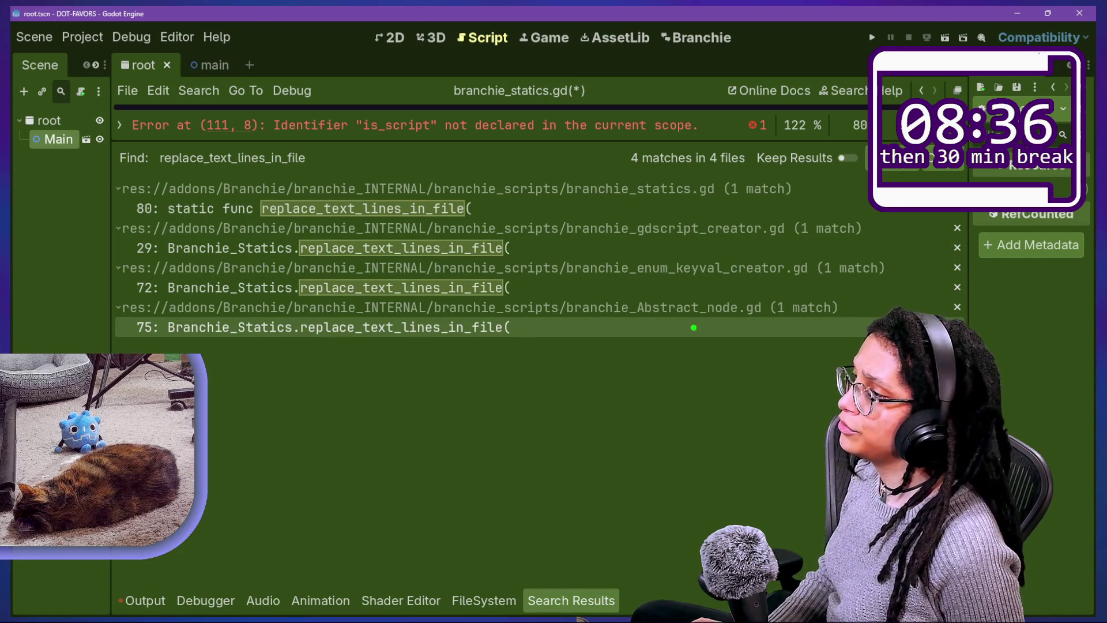
left_click(476, 287)
mouse_move(501, 141)
left_mouse_down()
mouse_move(490, 346)
mouse_move(462, 452)
left_mouse_up()
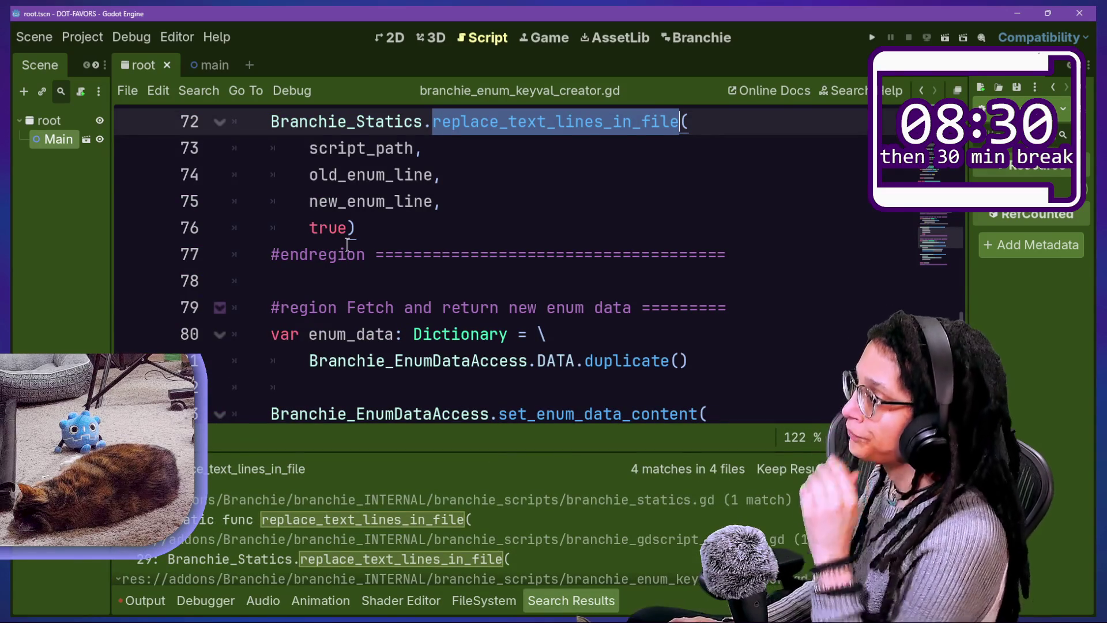
Open branchie_gdscript_creator.gd and inspect the unfinished call on line 29.
key("alt+shift+o")
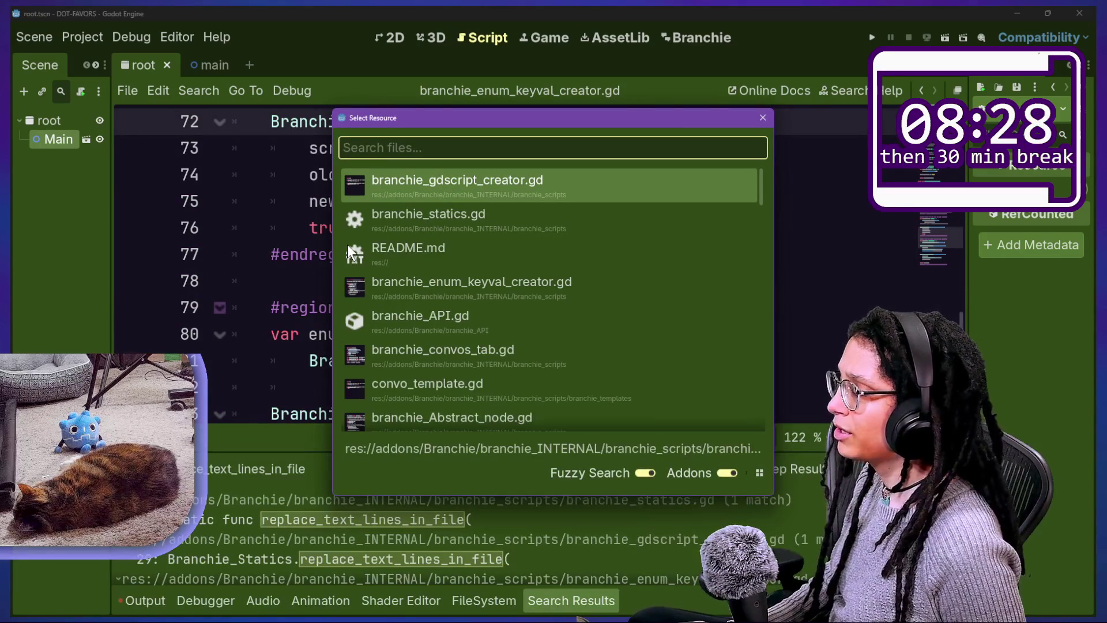
key("Down")
key("Down")
key("Down")
key("Up")
key("Up")
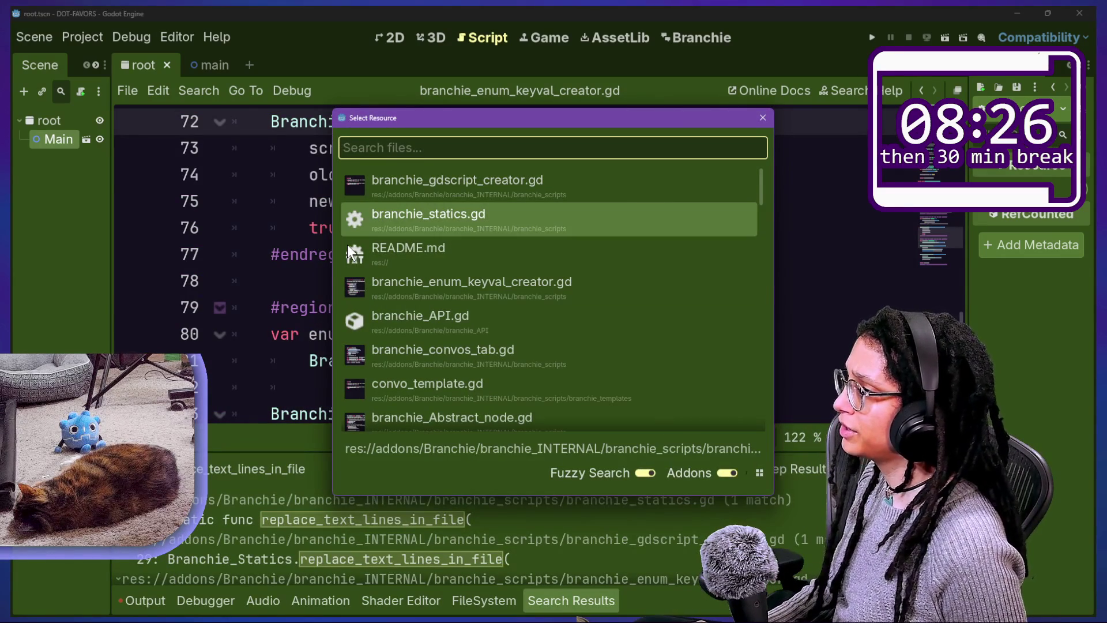
key("Down")
key("Up")
key("Up")
key("Return")
key("Down")
key("Down")
key("Down")
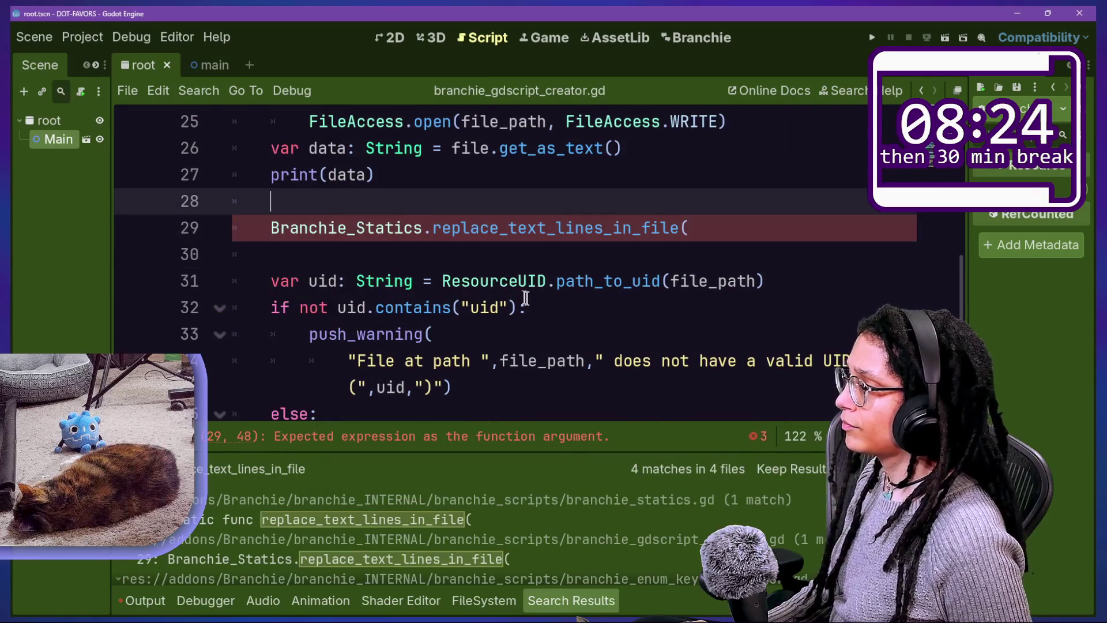
key("Down")
key("Down")
key("Down")
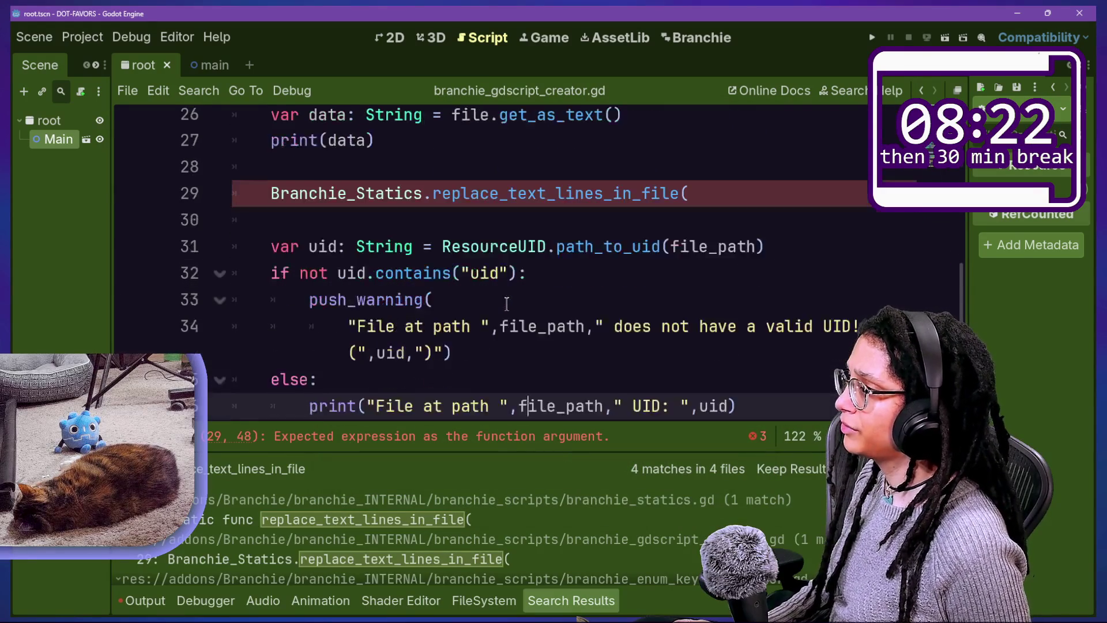
scroll(506, 304, "up", 1)
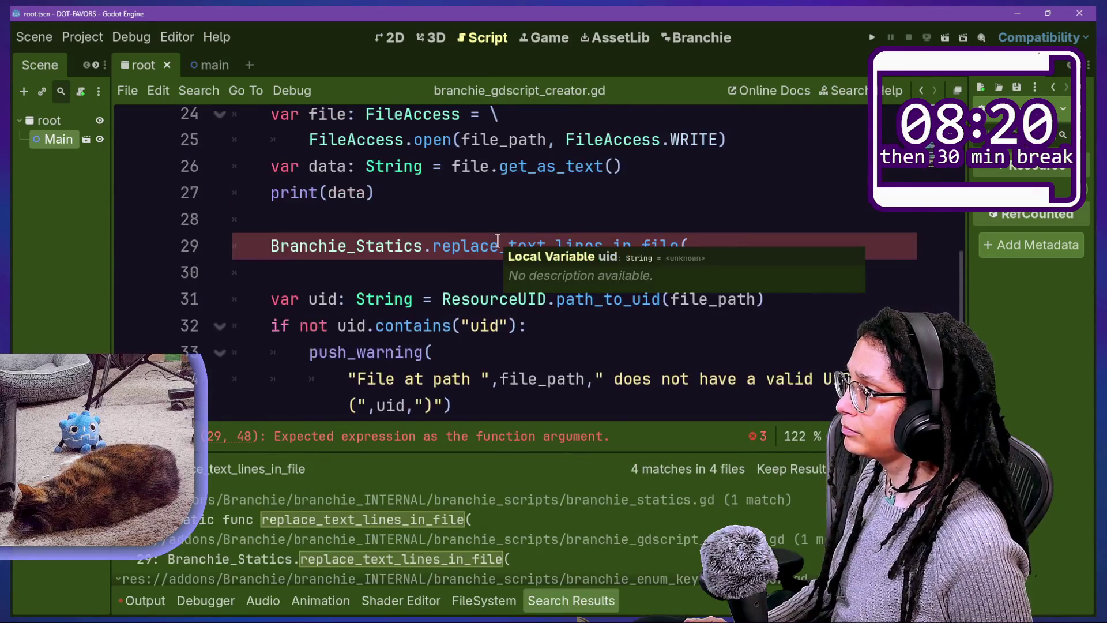
left_click(615, 271)
scroll(614, 271, "down", 1)
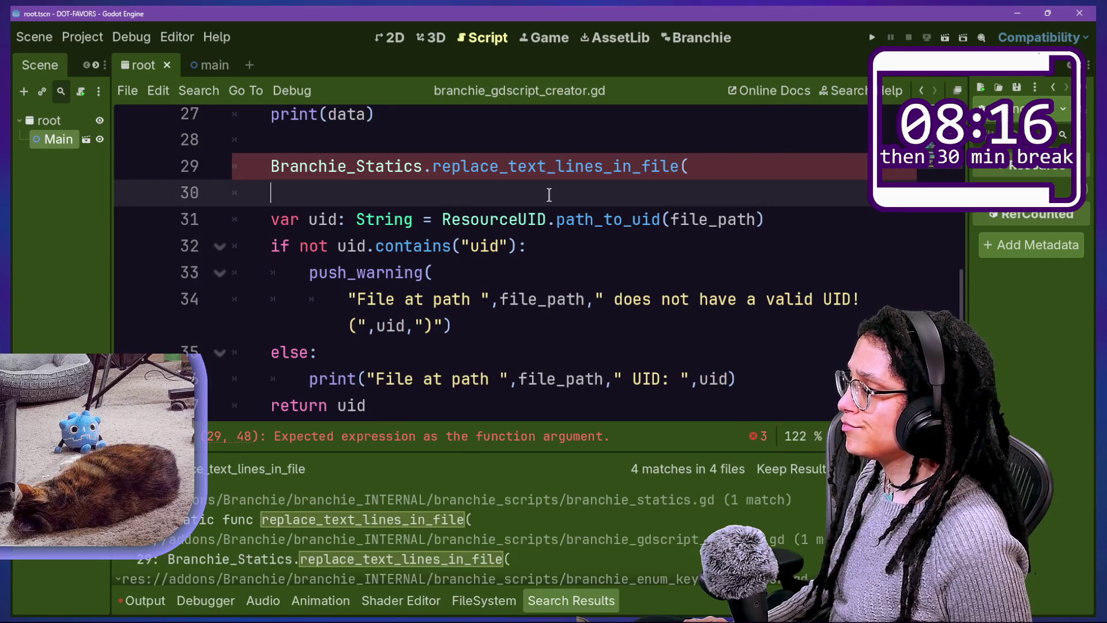
Open branchie_statics.gd and review the new_data replacement lines in replace_text_lines_in_file.
key("shift+alt+o")
left_click(348, 217)
key("Return")
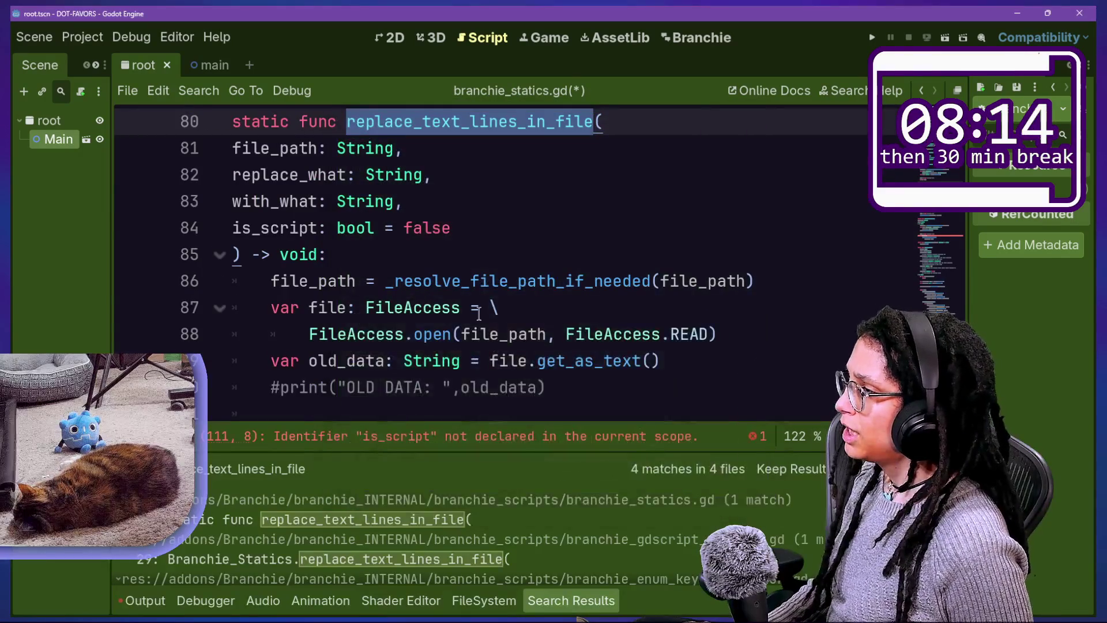
scroll(479, 313, "down", 2)
left_click_drag(479, 313, 574, 361)
left_click(539, 387)
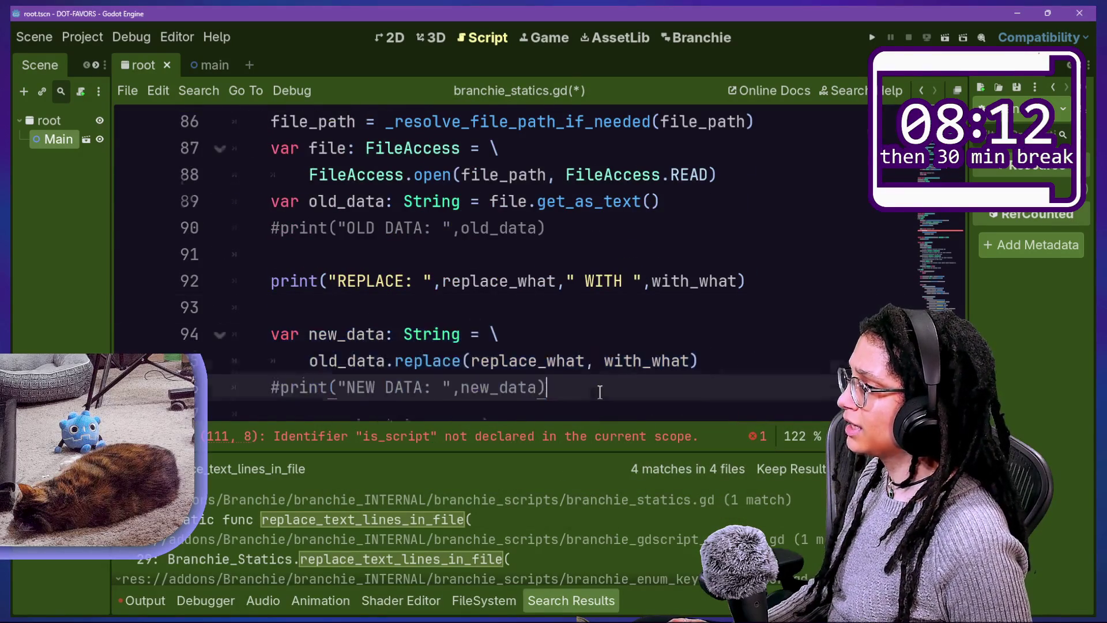
Look over lines 98–99 and the is_script update block in branchie_statics.gd.
scroll(600, 392, "down", 3)
left_click_drag(237, 200, 504, 254)
left_click(504, 254)
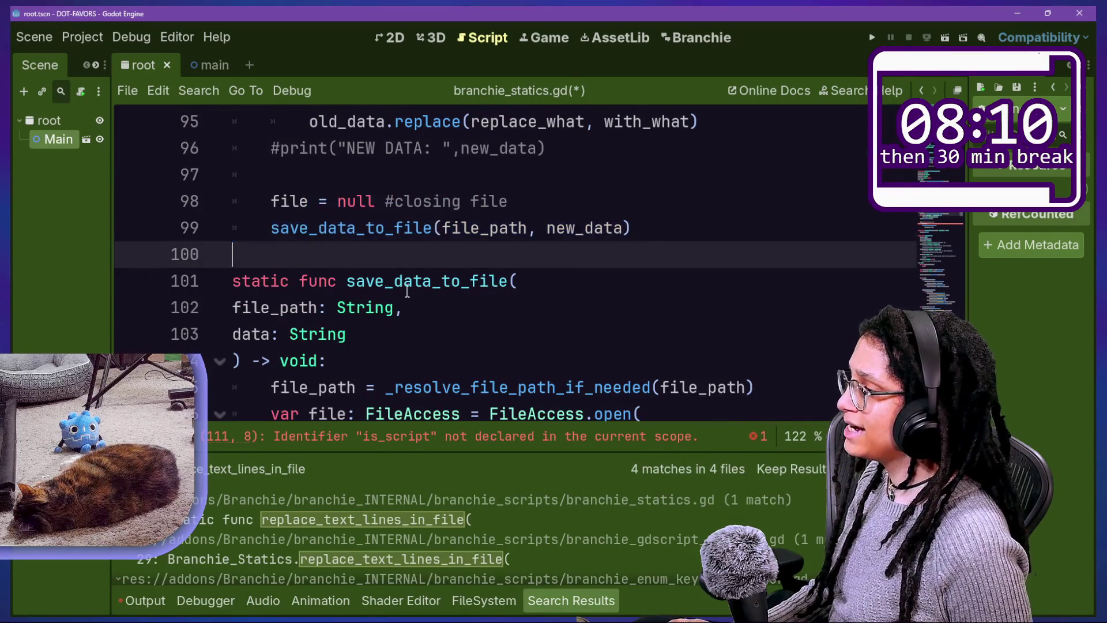
scroll(407, 290, "down", 3)
left_click_drag(340, 281, 420, 333)
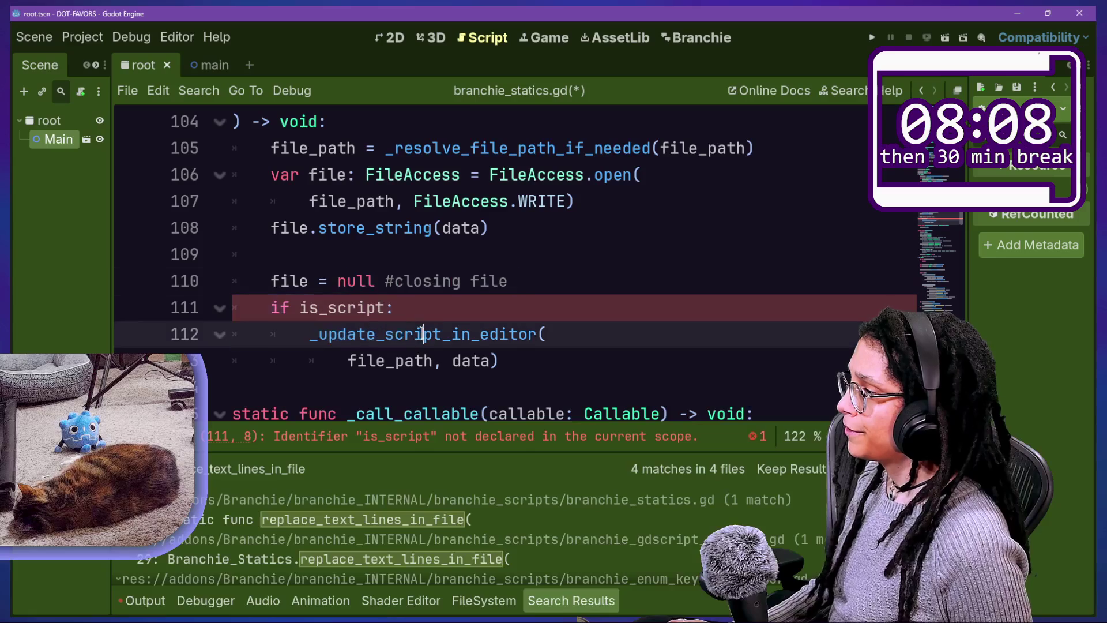
left_click(422, 333)
scroll(421, 334, "up", 4)
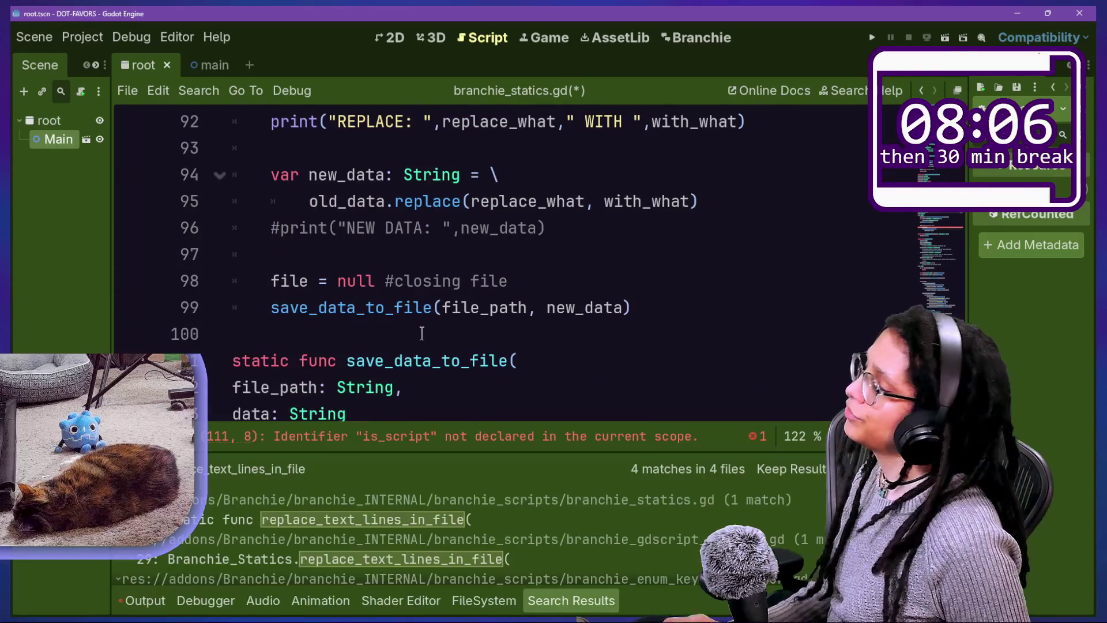
scroll(422, 333, "up", 6)
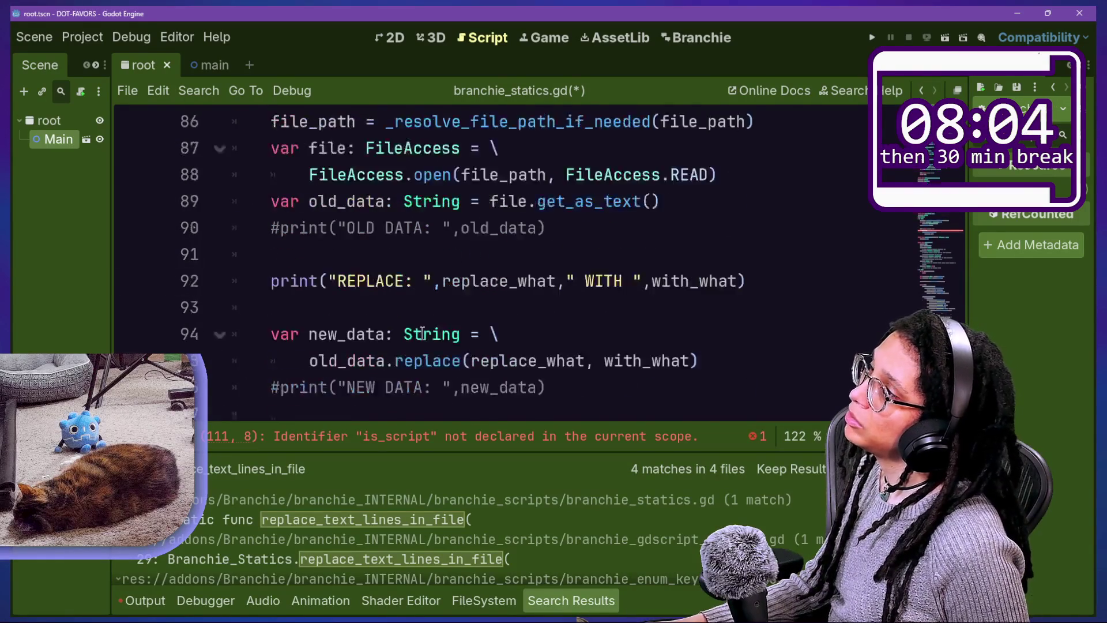
scroll(423, 333, "down", 1)
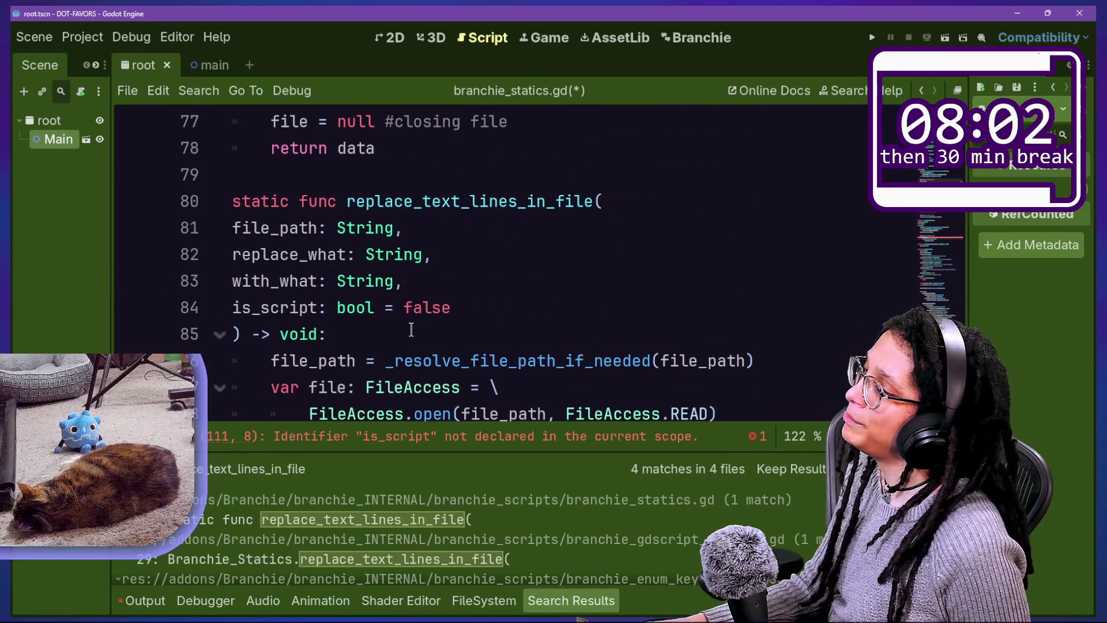
scroll(411, 329, "down", 1)
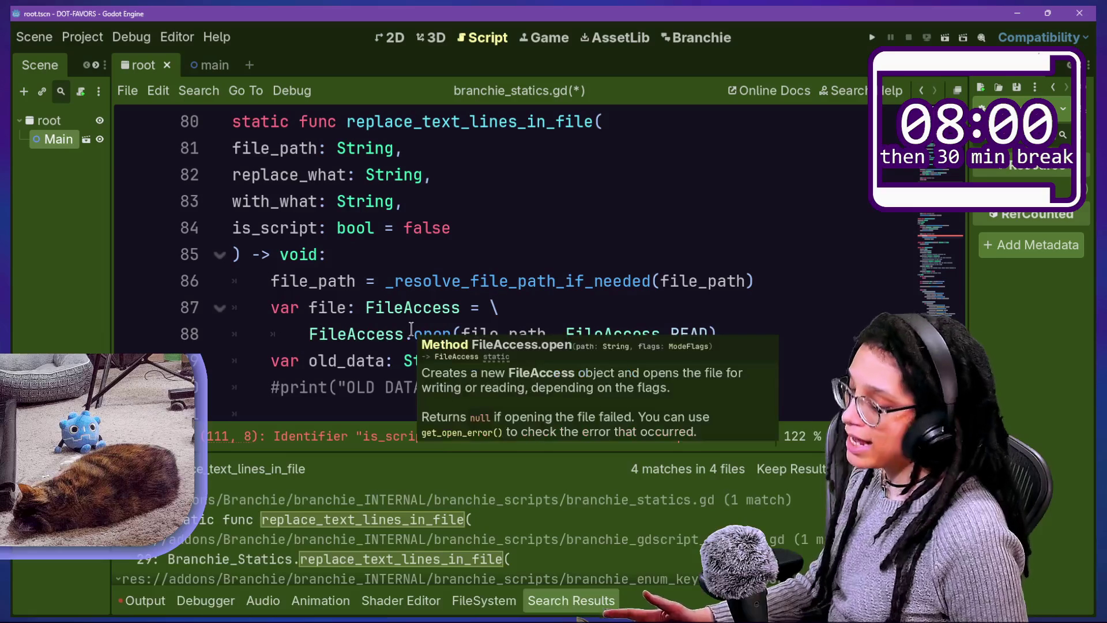
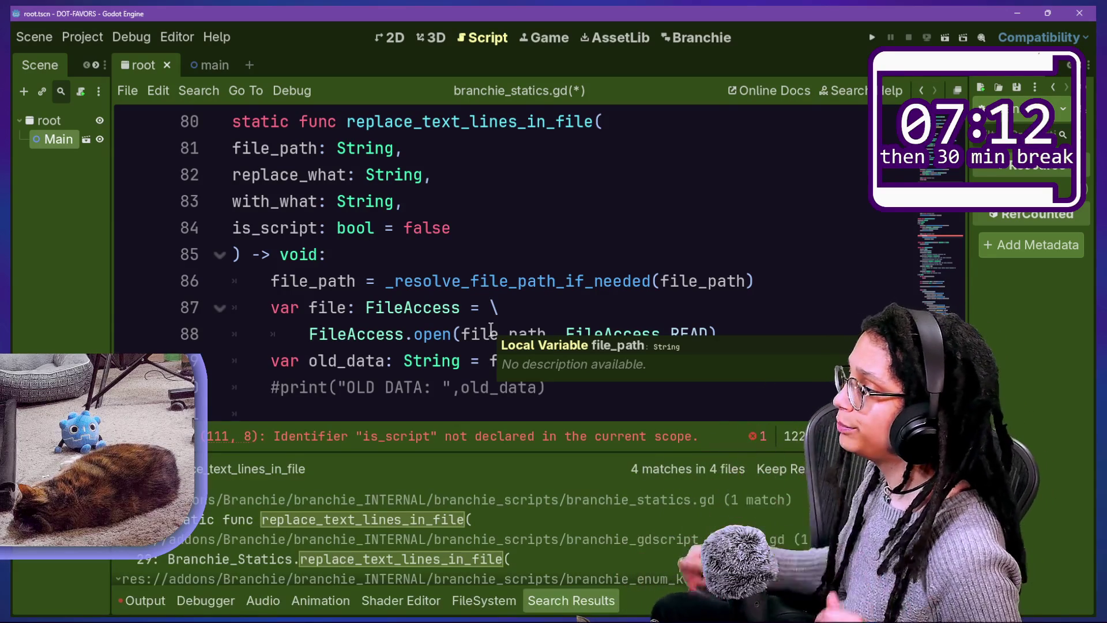
Try renaming the function on line 80 and deleting its is_script parameter.
left_click(573, 280)
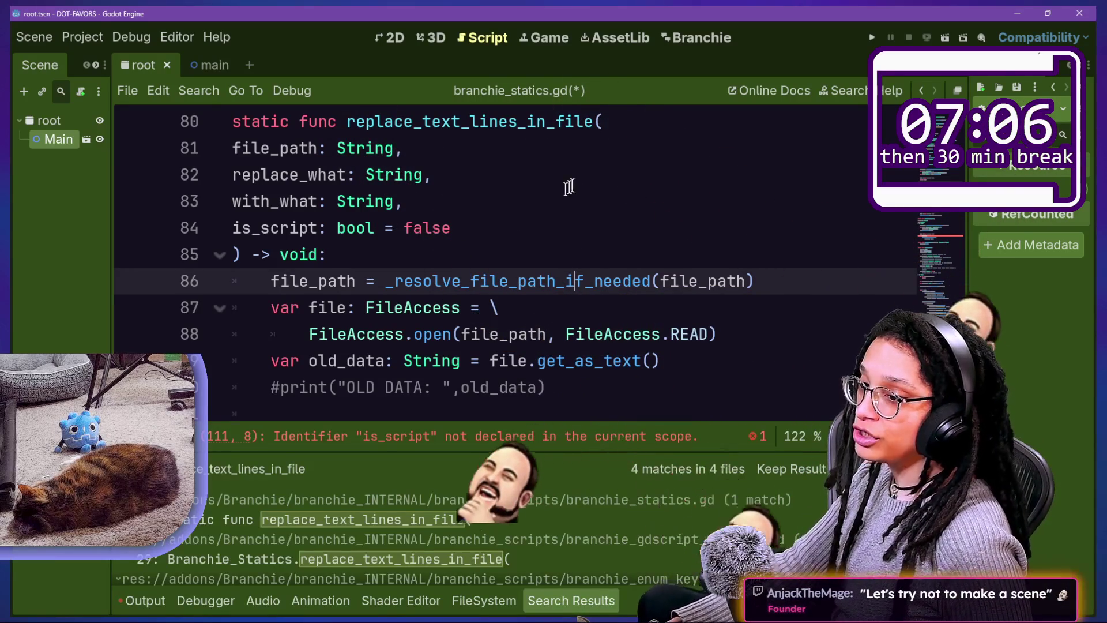
left_click(594, 122)
key("BackSpace")
key("BackSpace")
key("BackSpace")
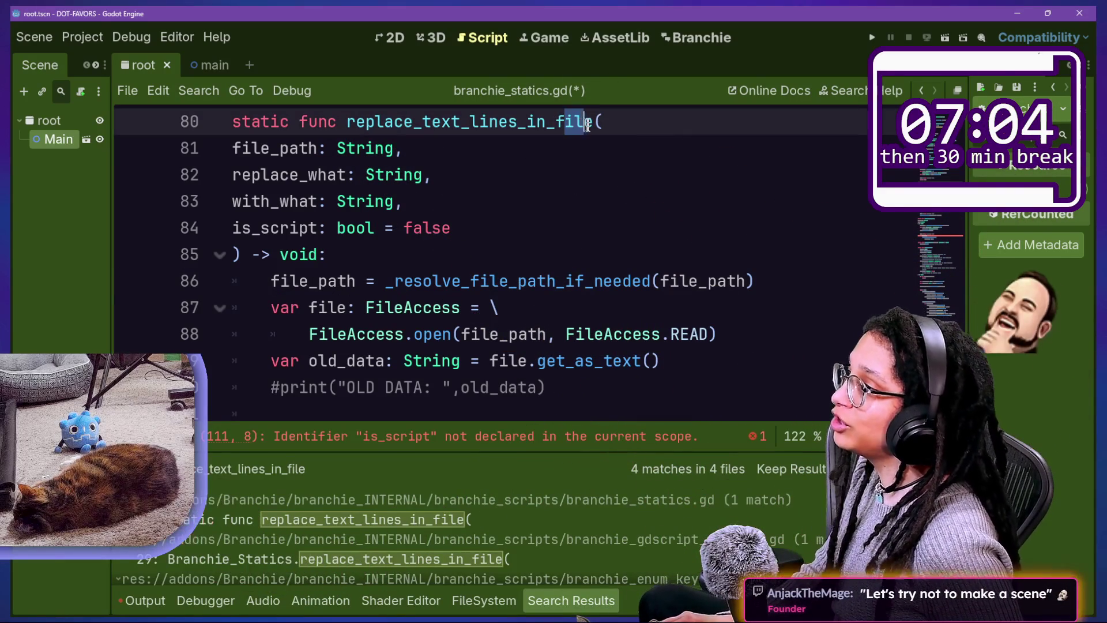
key("BackSpace")
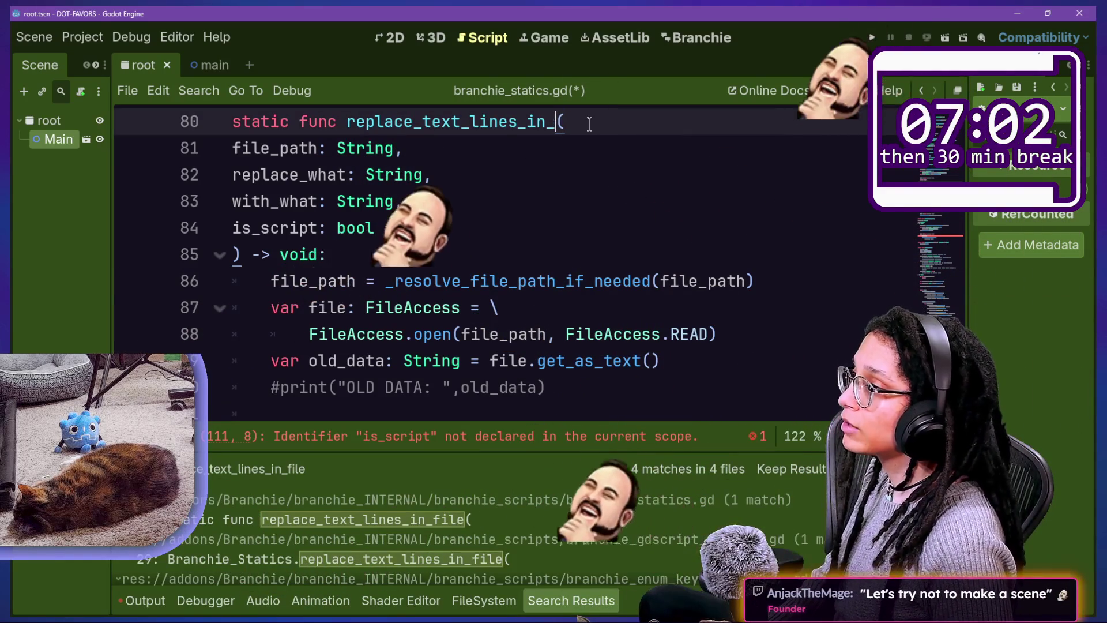
type("w")
key("BackSpace")
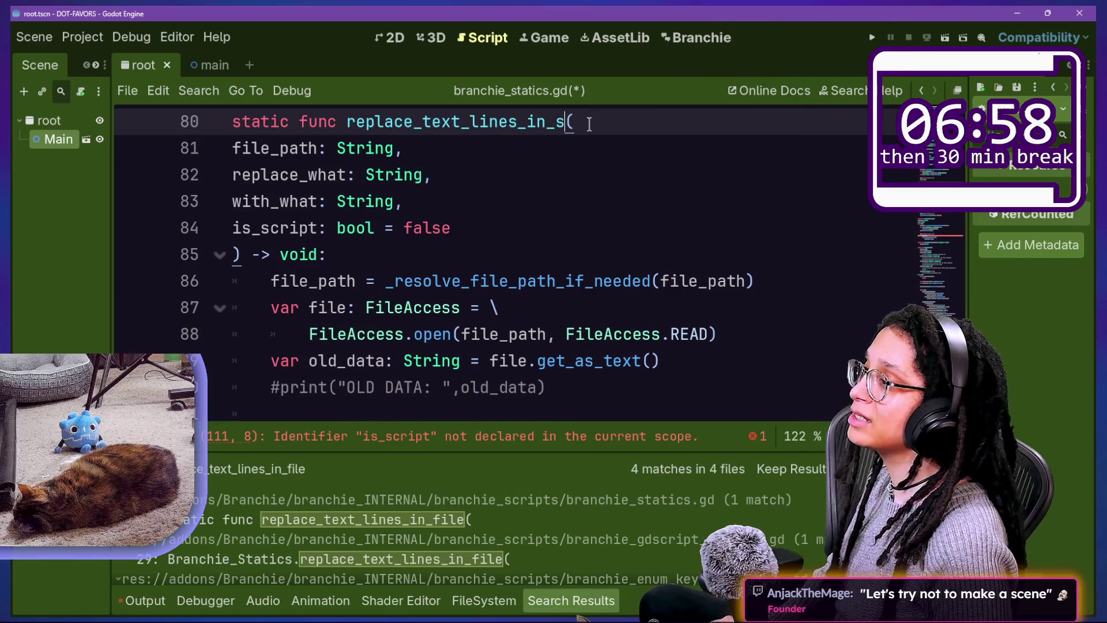
type("crip")
left_click_drag(455, 234, 462, 208)
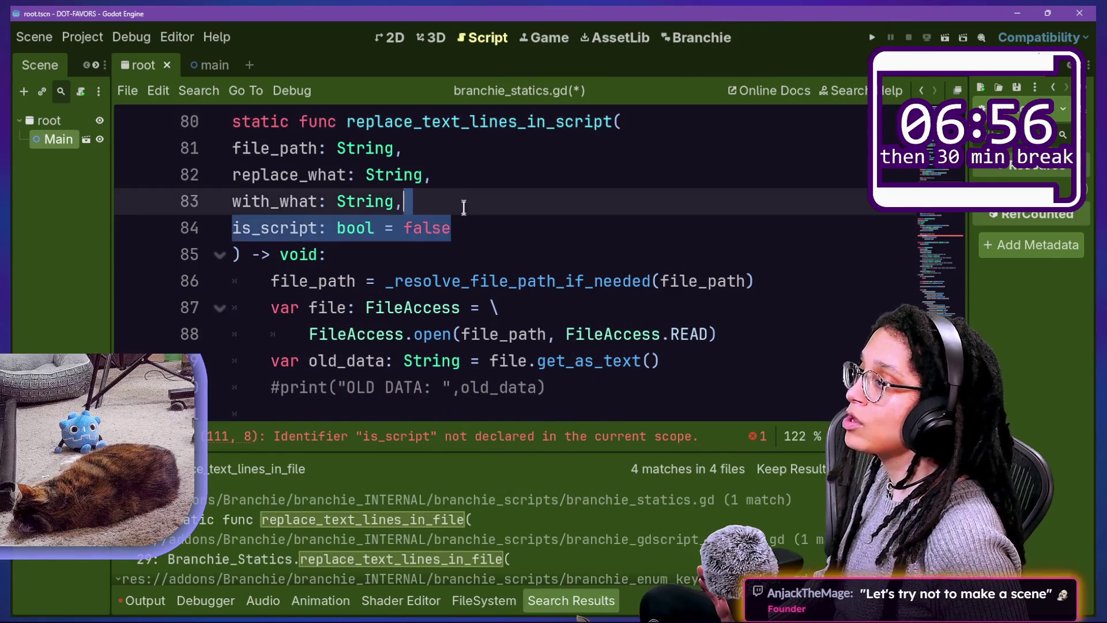
key("BackSpace")
Try renaming save_data_to_file to use script and removing the if is_script: check, un-indenting the update call.
scroll(389, 272, "down", 5)
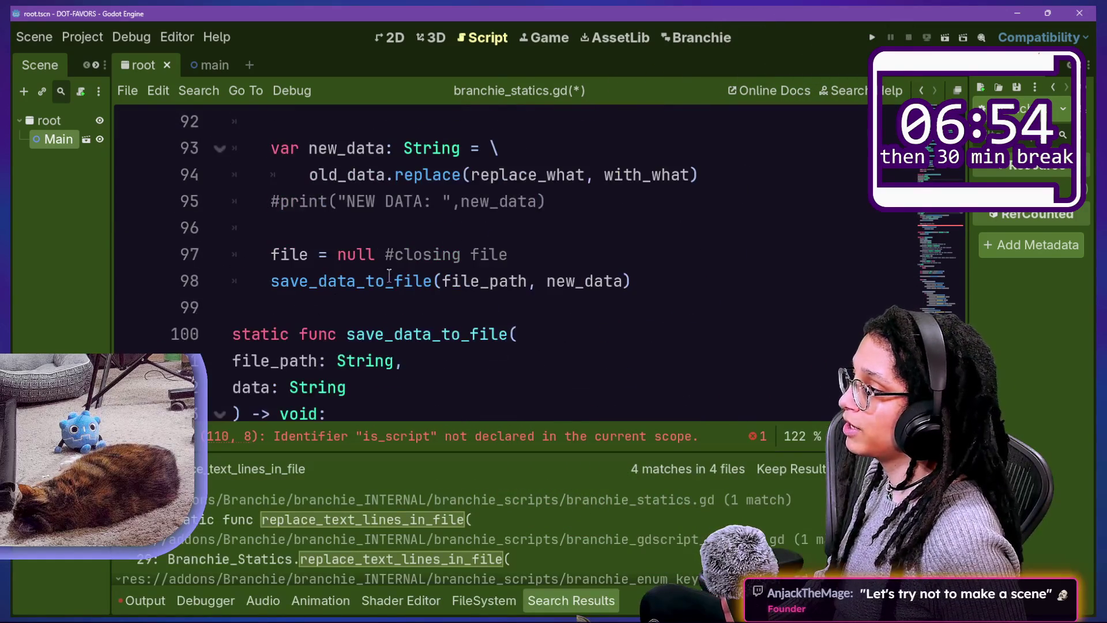
scroll(485, 260, "down", 3)
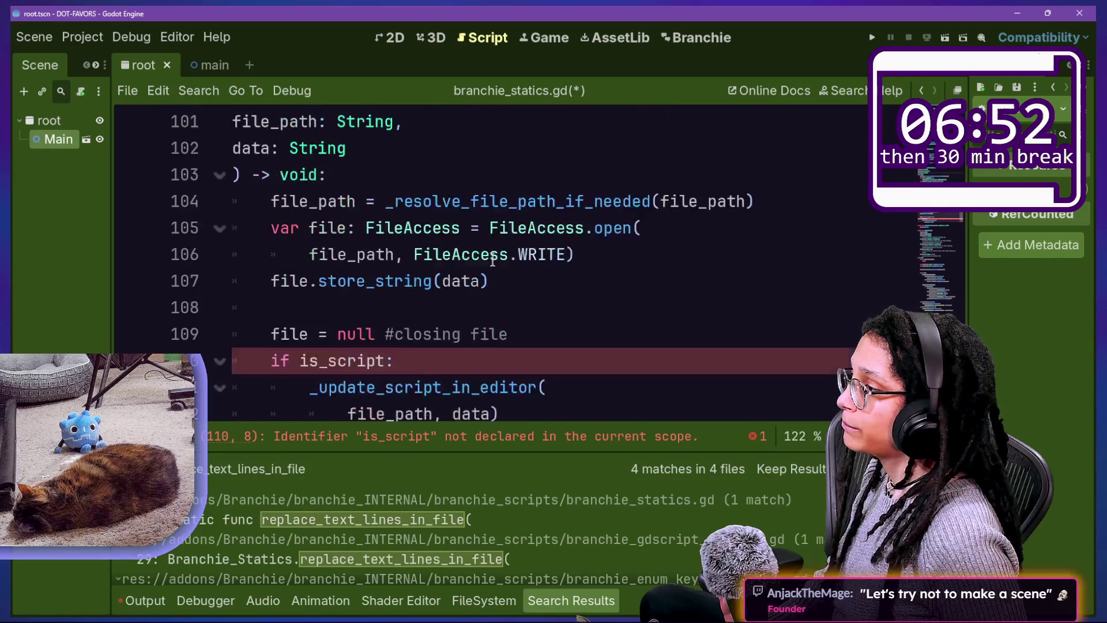
right_click(499, 261)
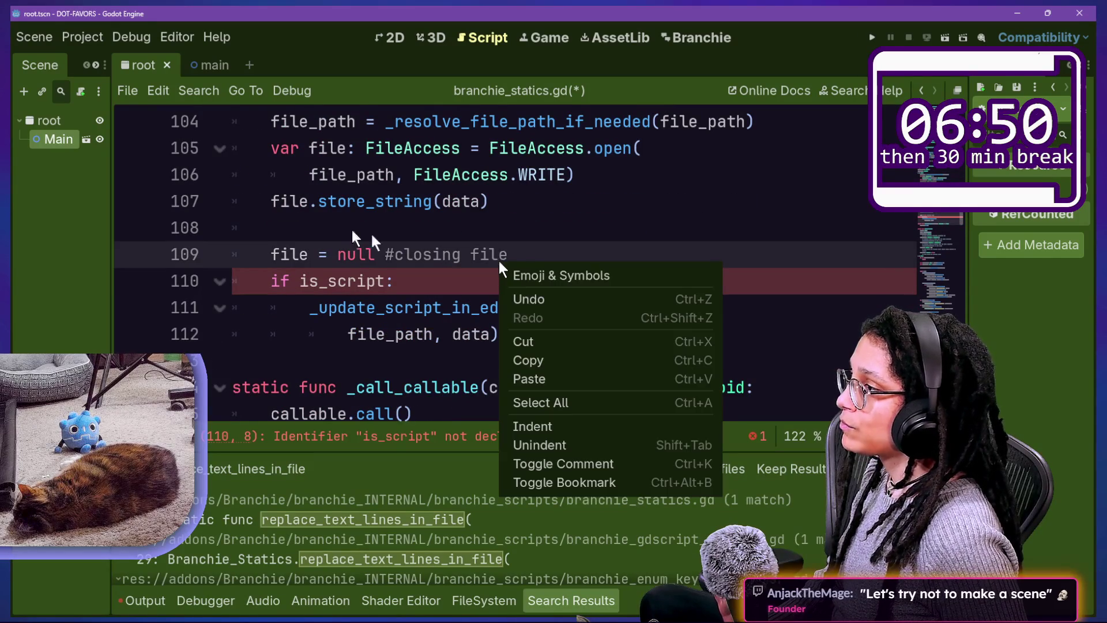
left_click(455, 249)
scroll(348, 229, "up", 2)
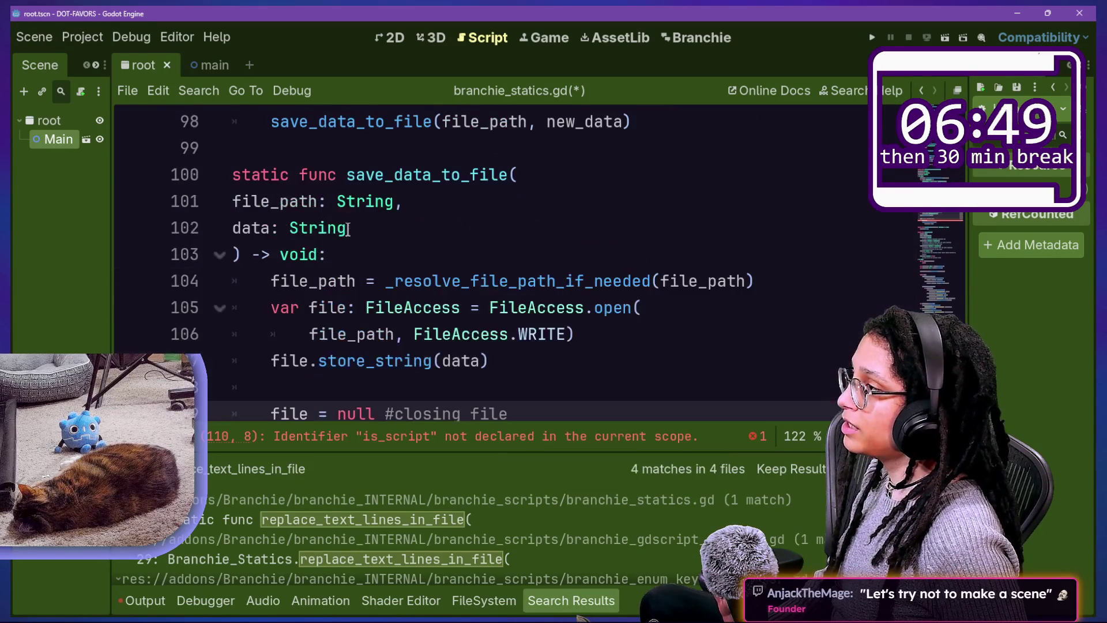
double_click(476, 175)
type("scrip")
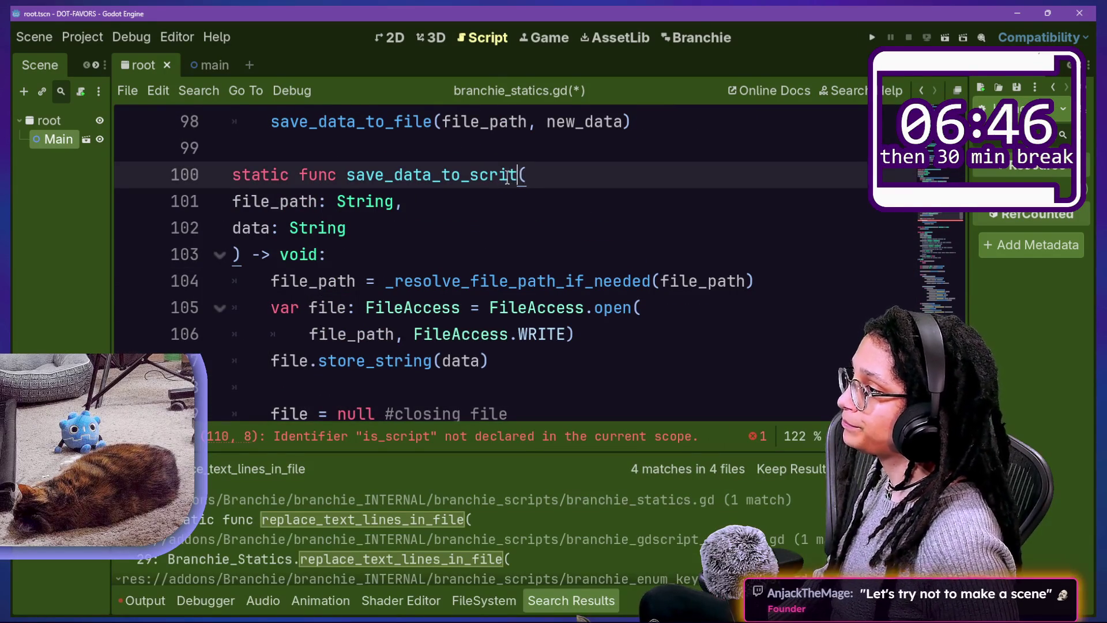
type("t")
left_click(279, 337)
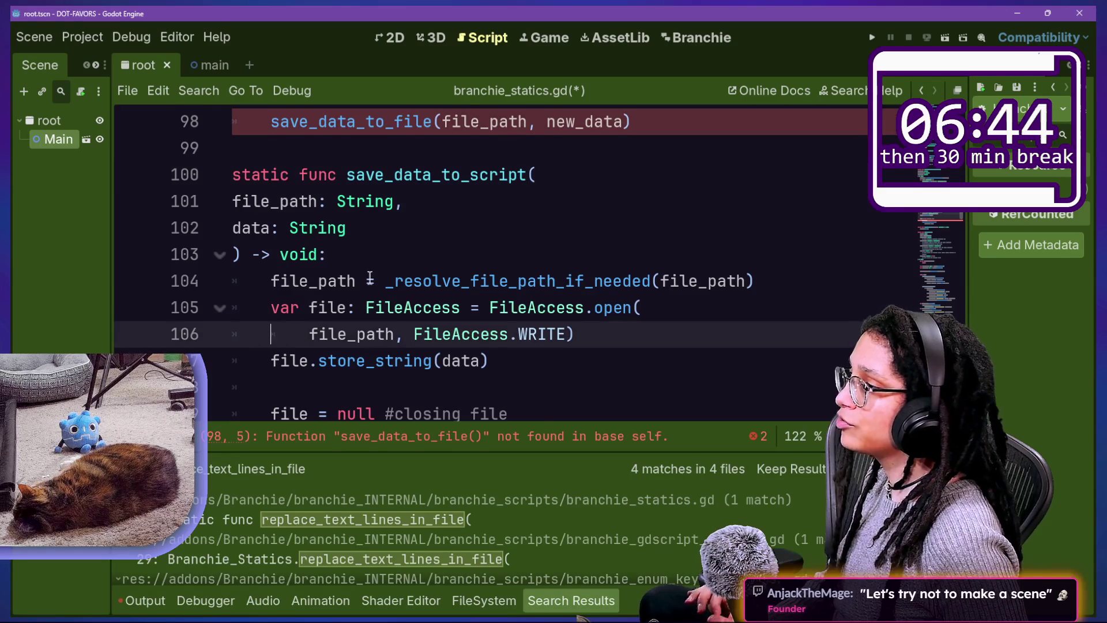
scroll(370, 278, "down", 2)
triple_click(490, 288)
key("BackSpace")
key("shift+Down")
key("shift+Down")
key("shift+Tab")
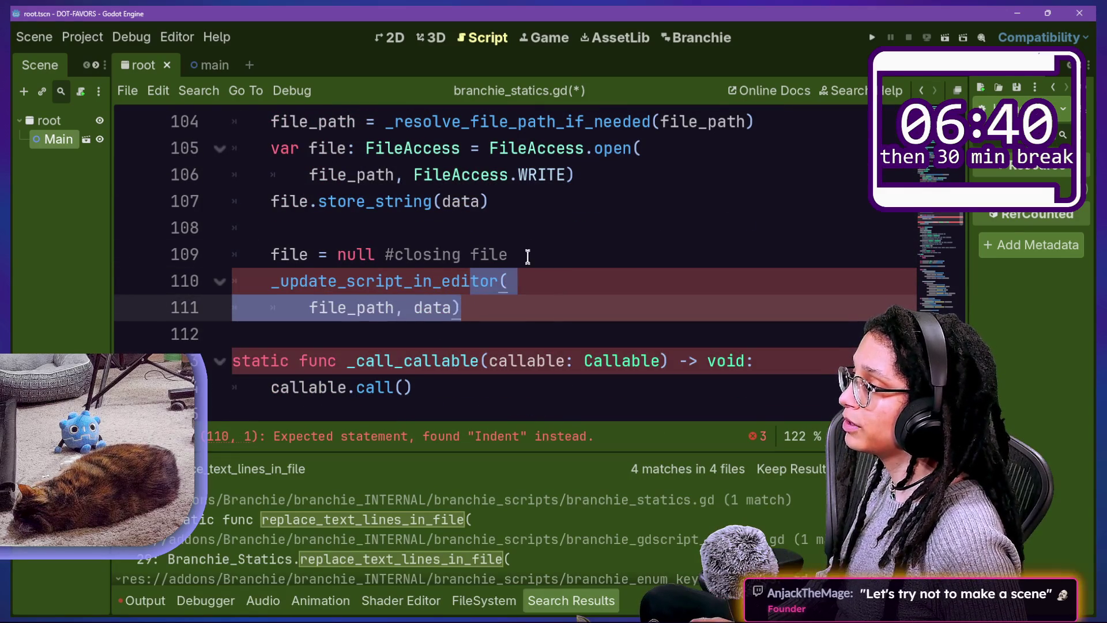
left_click(526, 254)
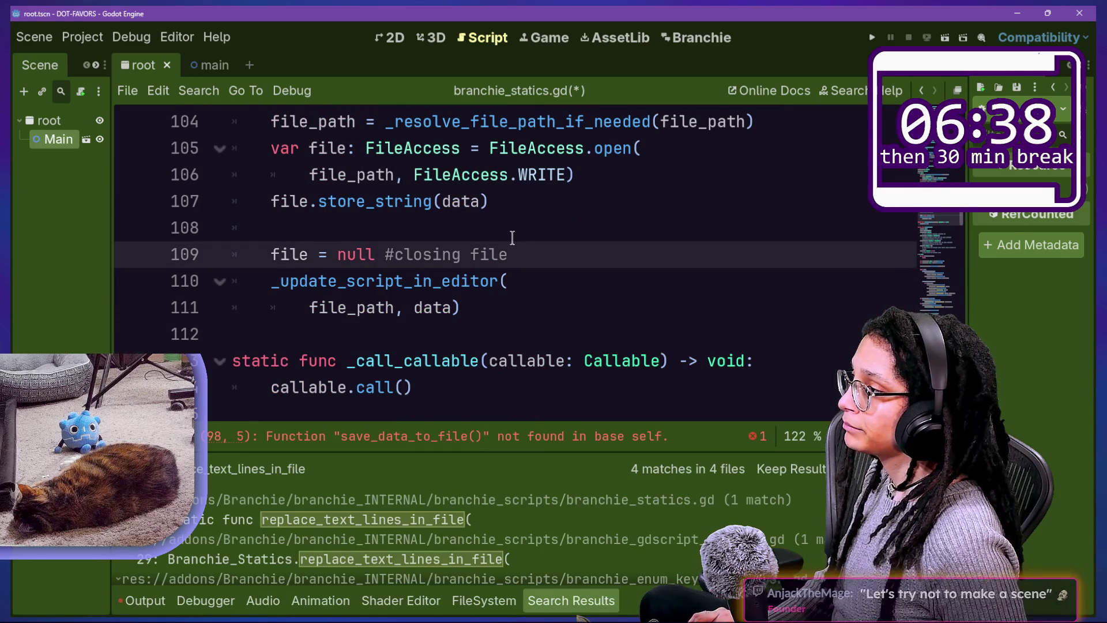
scroll(512, 238, "up", 1)
Undo the trial edits so replace_text_lines_in_file keeps its is_script parameter, and save branchie_statics.gd.
key("ctrl+z")
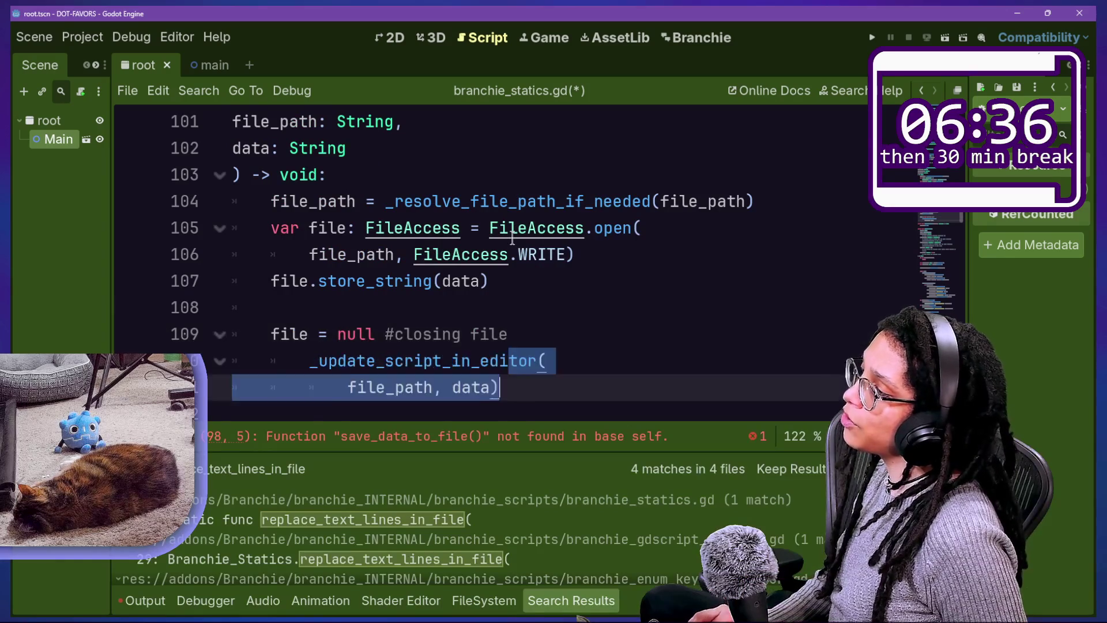
key("ctrl+z")
key("ctrl+z")
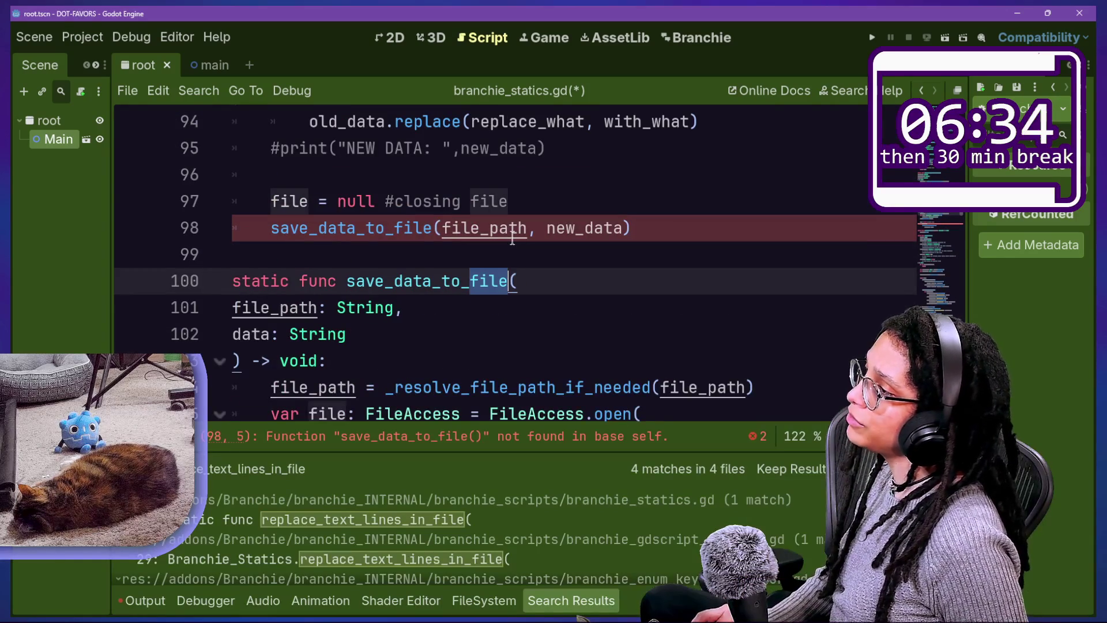
key("ctrl+z")
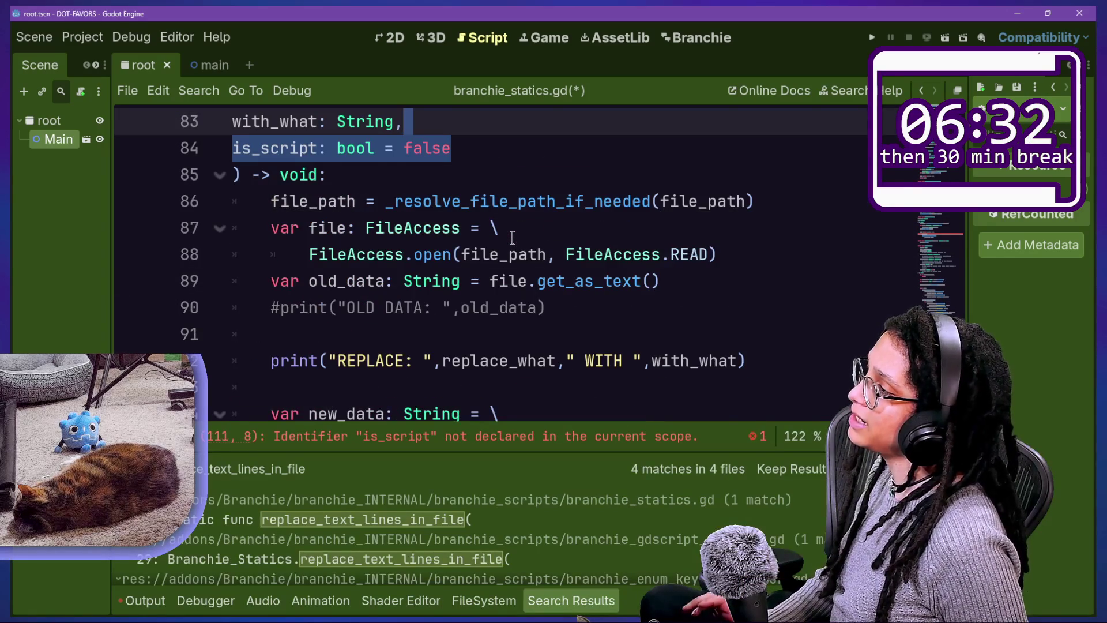
scroll(513, 238, "up", 1)
scroll(512, 238, "down", 4)
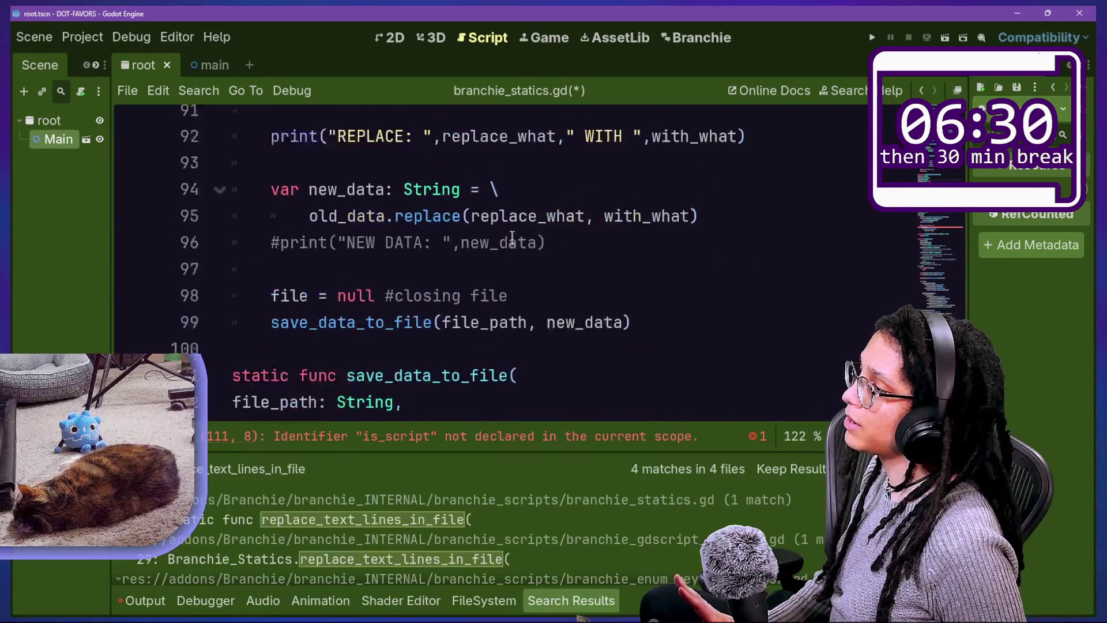
scroll(512, 238, "up", 6)
key("ctrl+z")
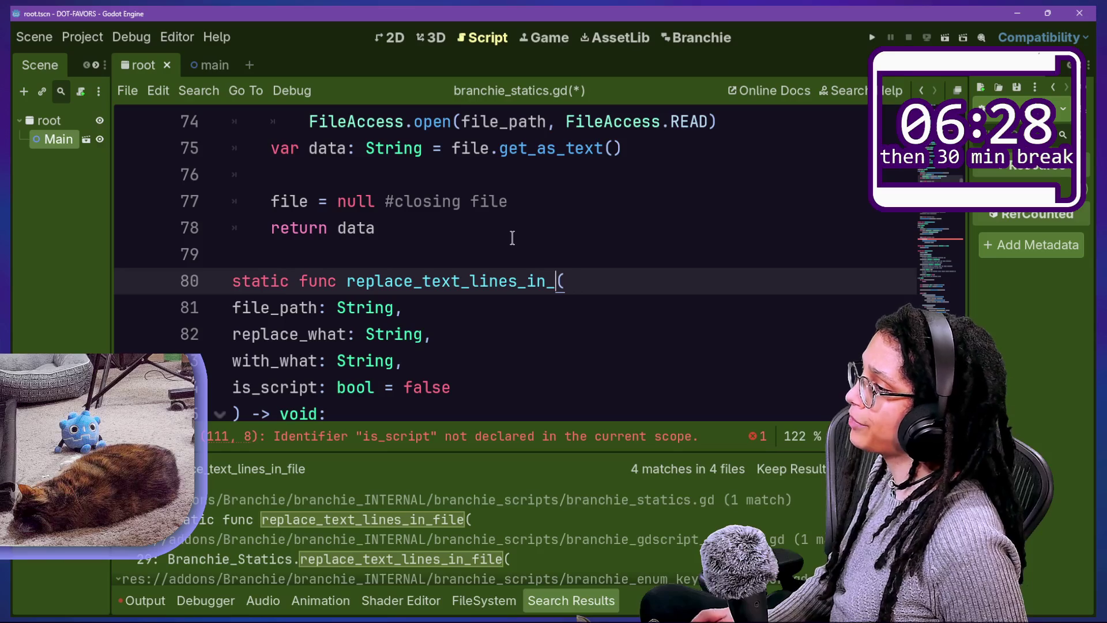
type("s")
key("ctrl+s")
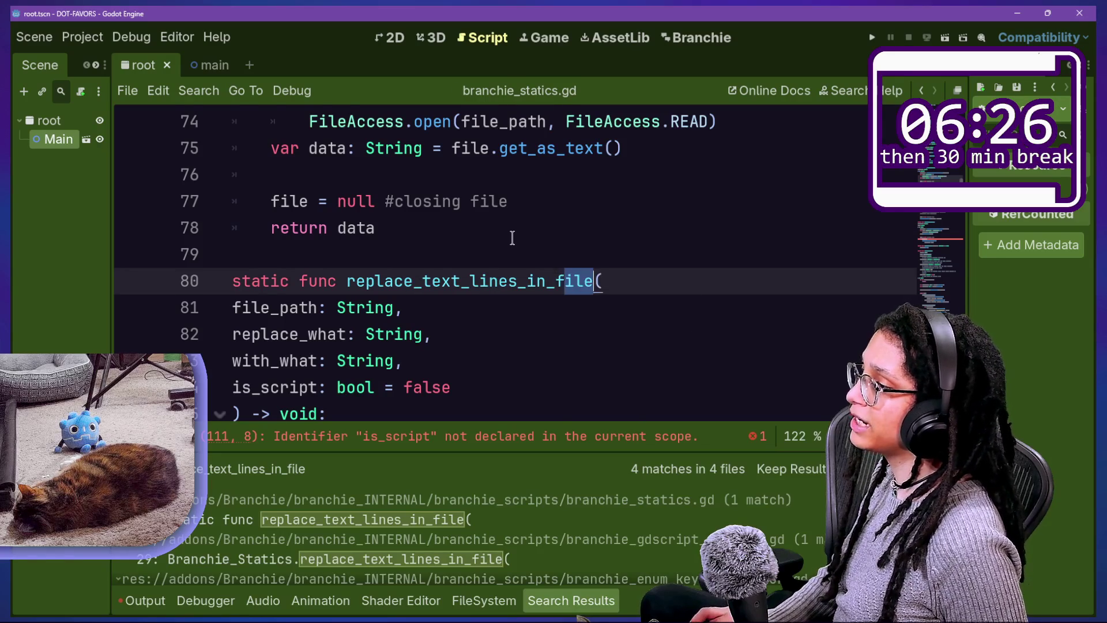
Undo the stray z typed before the data parameter.
key("ctrl+z")
key("ctrl+z")
key("ctrl+z")
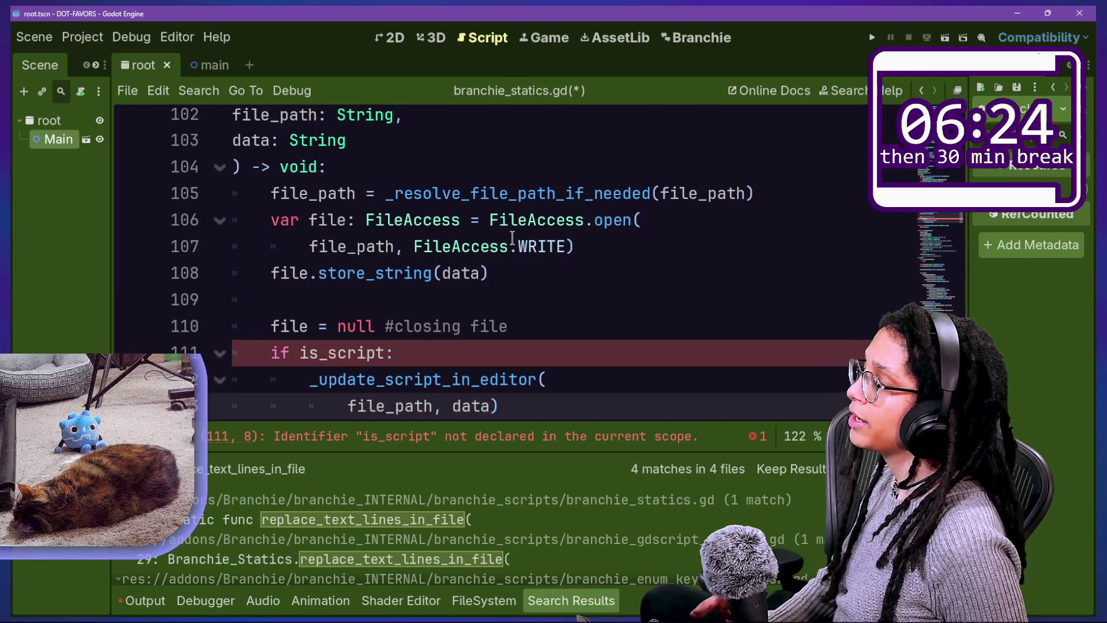
type("z")
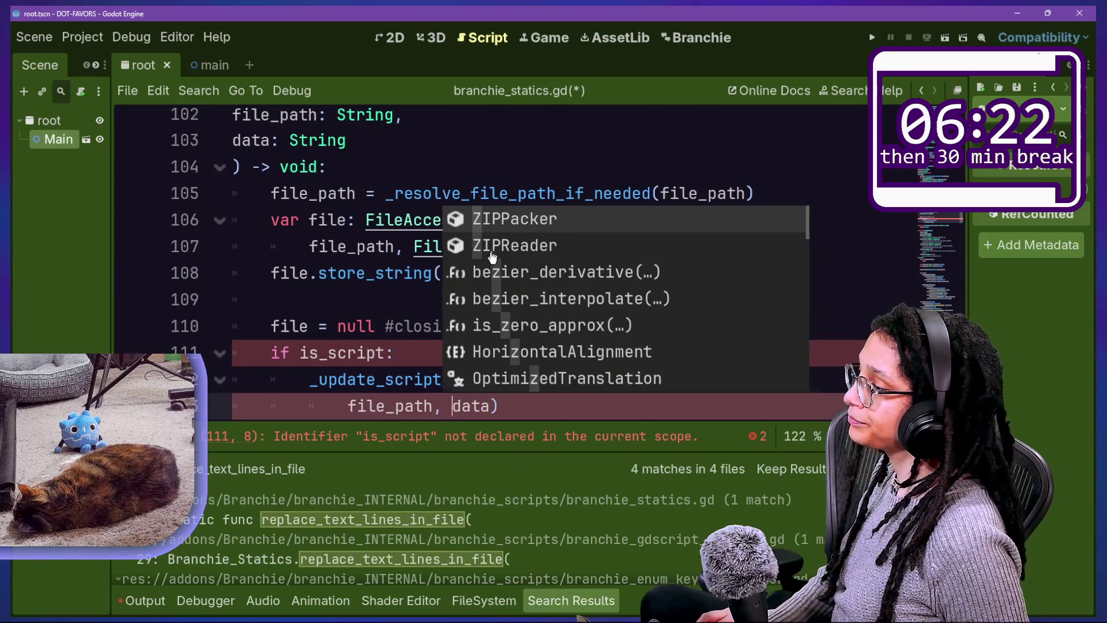
key("ctrl+z")
scroll(267, 270, "up", 3)
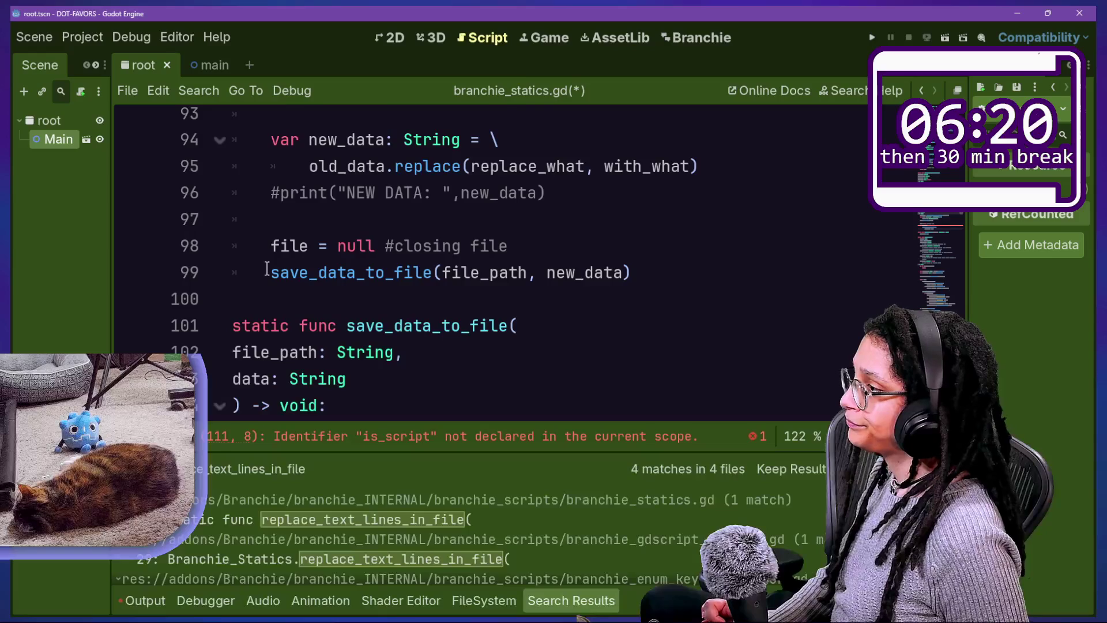
scroll(267, 269, "up", 1)
scroll(267, 270, "down", 2)
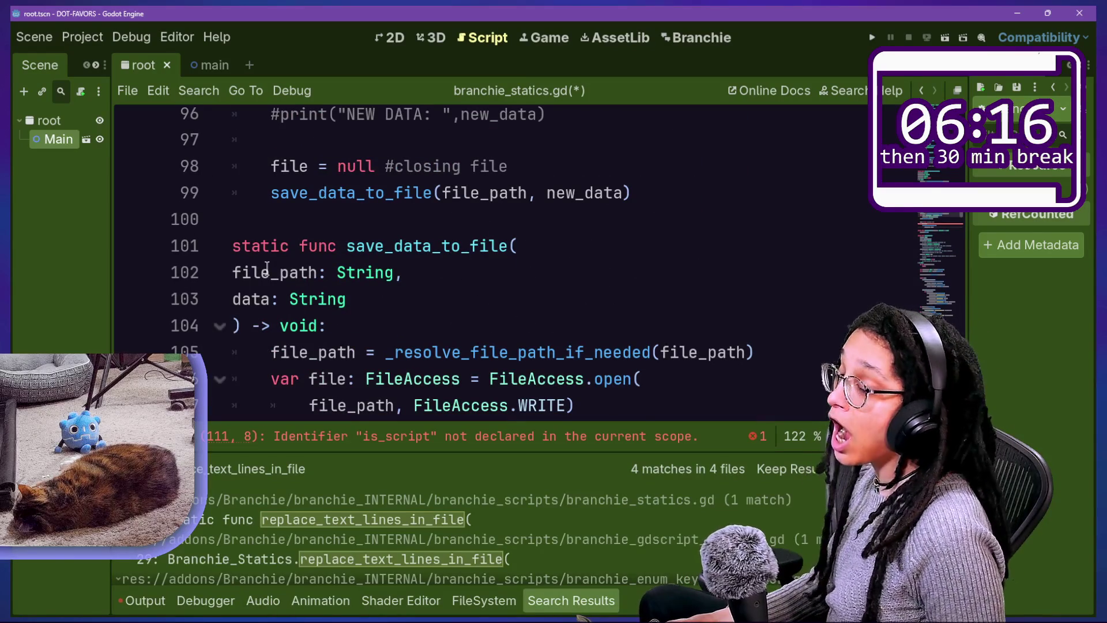
Add an is_script: bool = false parameter on a new line after data.
left_click(346, 306)
type(",")
key("Return")
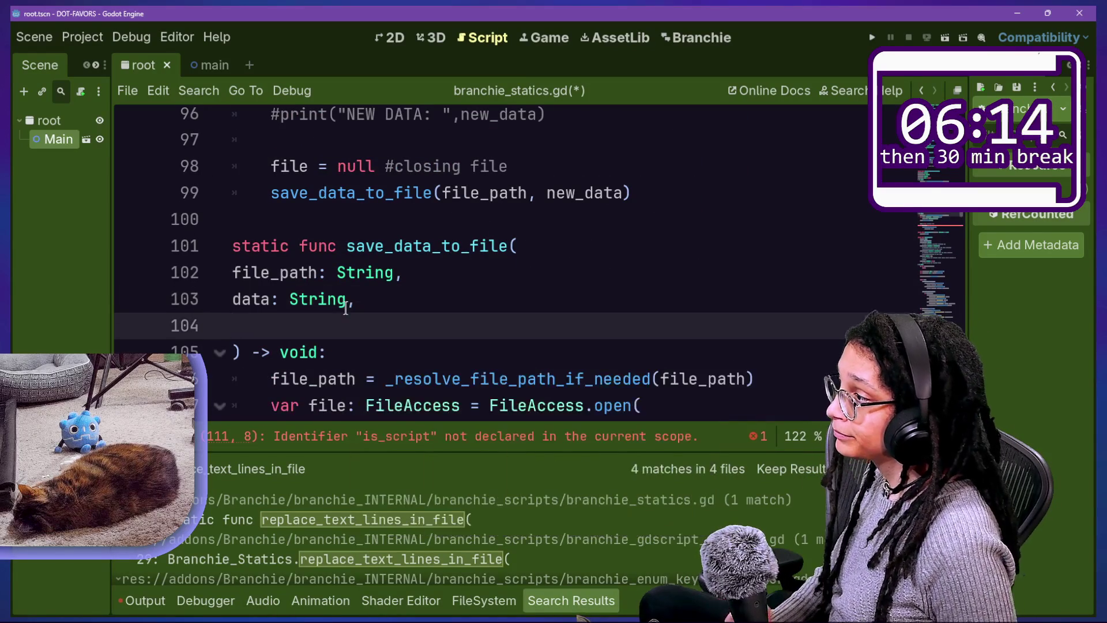
type("is_")
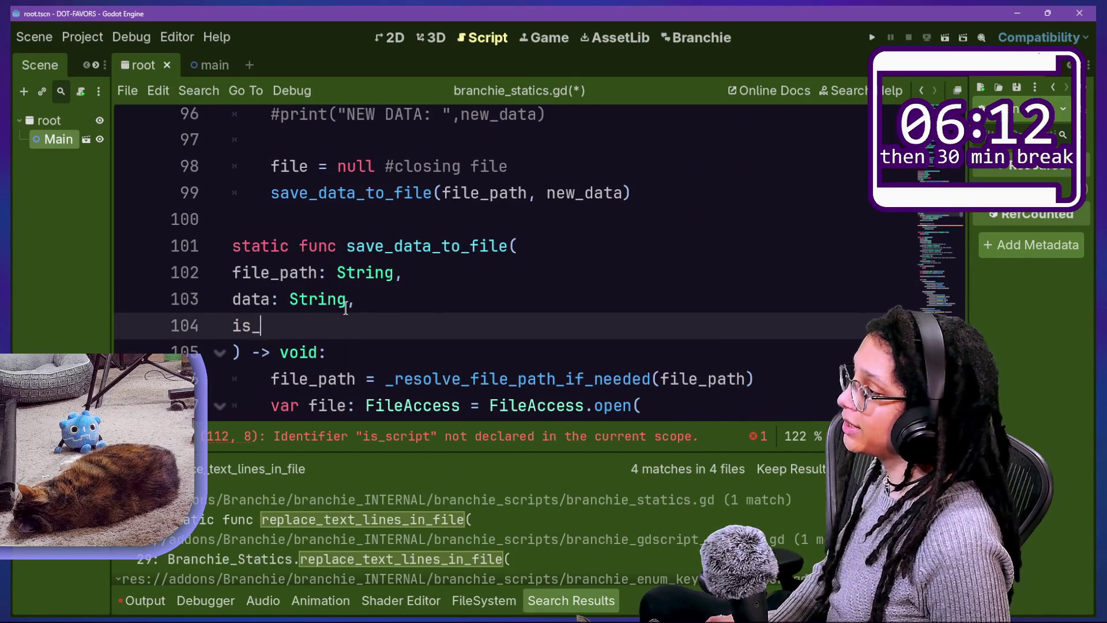
type("script: bool")
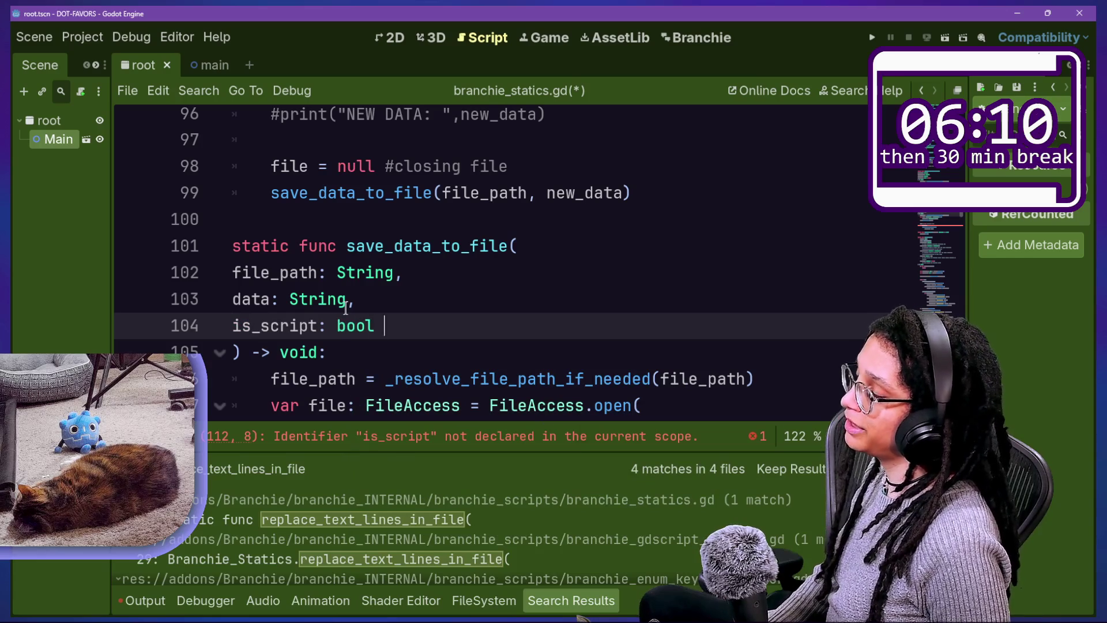
type(" = fa")
left_click_drag(345, 308, 375, 334)
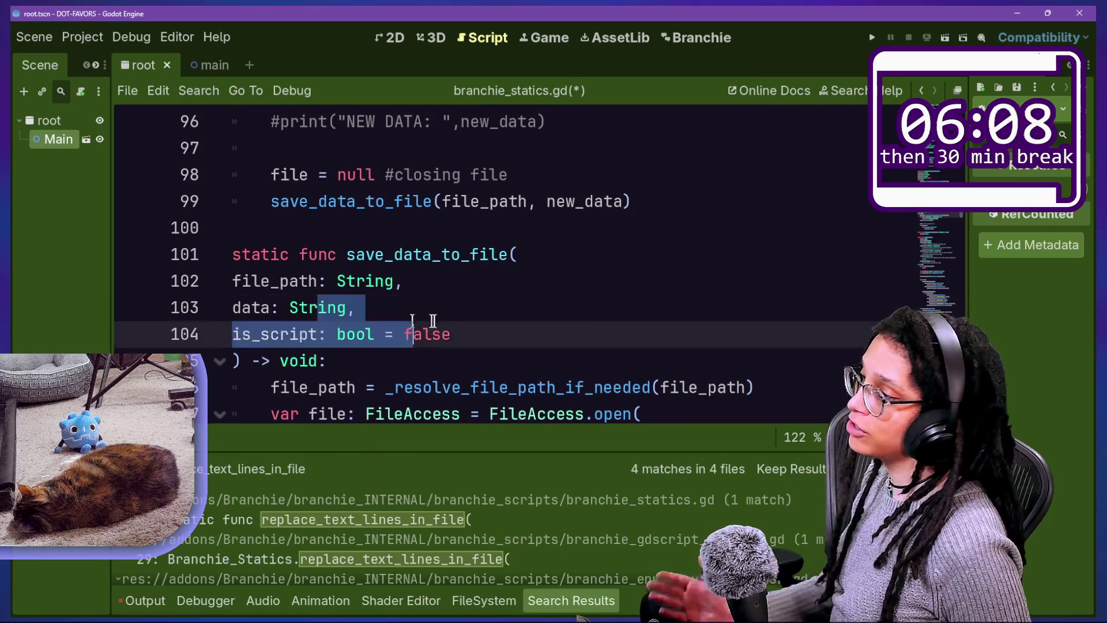
left_click(351, 308)
left_click_drag(337, 245, 586, 270)
left_click(586, 263)
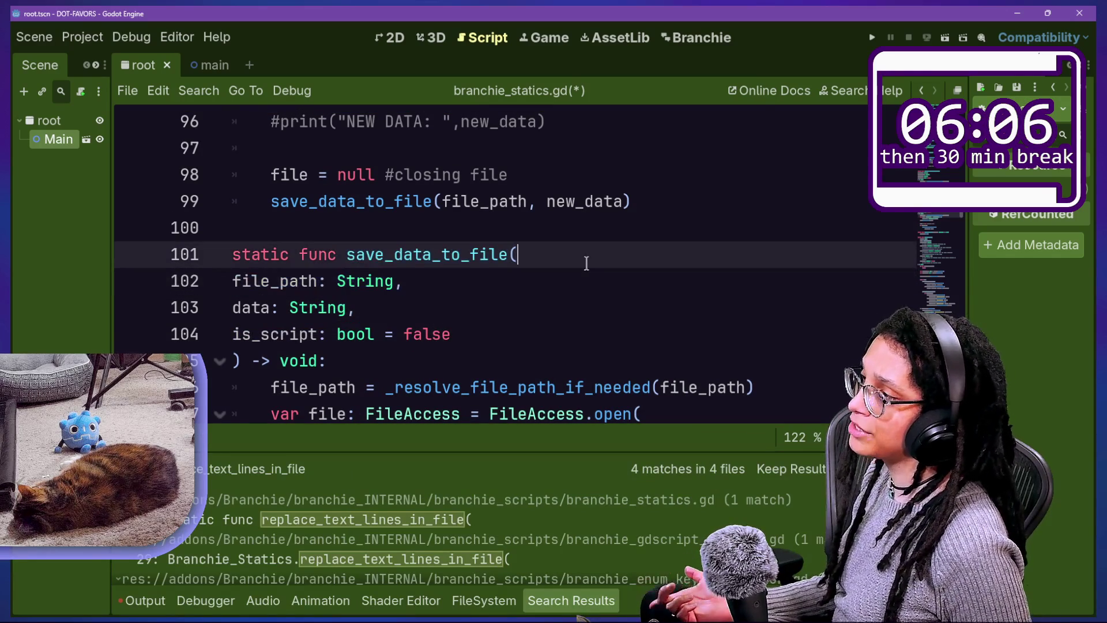
Pass is_script as an extra argument in the save_data_to_file call on line 99.
scroll(585, 265, "up", 1)
left_click(638, 289)
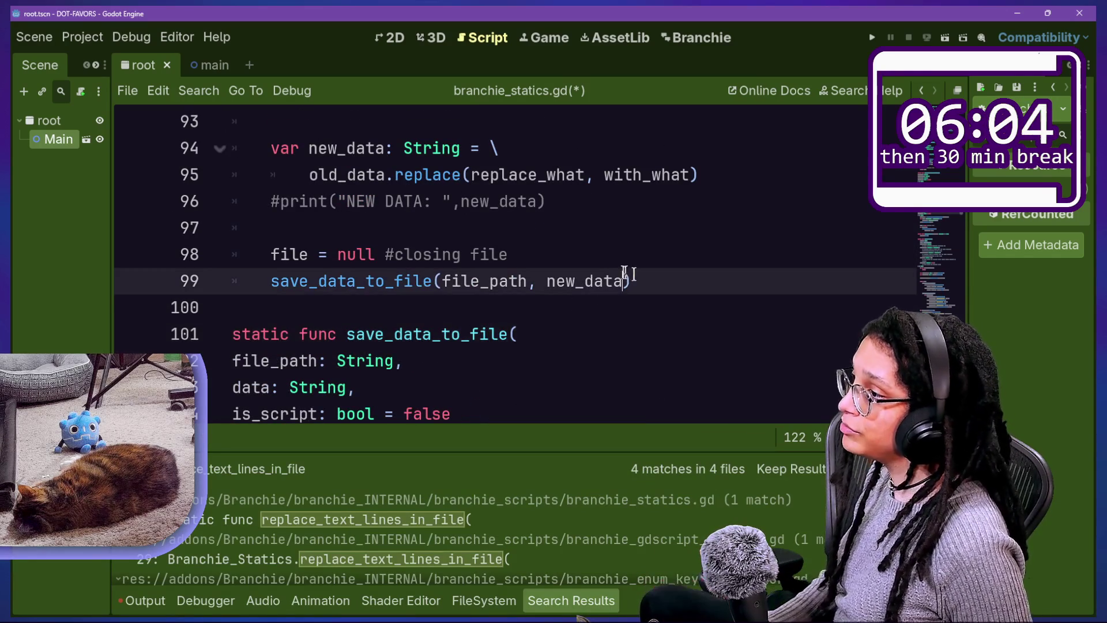
key("Down")
key("Up")
key("Left")
type(",is_scri")
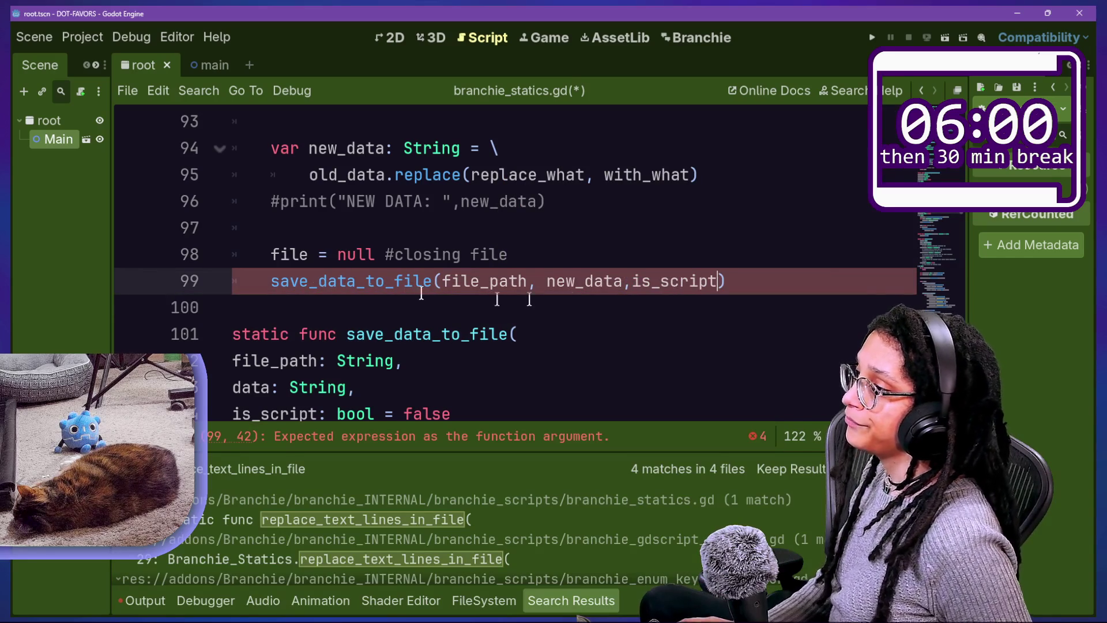
Wrap the save_data_to_file call's arguments onto their own line and save branchie_statics.gd.
left_click(448, 281)
key("Return")
left_click(508, 308)
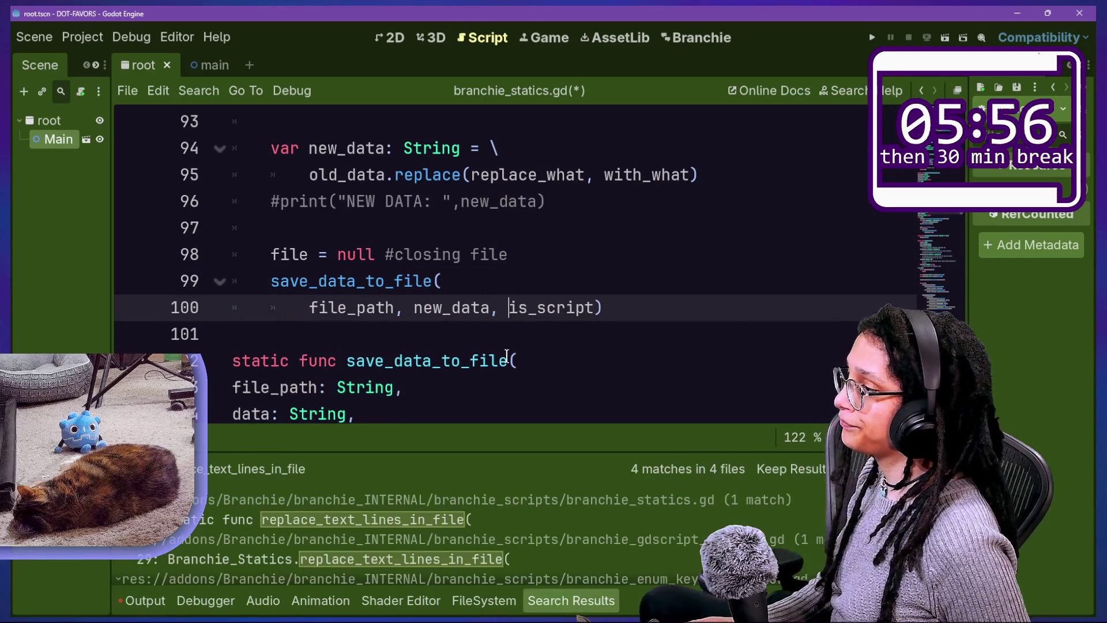
scroll(507, 353, "down", 4)
left_click(440, 332)
left_click(598, 364)
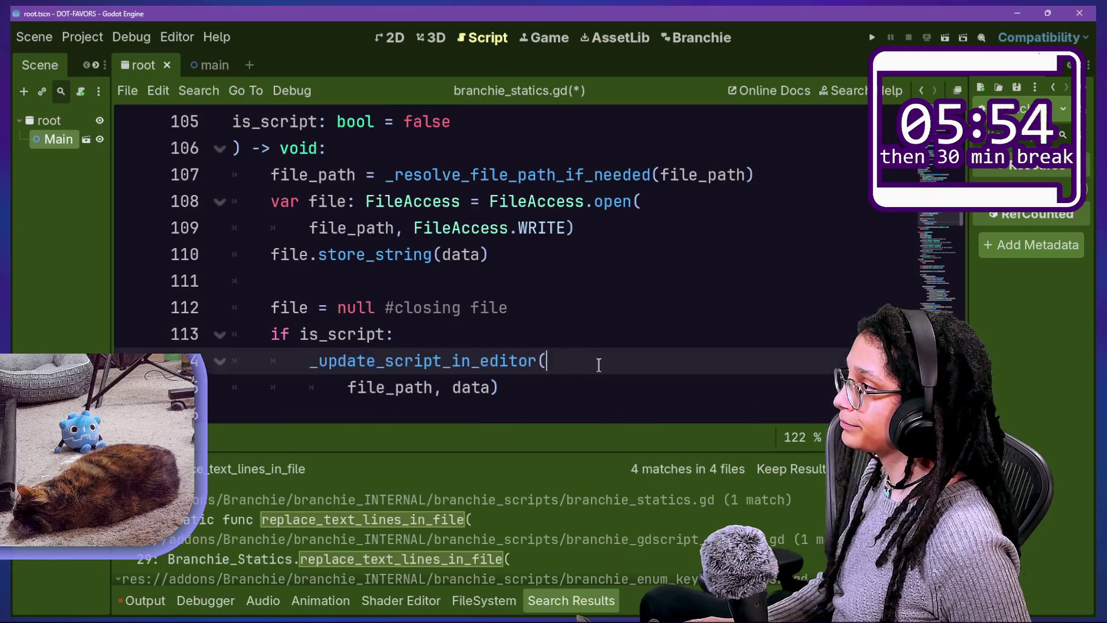
scroll(424, 332, "down", 1)
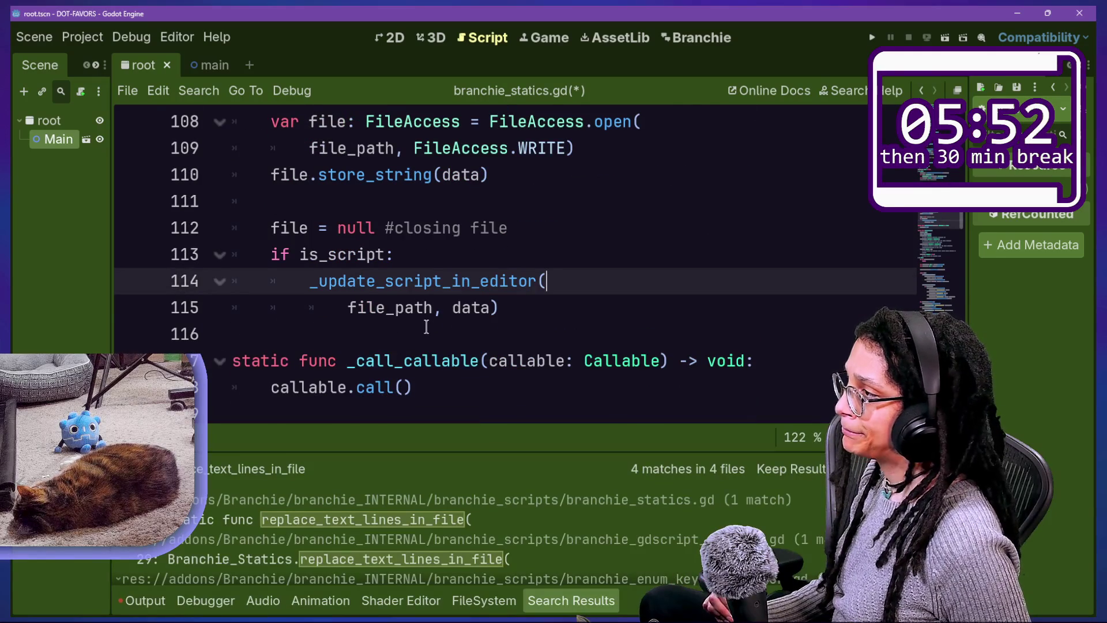
scroll(427, 327, "up", 1)
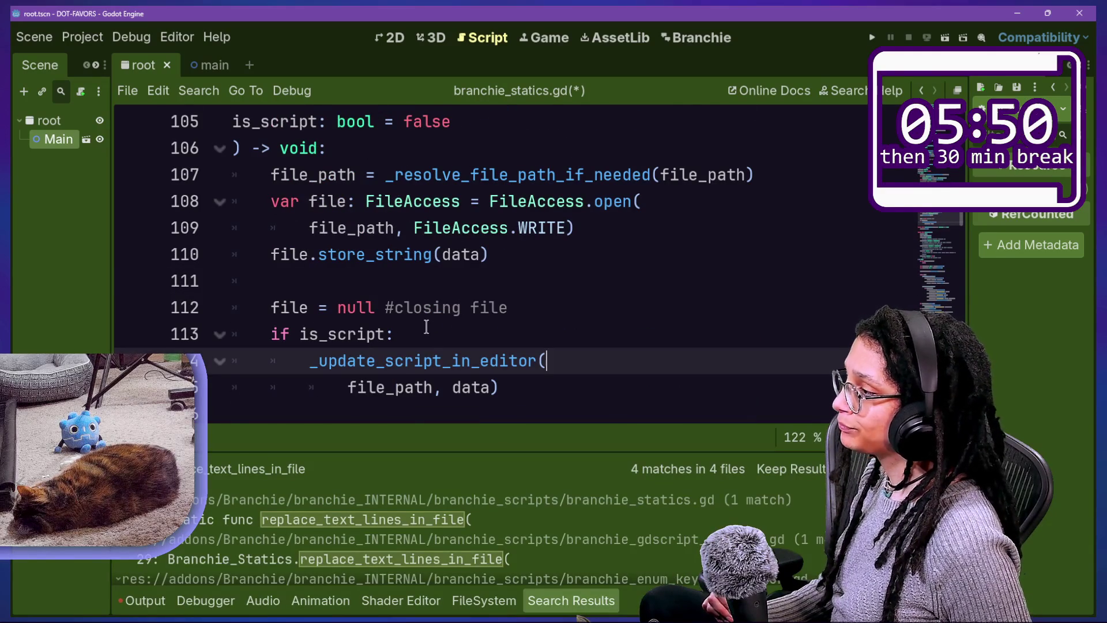
left_click(427, 327)
key("ctrl+s")
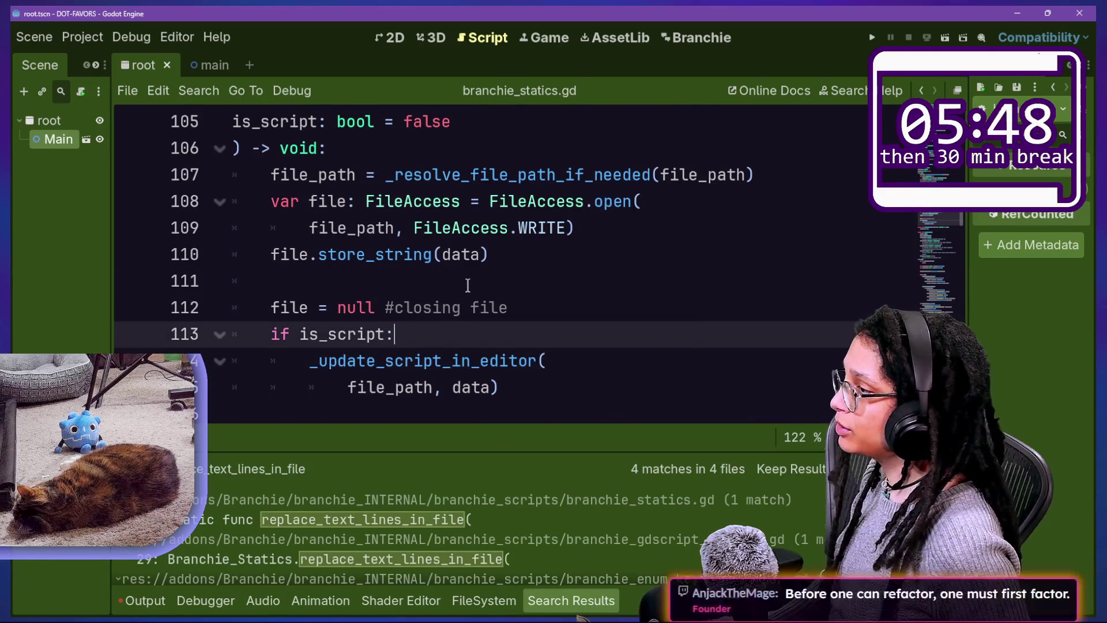
Find branchie_gdscript_creator.gd in Quick Open.
scroll(468, 285, "up", 3)
scroll(467, 285, "down", 2)
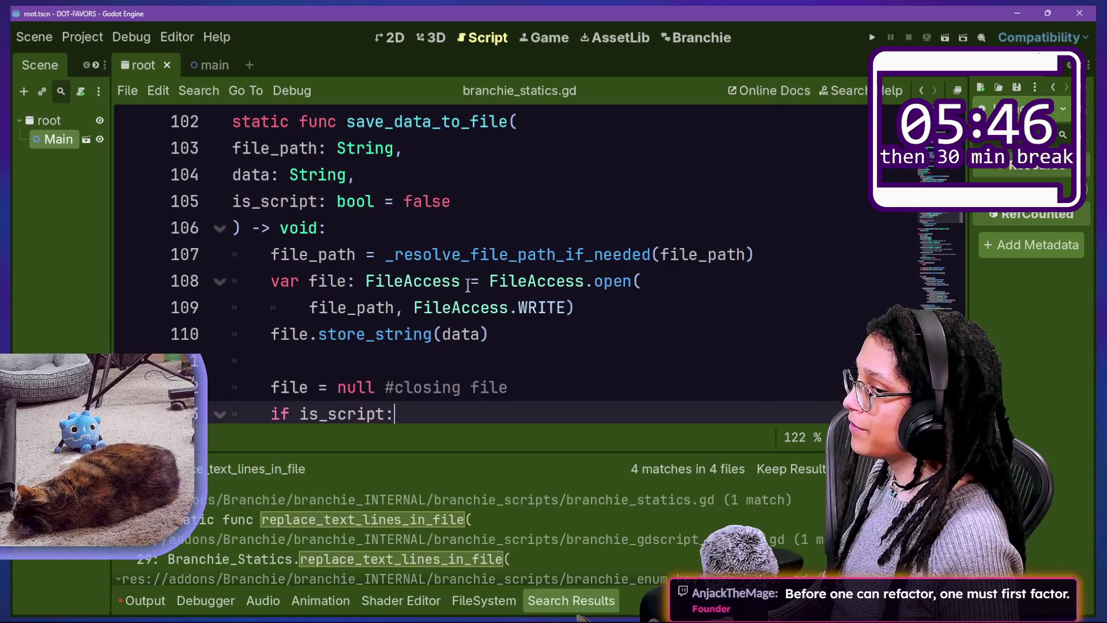
key("ctrl+alt+o")
key("Down")
In branchie_gdscript_creator.gd, replace the old call on line 29 with Branchie_Statics.save_data_to_file( via autocomplete.
key("Return")
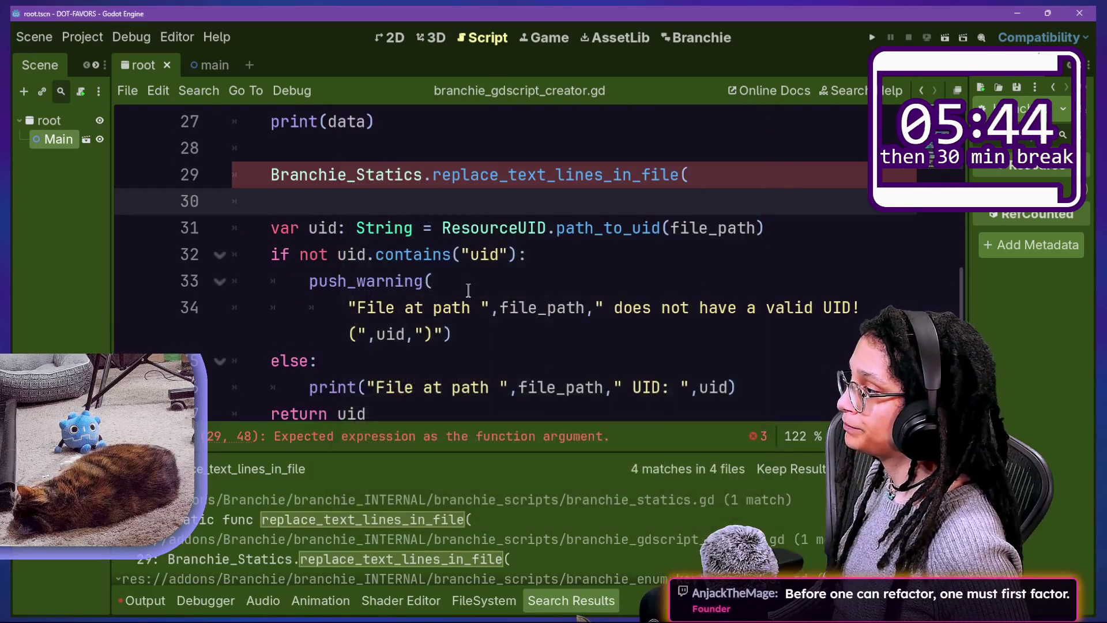
scroll(602, 237, "up", 1)
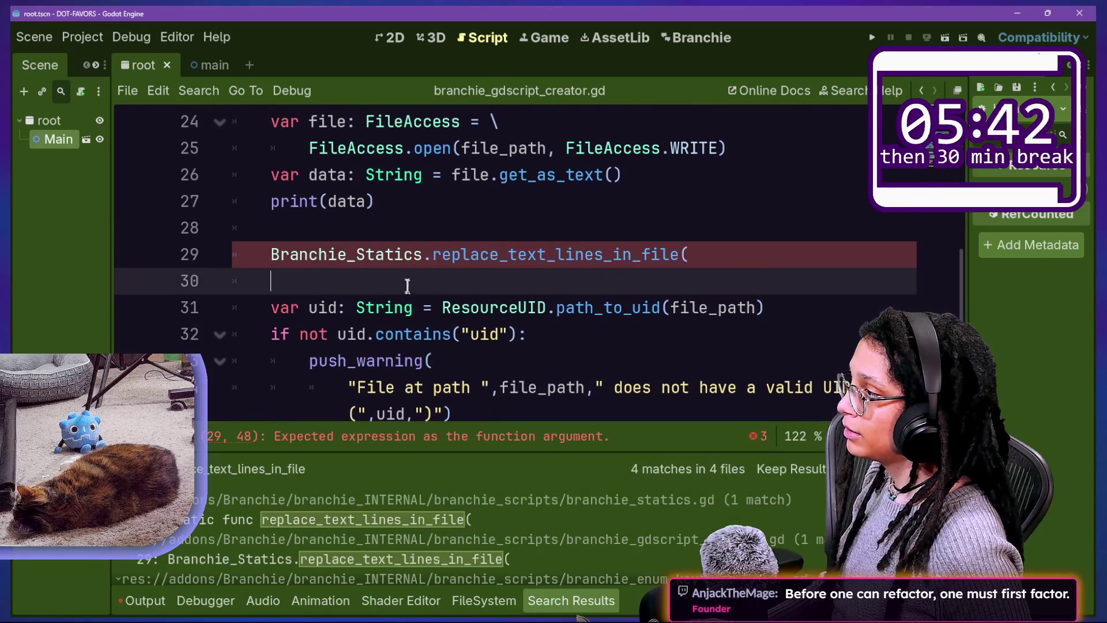
left_click(425, 254, "shift")
key("BackSpace")
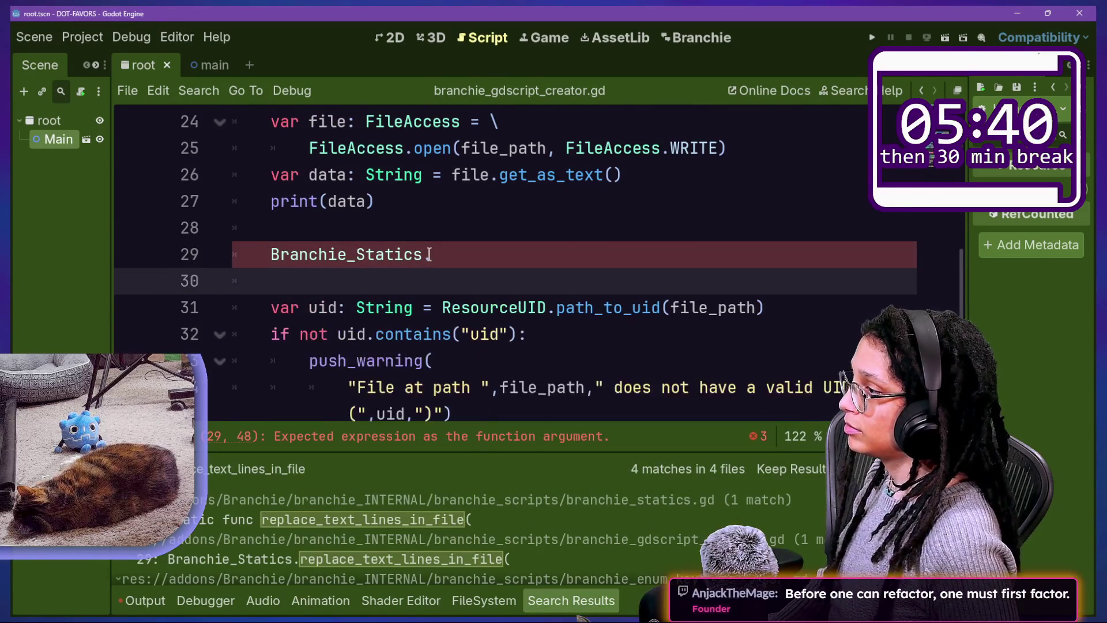
type(".save")
key("Return")
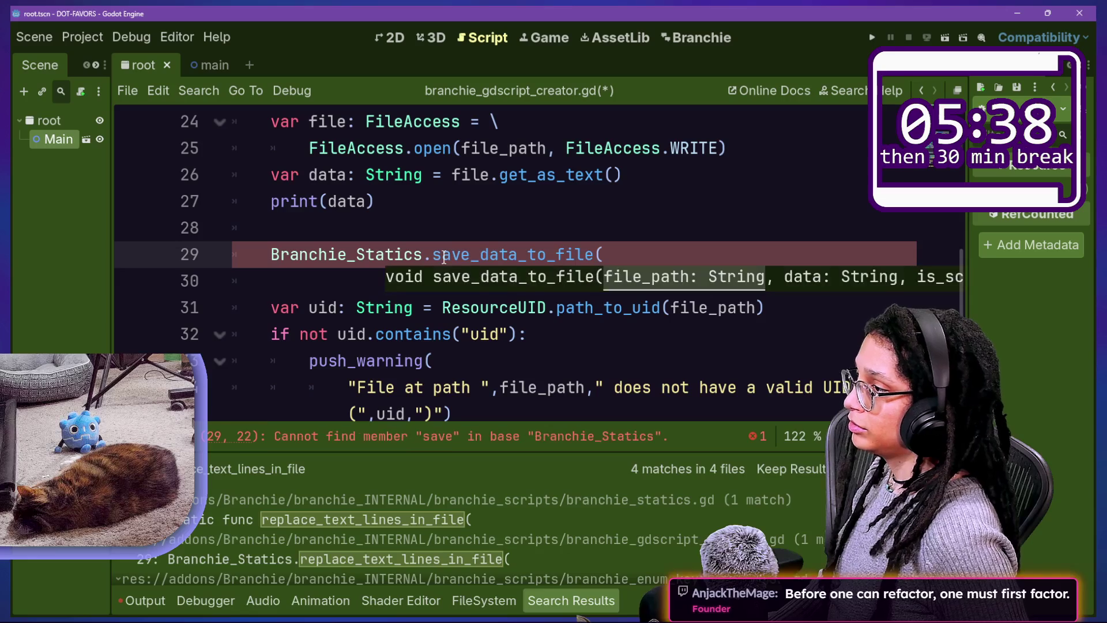
key("Return")
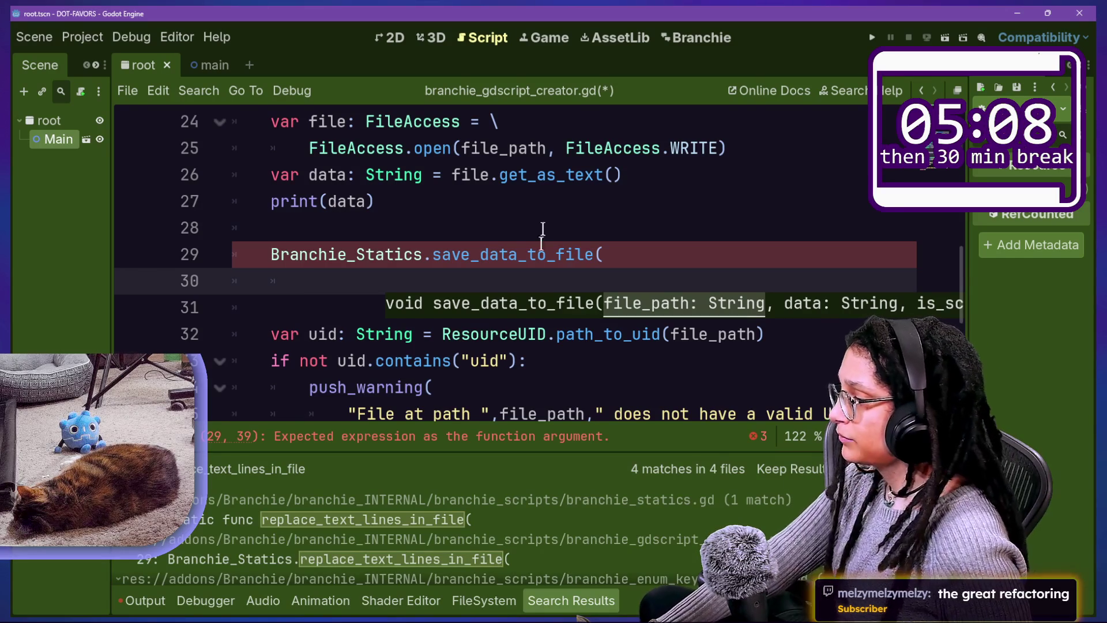
Check the Output log, then browse FileSystem to BRANCHIE_DATA/branchie_templates.
left_click(464, 601)
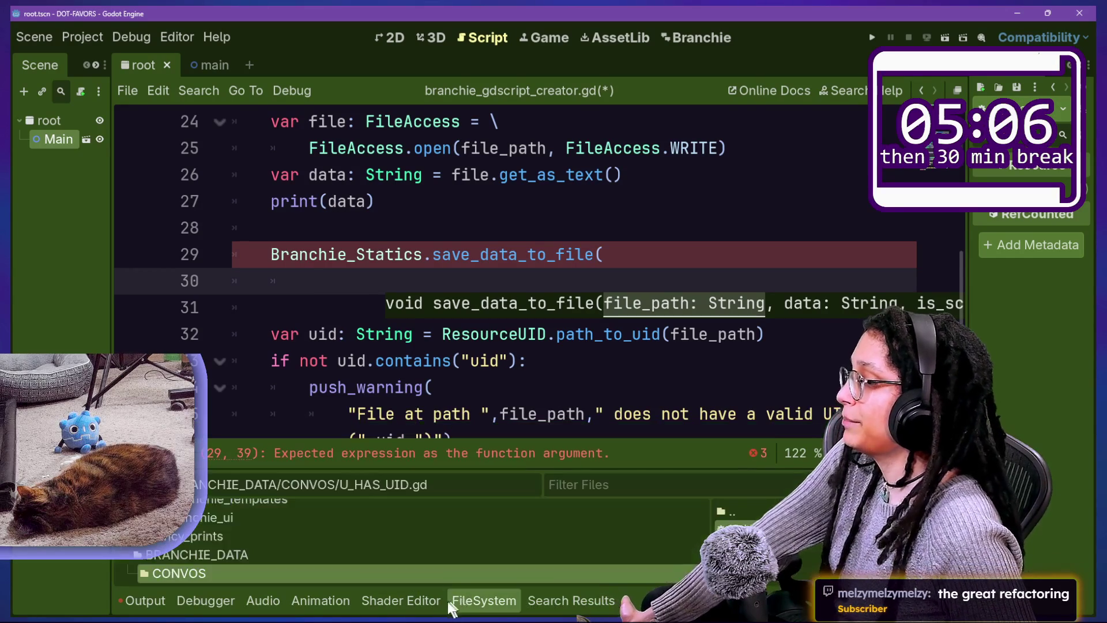
left_click(557, 602)
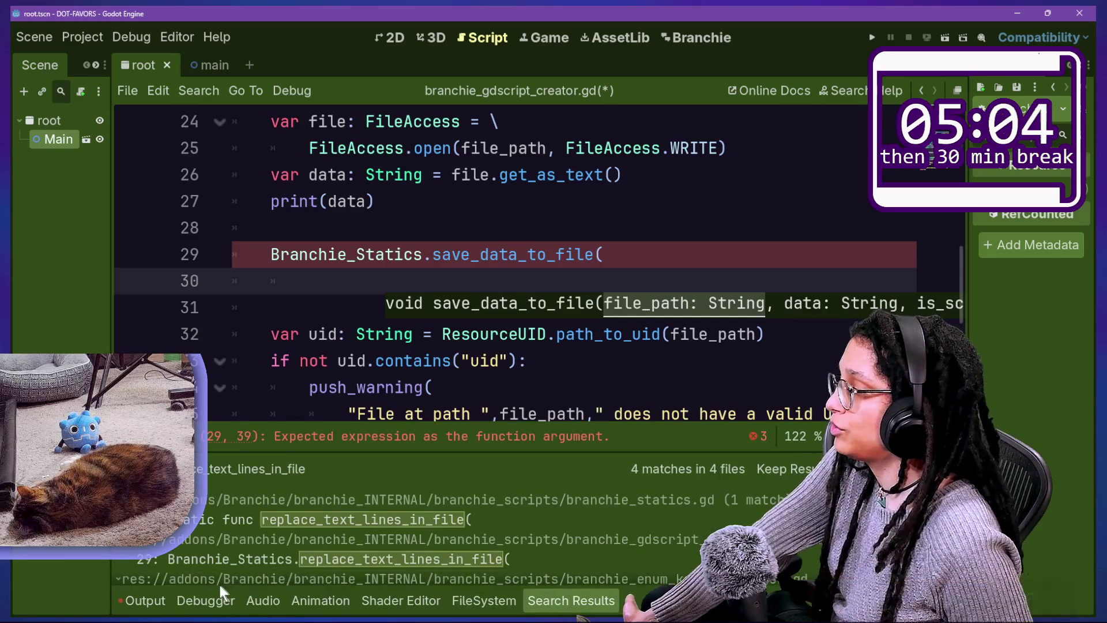
left_click(153, 603)
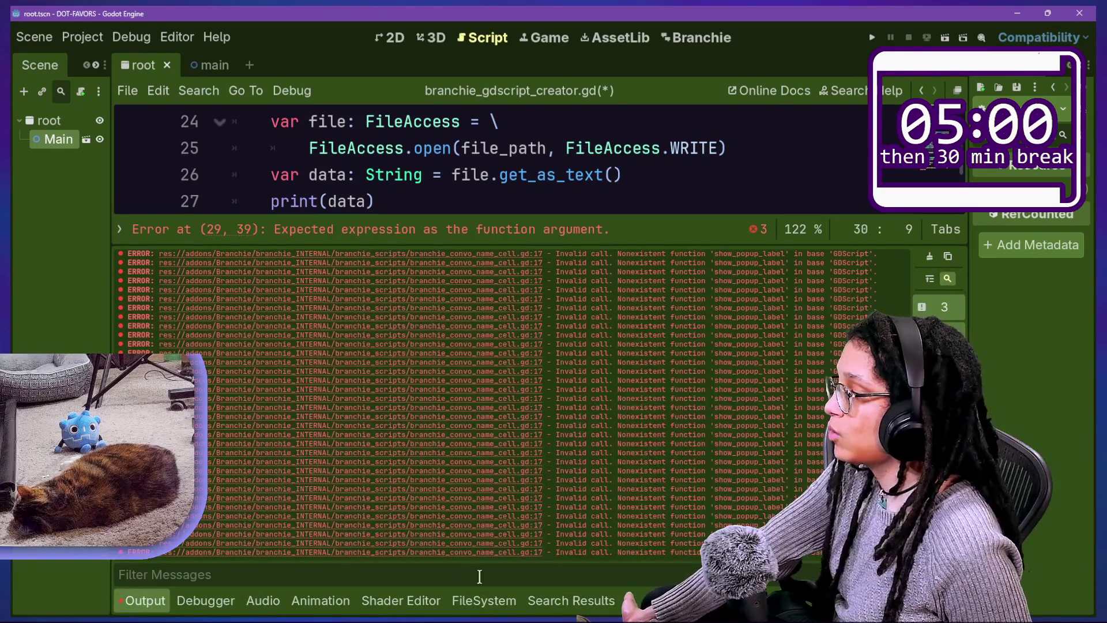
left_click(483, 600)
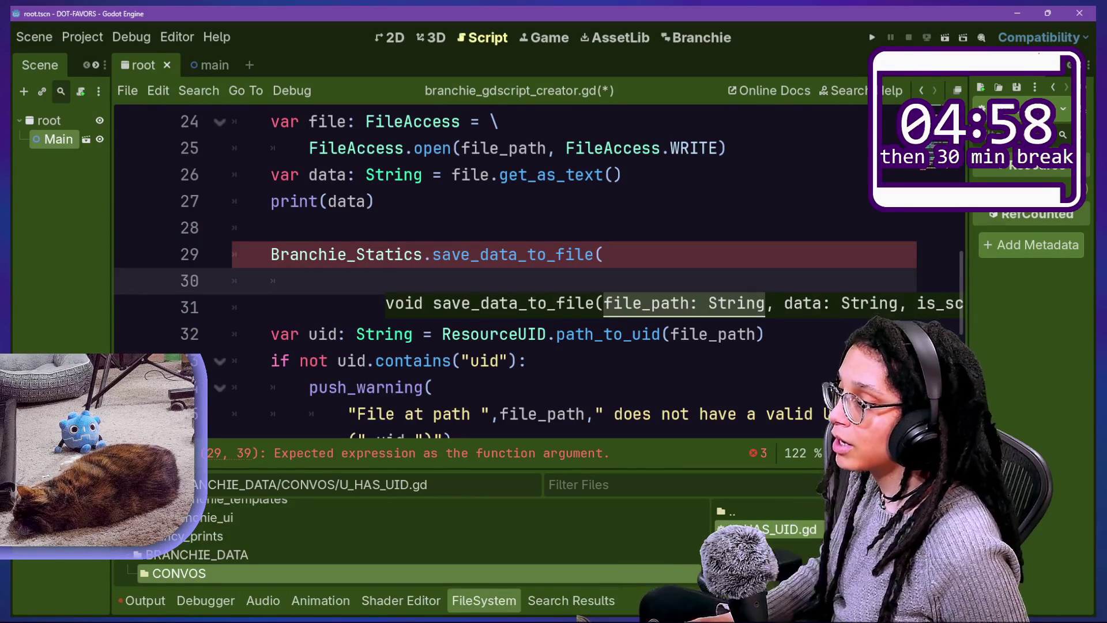
mouse_move(750, 530)
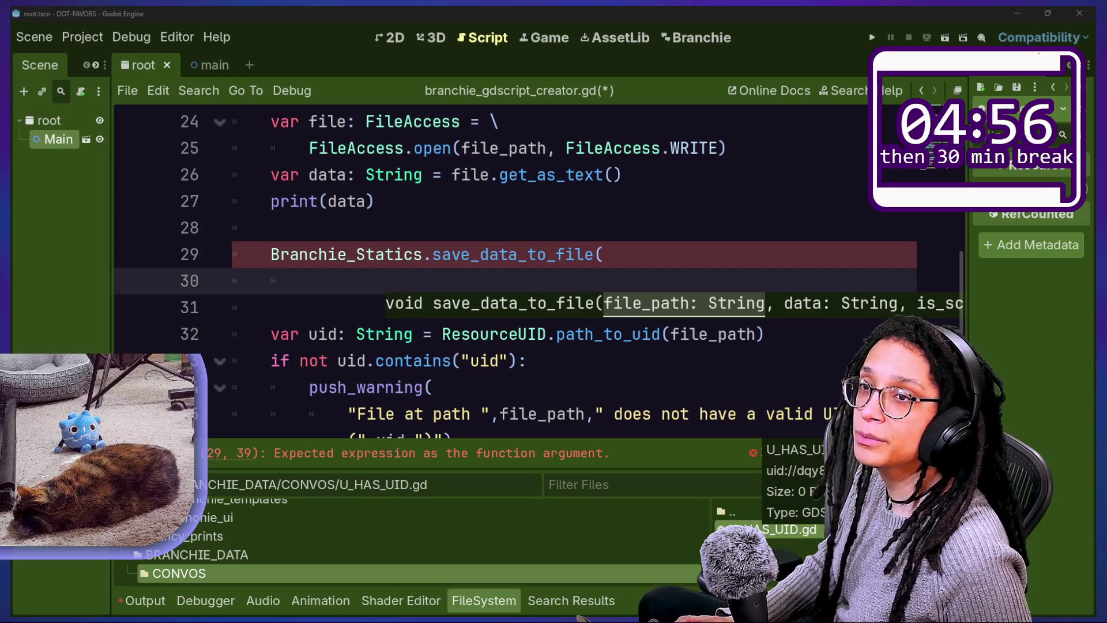
left_click(379, 553)
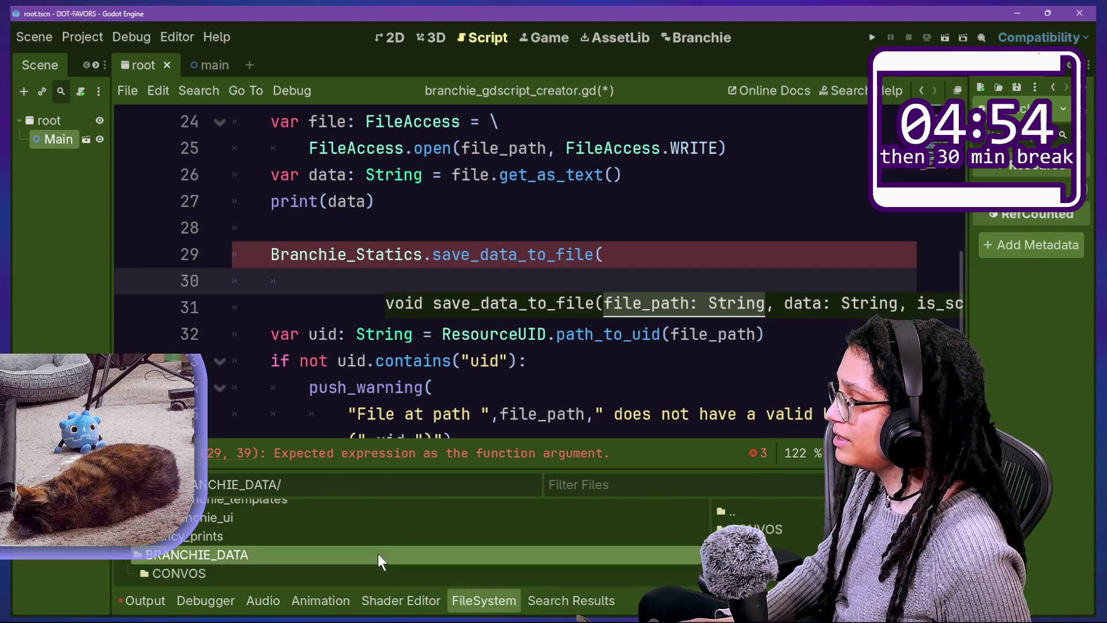
scroll(379, 553, "up", 2)
left_click(381, 539)
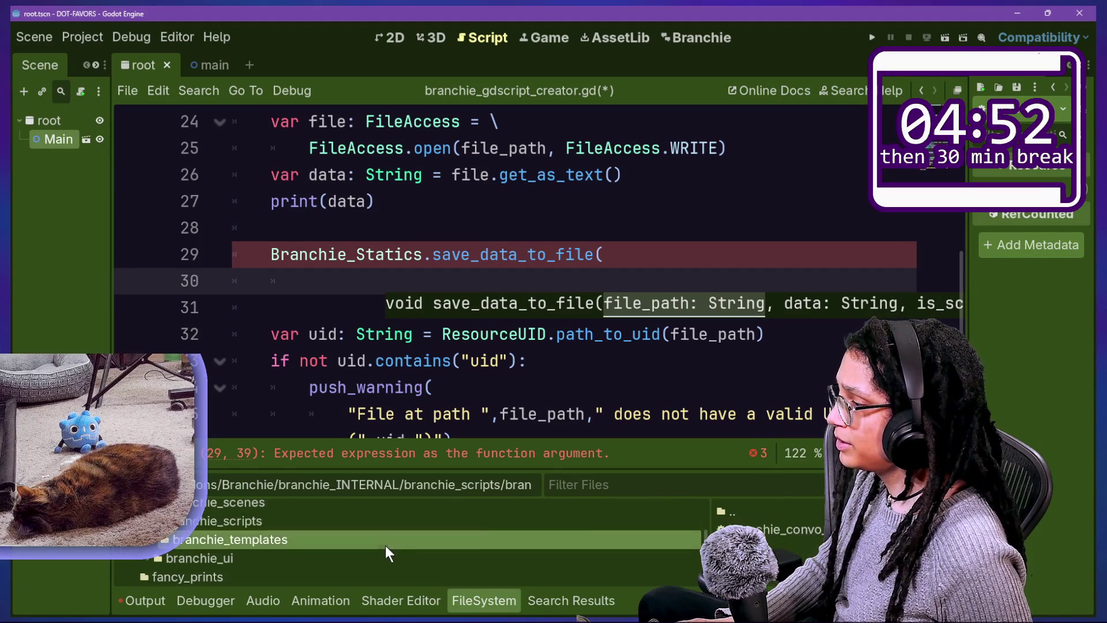
double_click(804, 526)
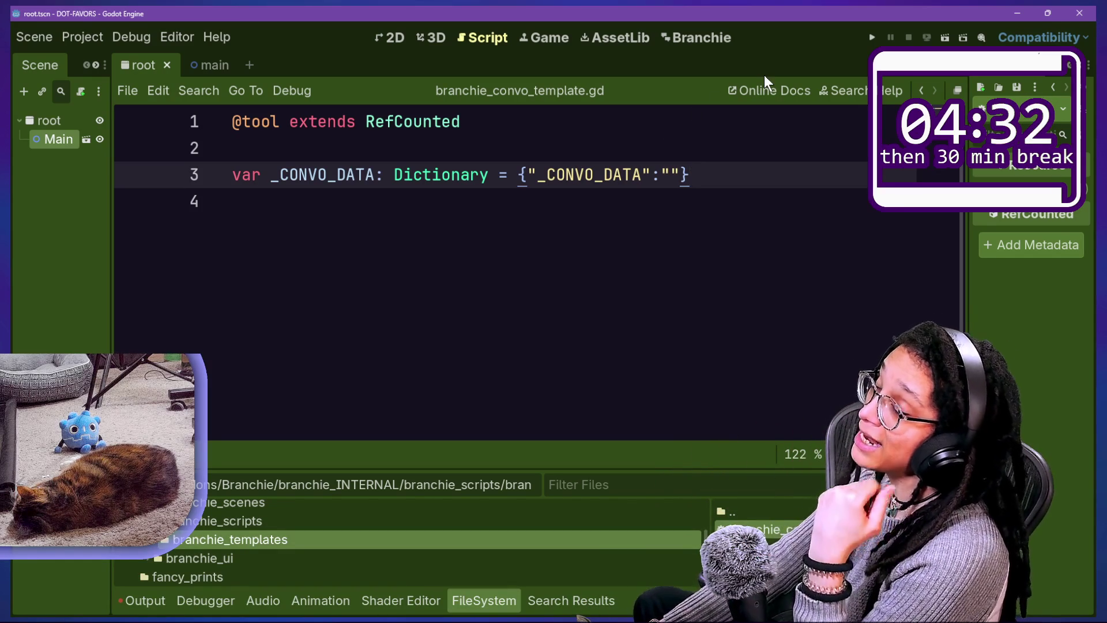
key("shift+alt+o")
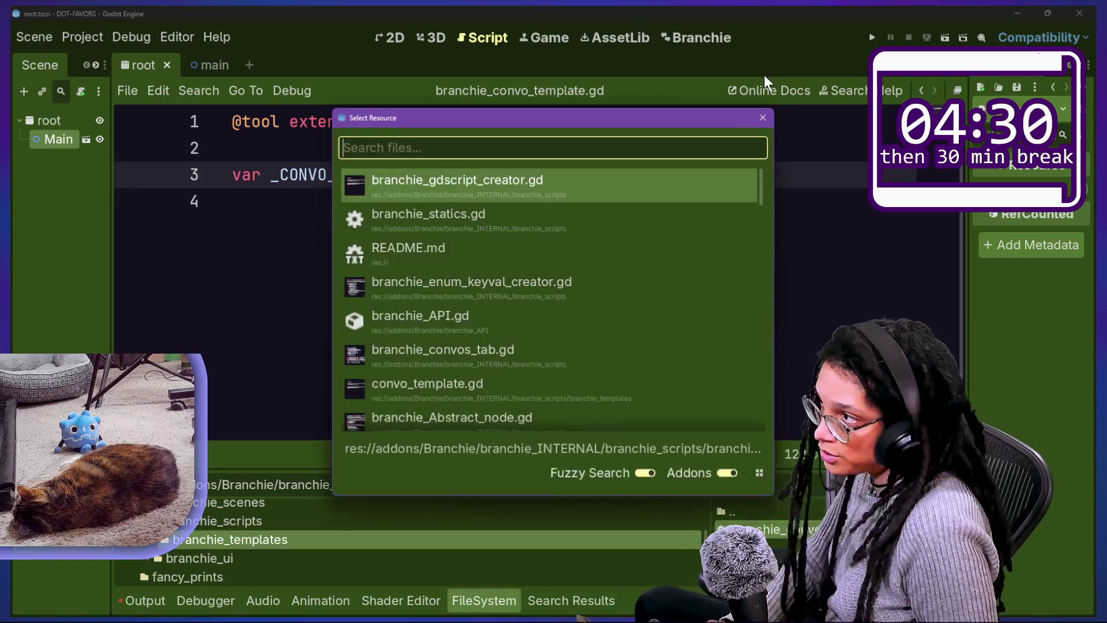
key("Return")
scroll(790, 320, "up", 5)
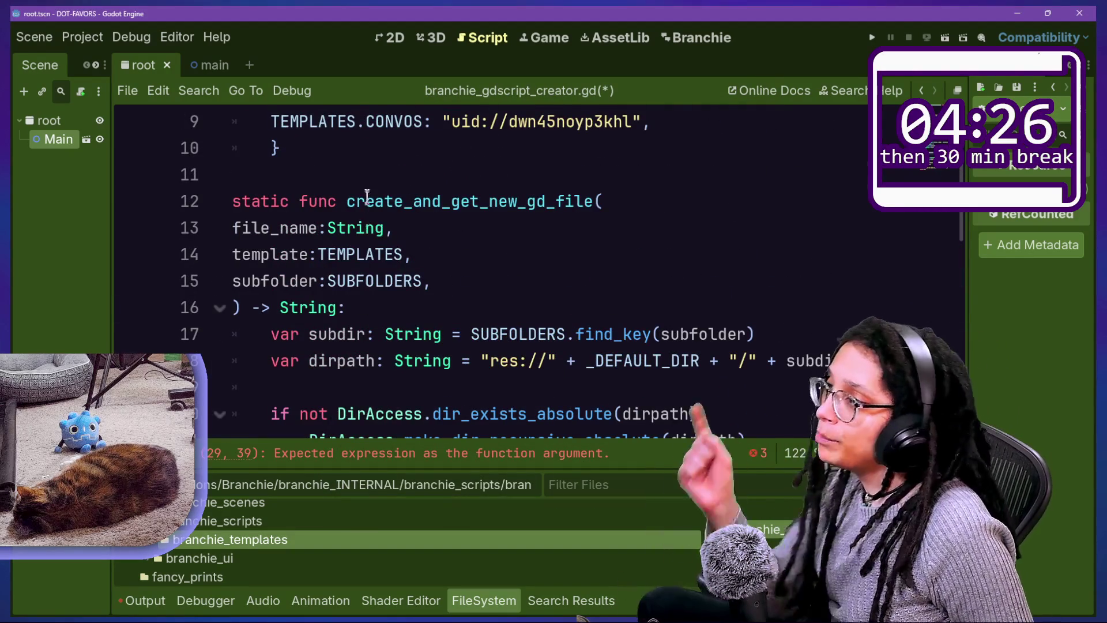
left_click_drag(356, 213, 462, 219)
left_click(462, 220)
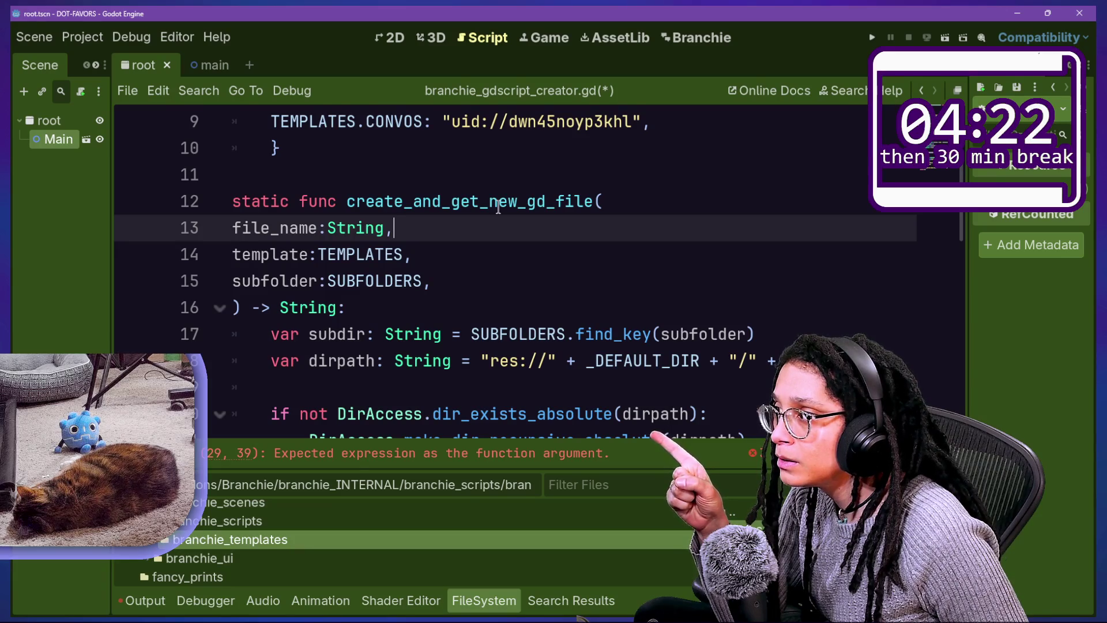
scroll(499, 206, "down", 5)
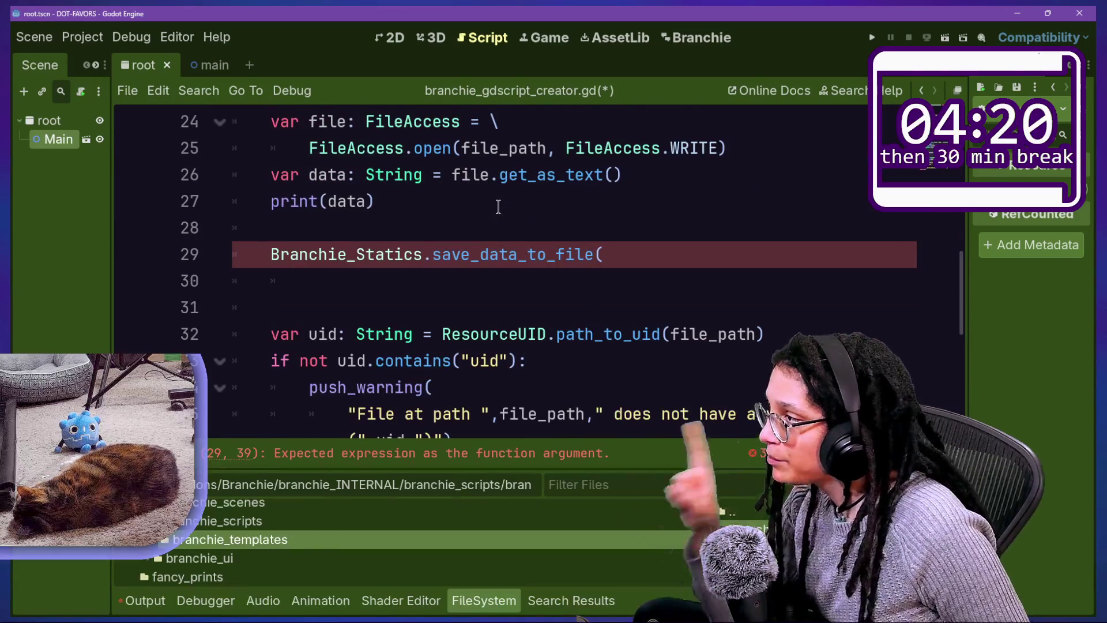
left_click(606, 253)
Bring up the save_data_to_file argument hint and inspect the function's definition.
key("BackSpace")
type("(")
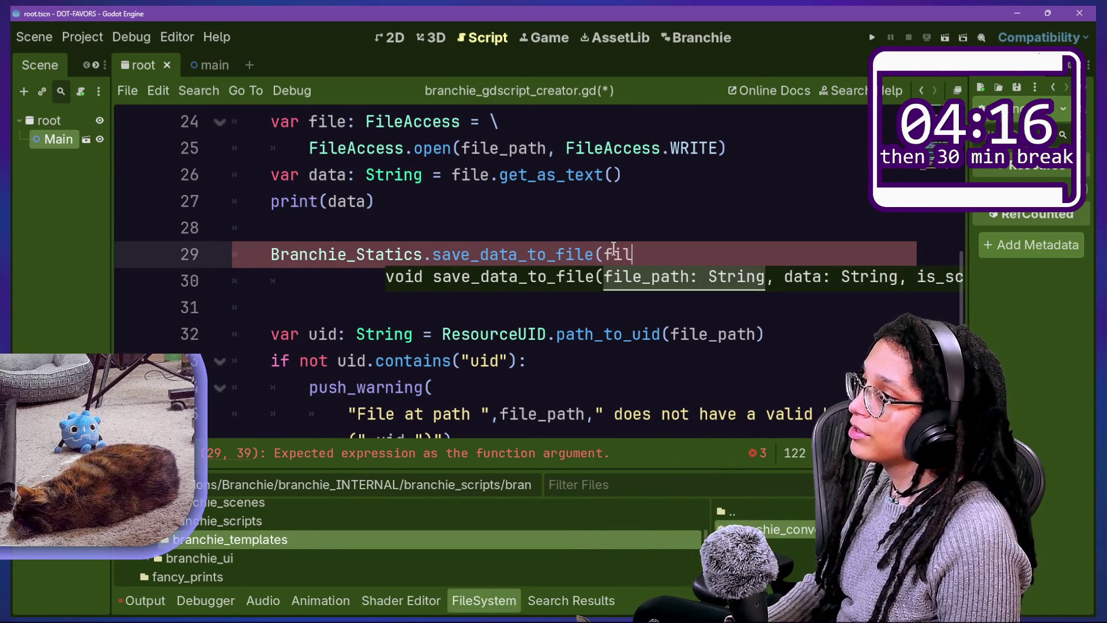
type(",")
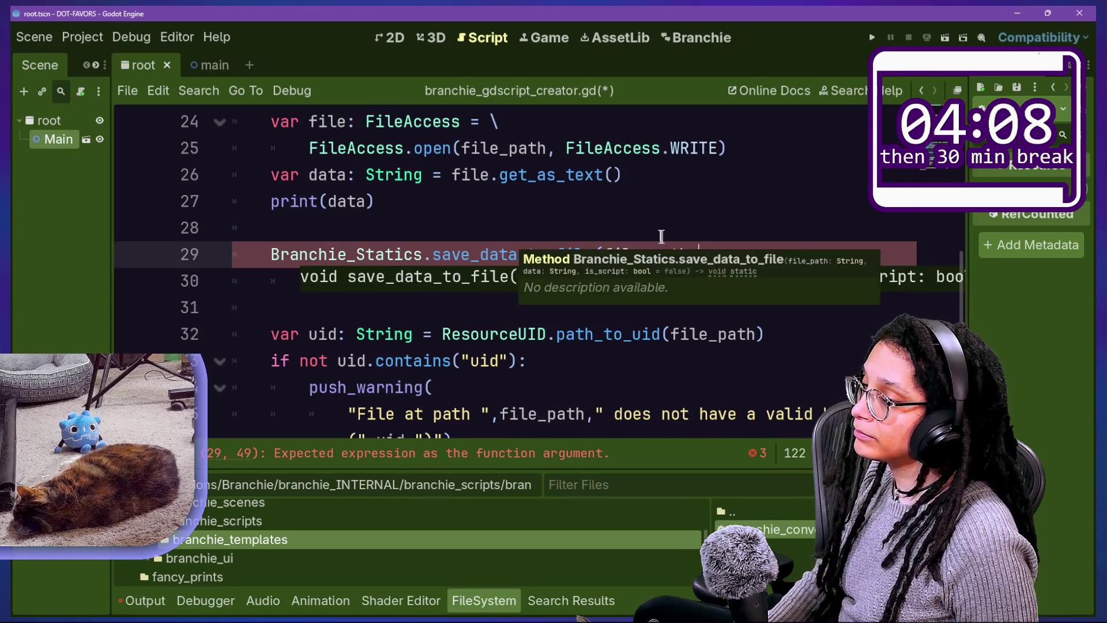
left_click(694, 250)
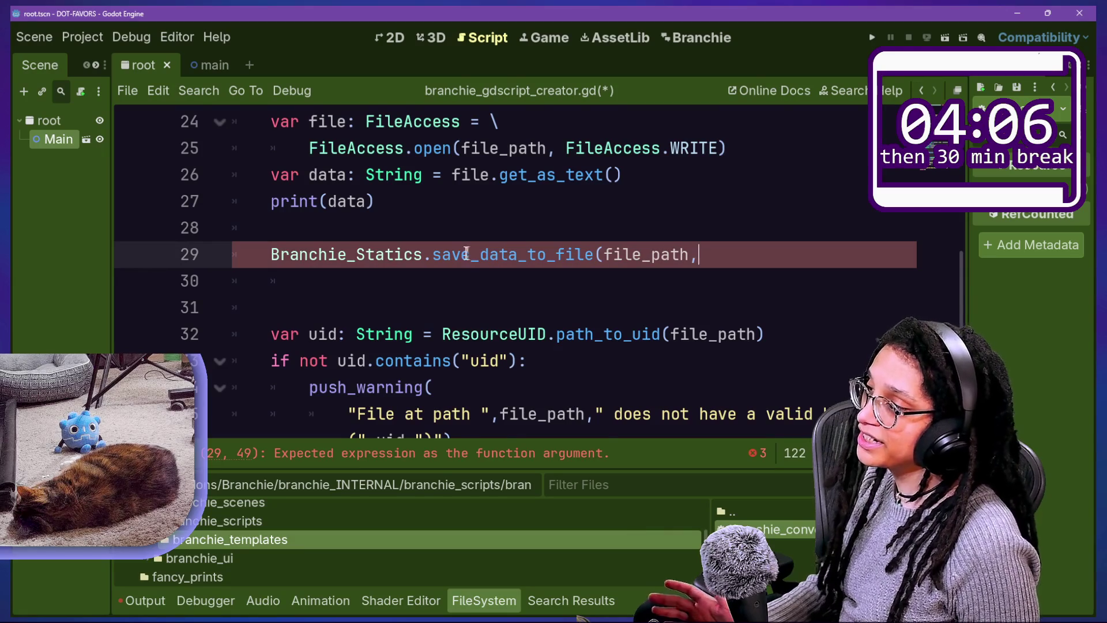
left_click(484, 257, "ctrl")
scroll(615, 275, "down", 3)
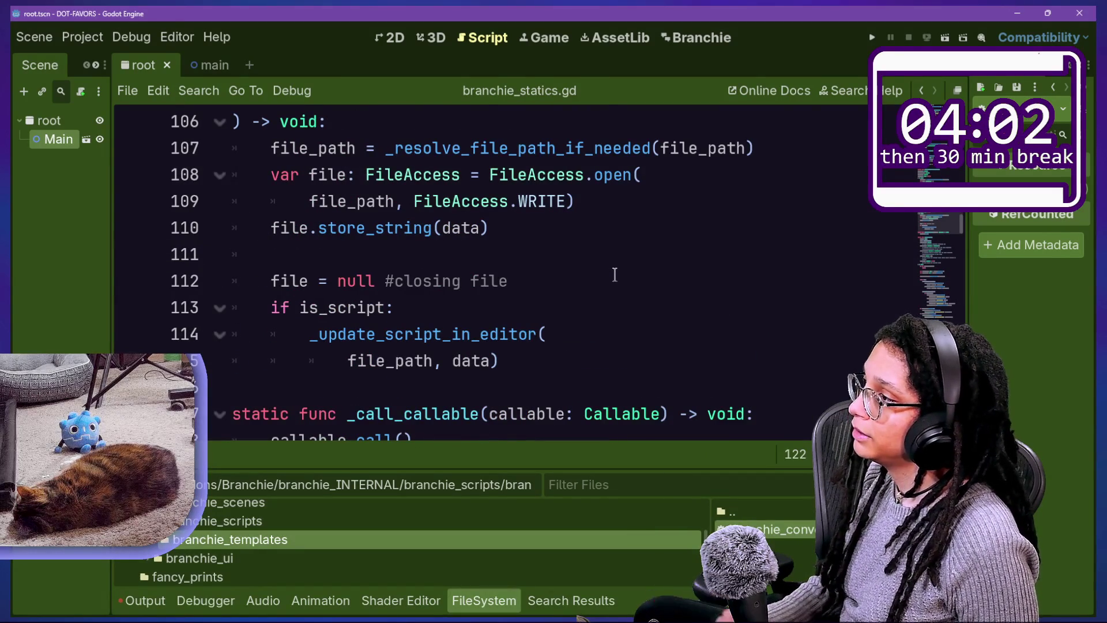
scroll(615, 274, "up", 1)
scroll(615, 274, "down", 2)
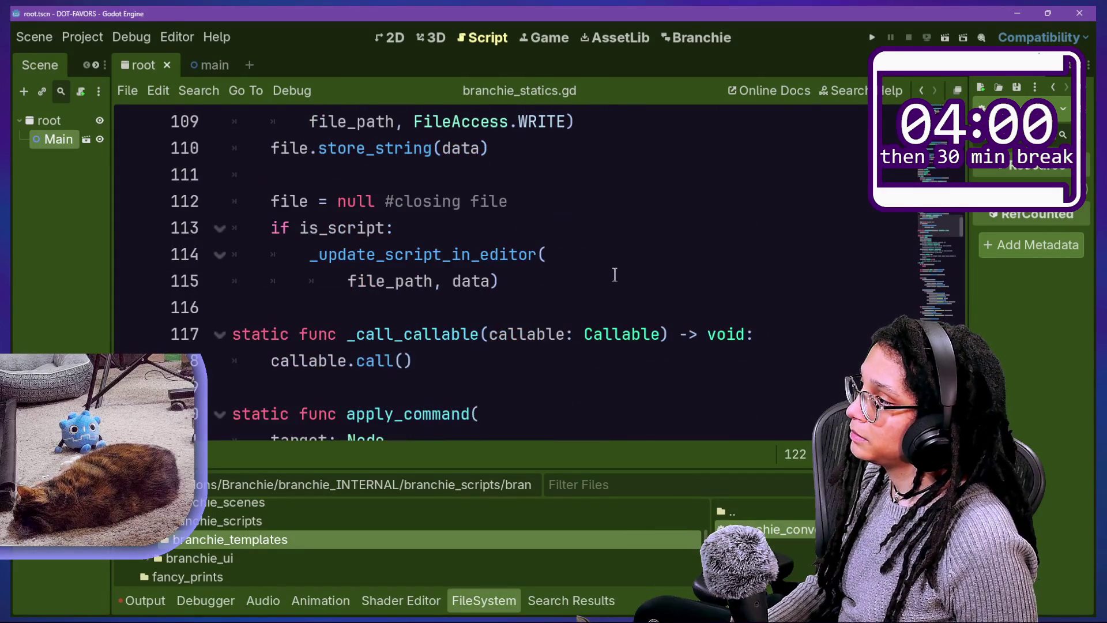
scroll(615, 275, "up", 2)
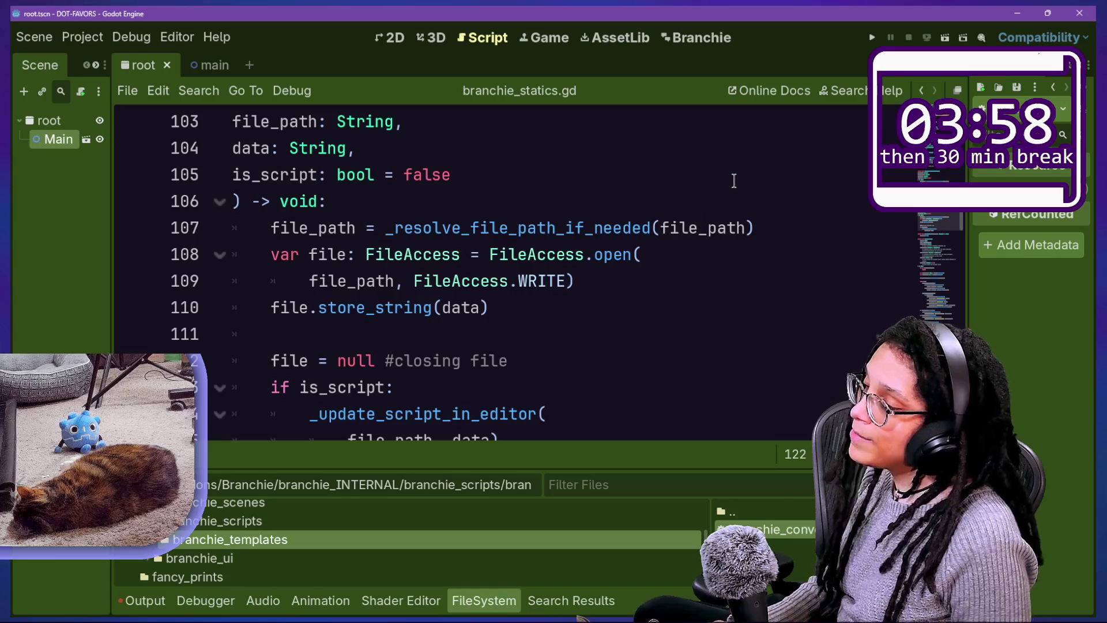
Back in branchie_gdscript_creator.gd, finish line 29 as save_data_to_file(file_path,"").
key("ctrl+alt+o")
key("Return")
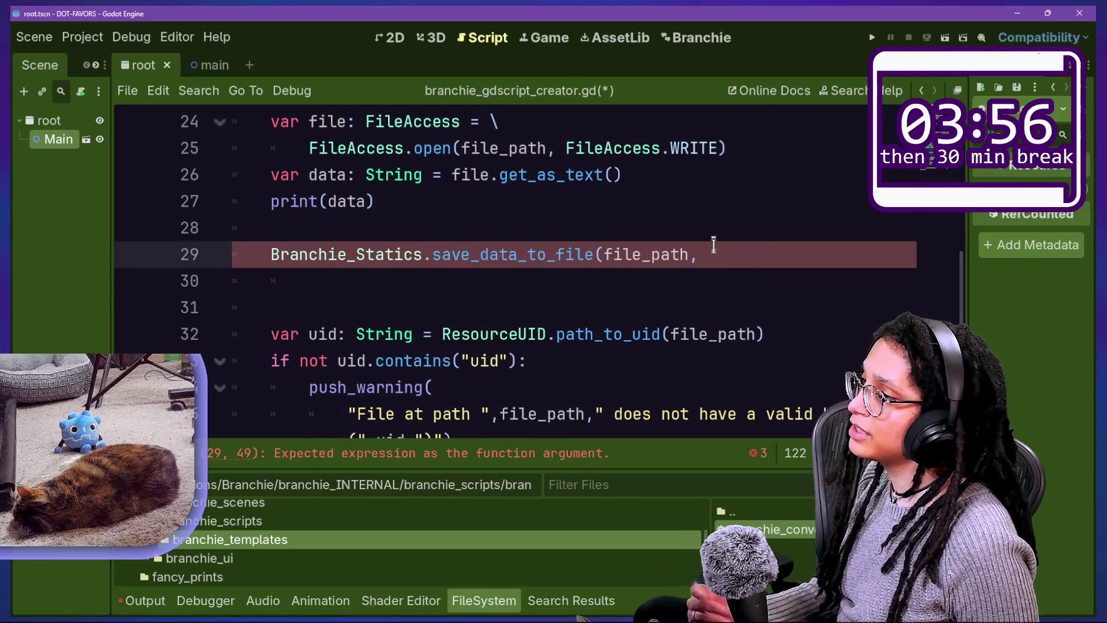
key("Down")
key("BackSpace")
key("BackSpace")
type("\"")
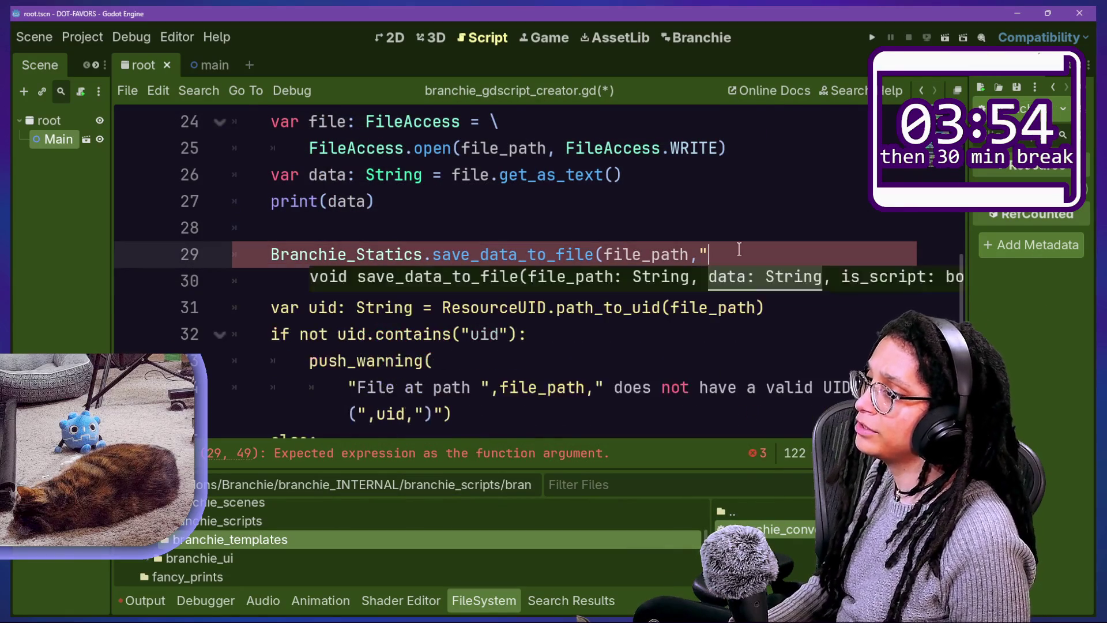
key("ctrl+z")
key("ctrl+z")
type("\" \"")
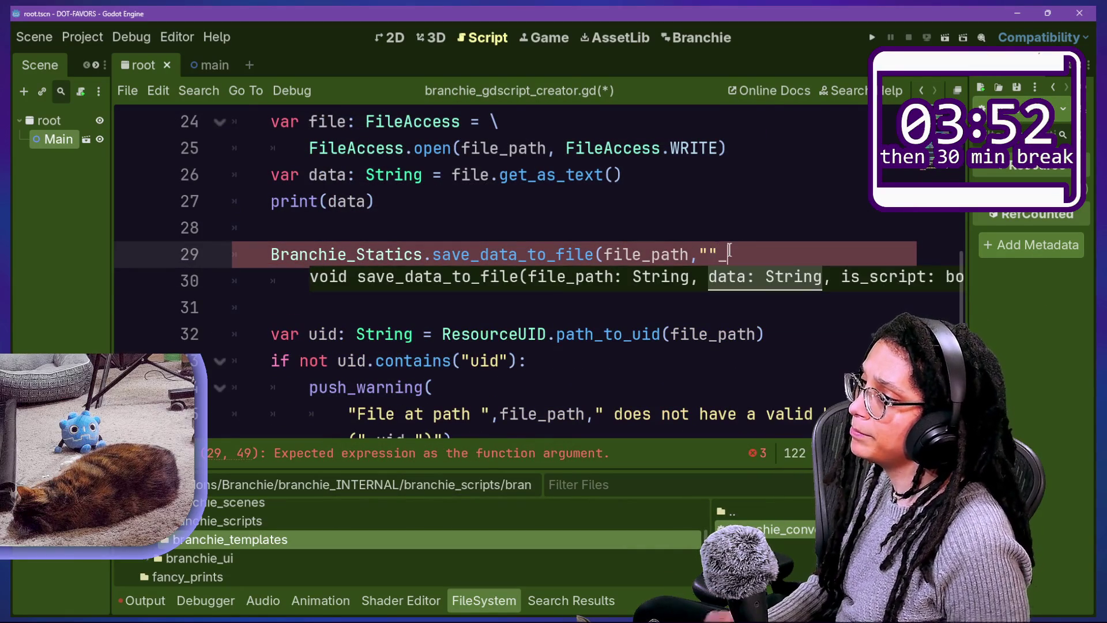
type(")")
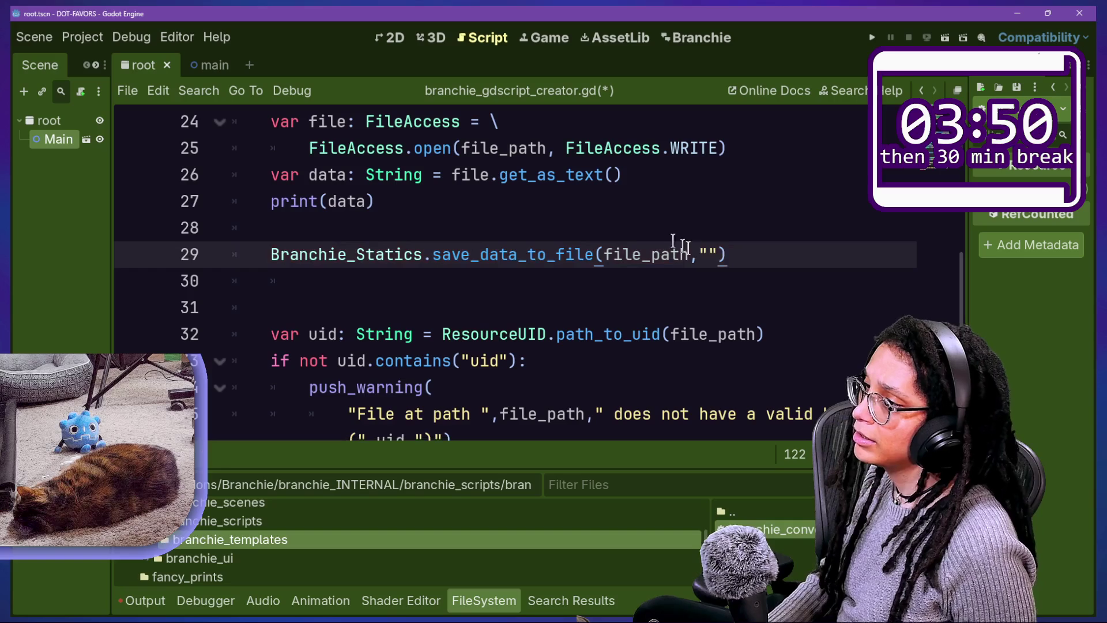
key("Left")
key("Left")
left_click(730, 252)
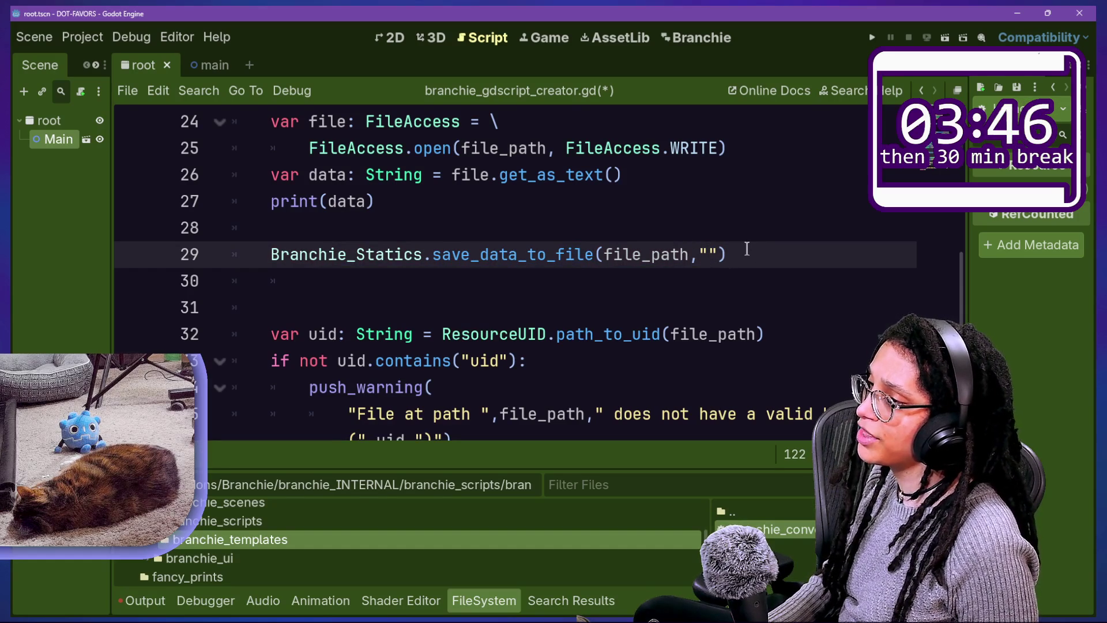
Put #new_file between the quotes on line 29 and save the script.
type("#")
key("Left")
key("Left")
key("Left")
key("ctrl+s")
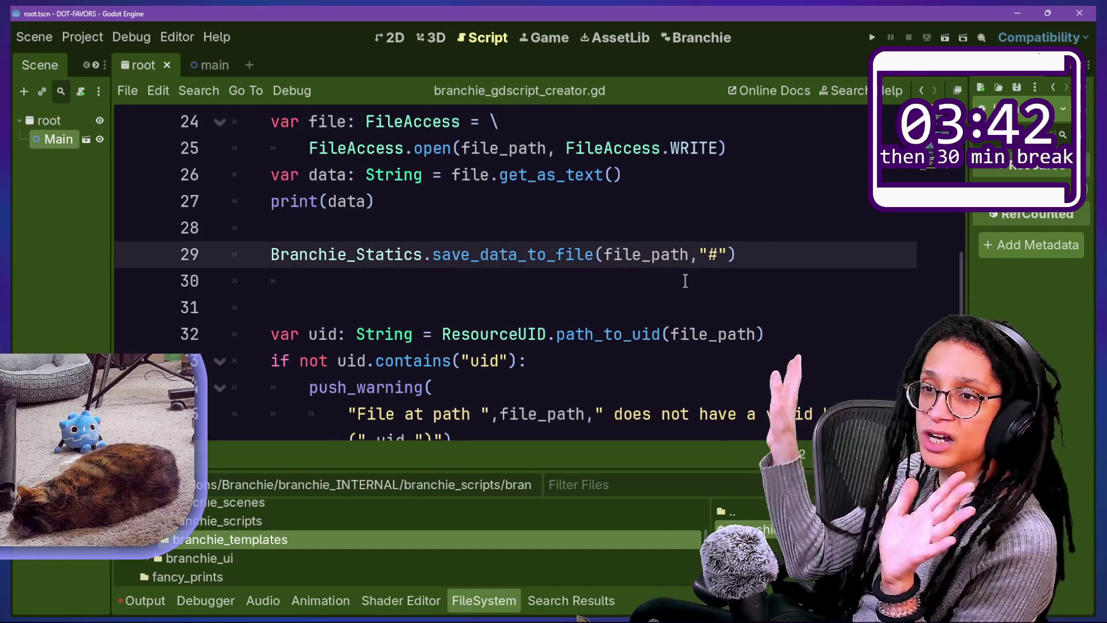
key("Right")
key("Right")
key("Right")
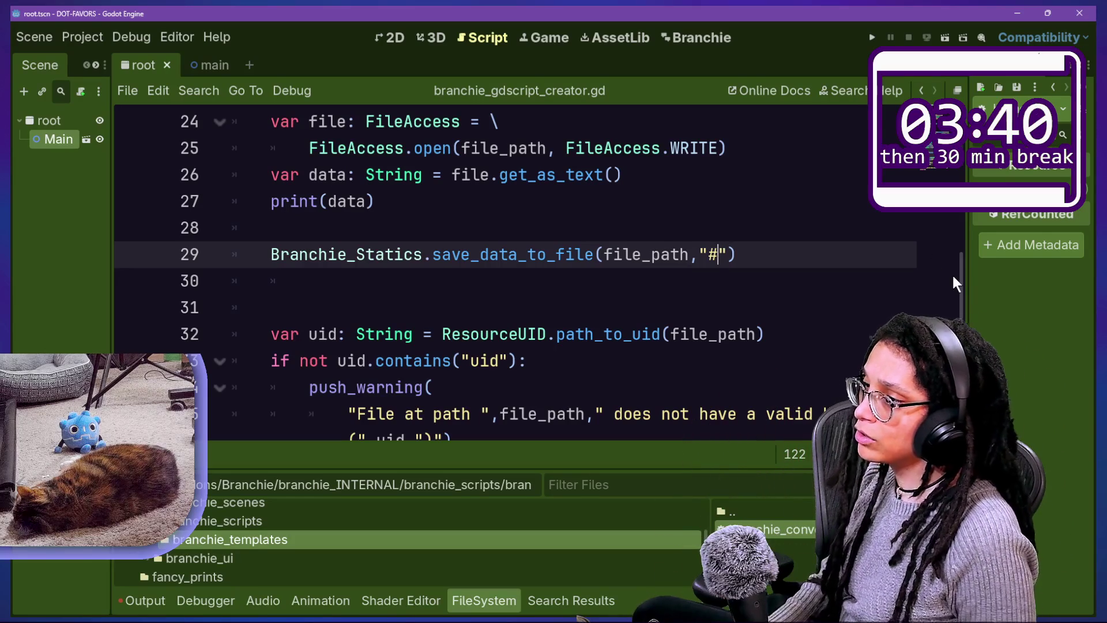
type("new_filw")
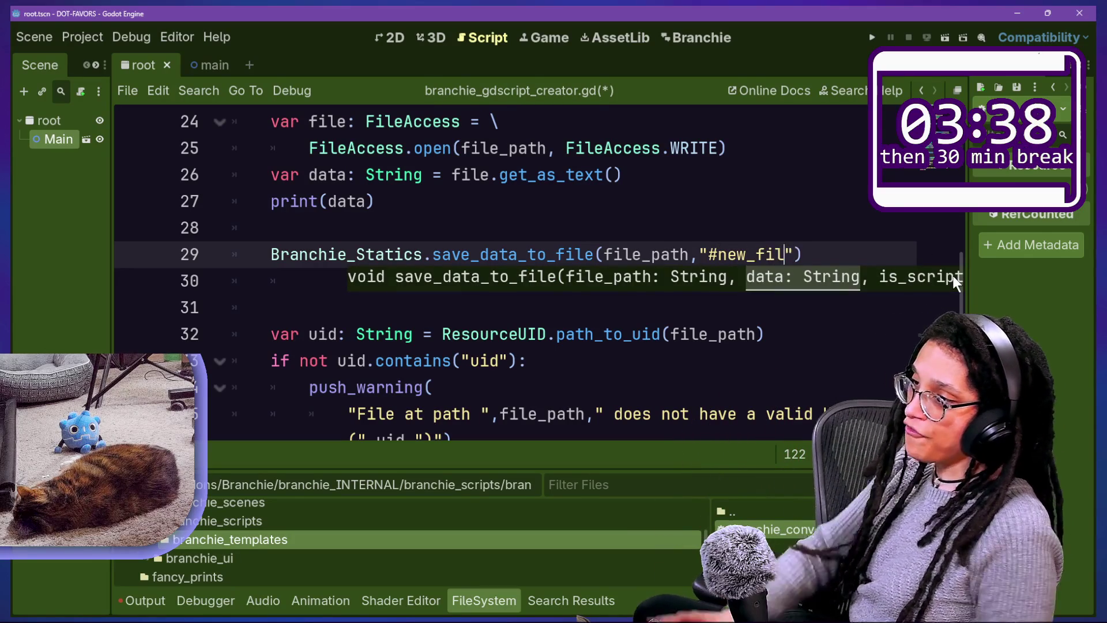
type("es")
key("BackSpace")
key("BackSpace")
key("BackSpace")
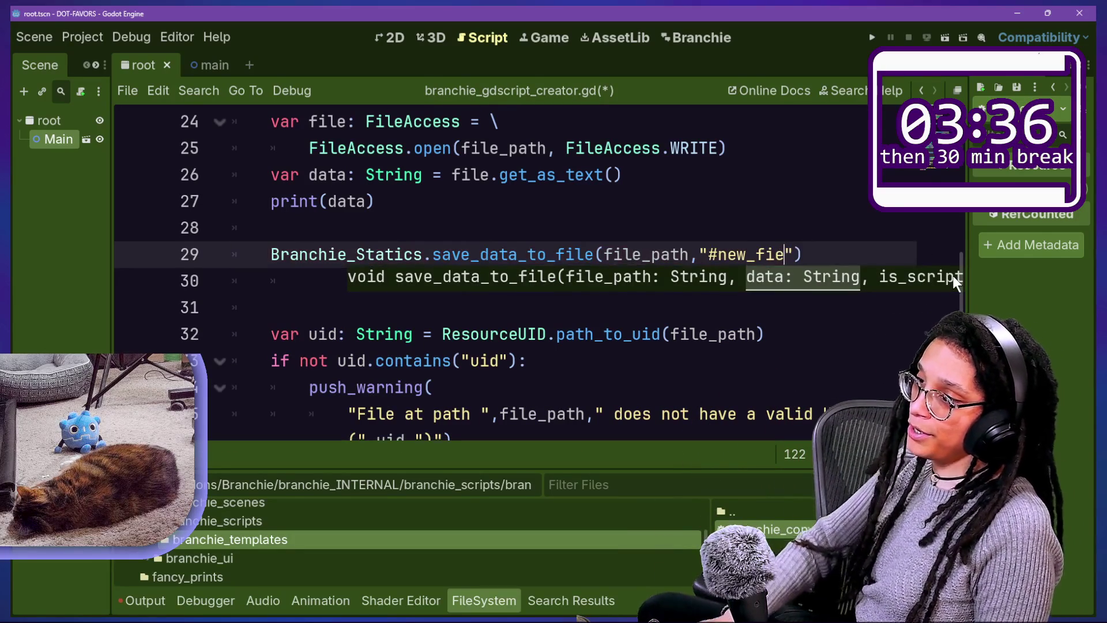
type("e")
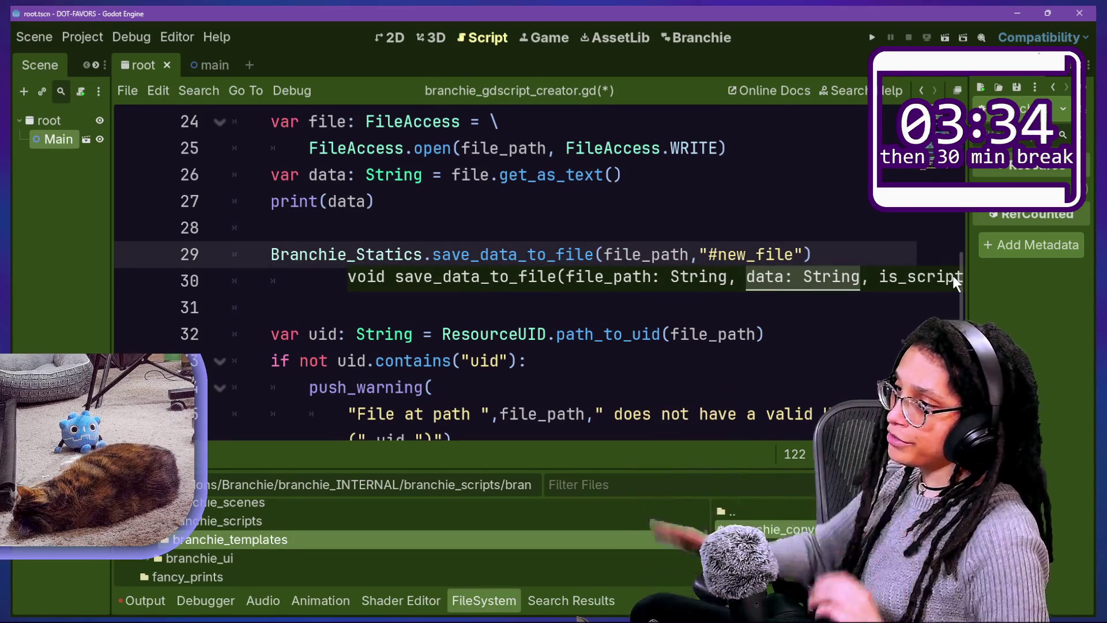
key("ctrl+s")
Delete the extra blank line 30 and review the UID check lines below the call.
left_click(722, 225)
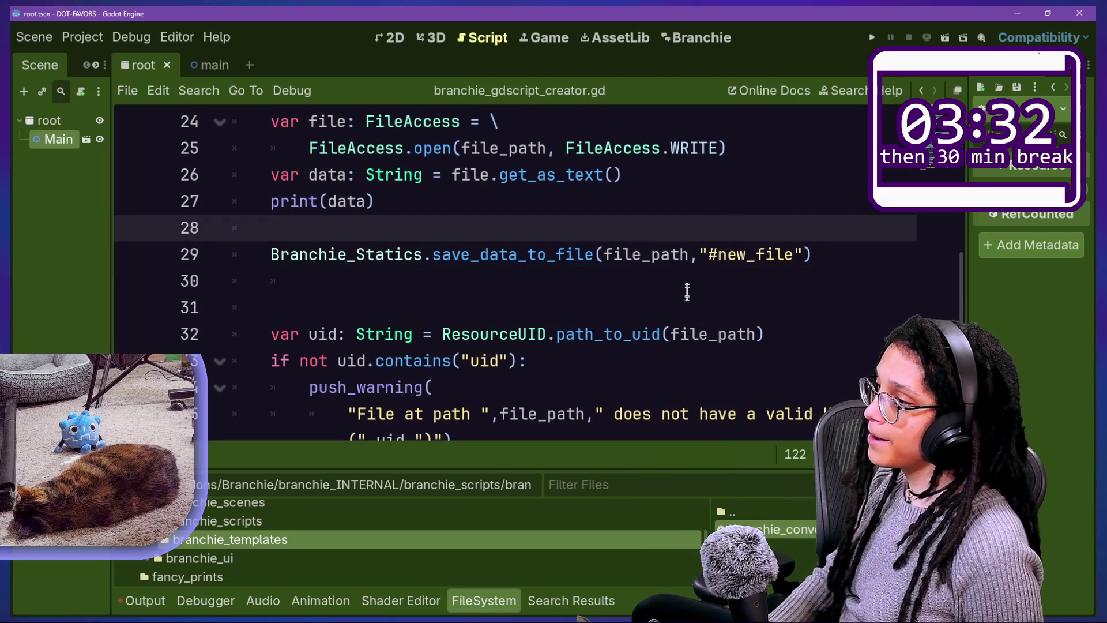
left_click(711, 254)
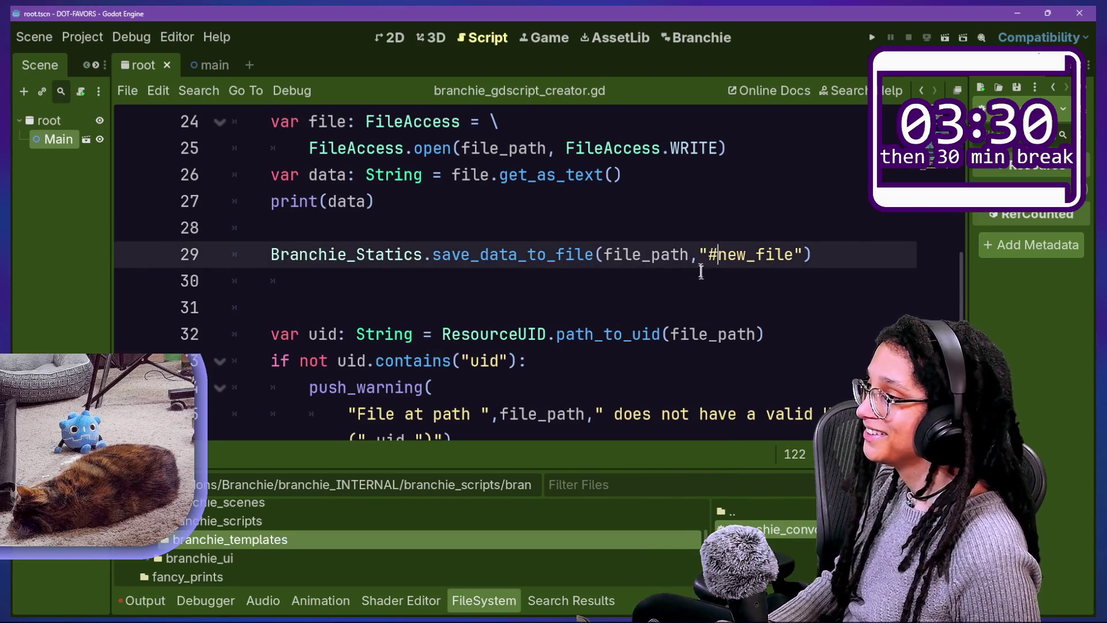
left_click(667, 280)
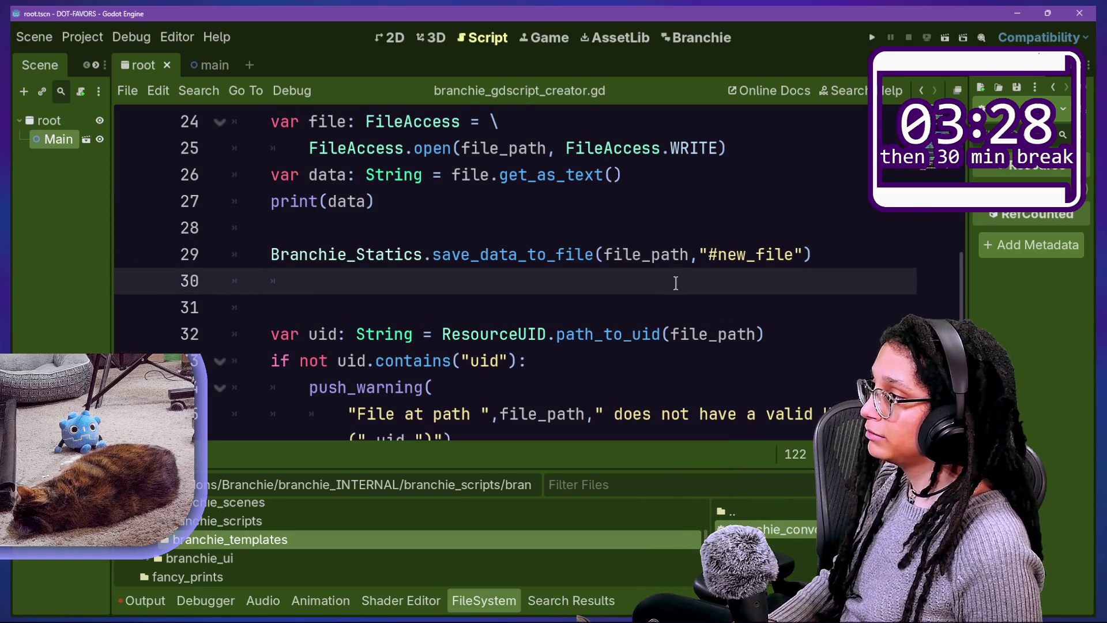
key("BackSpace")
key("BackSpace")
left_click(574, 254)
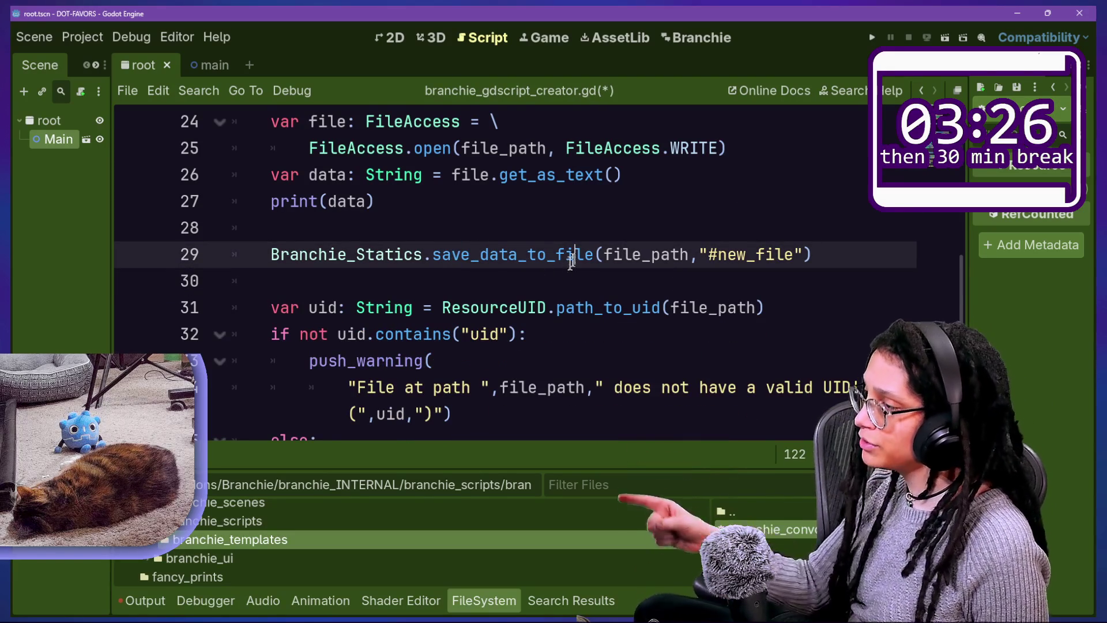
left_click_drag(500, 285, 531, 355)
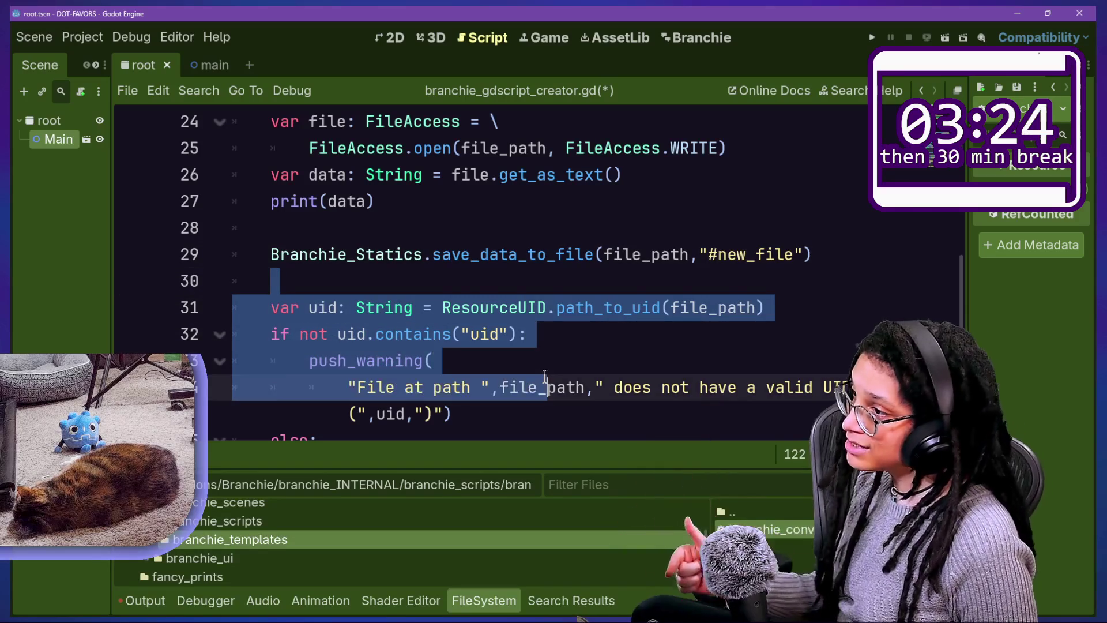
left_click(654, 281)
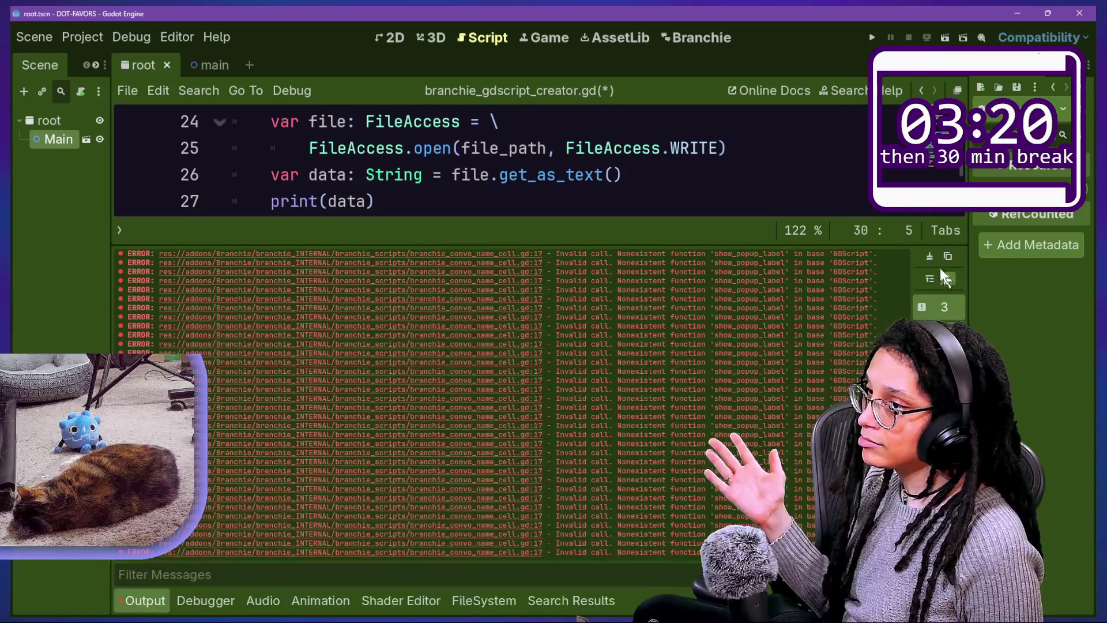
Clear the output log and collapse the bottom panel.
left_click(932, 253)
left_click(771, 178)
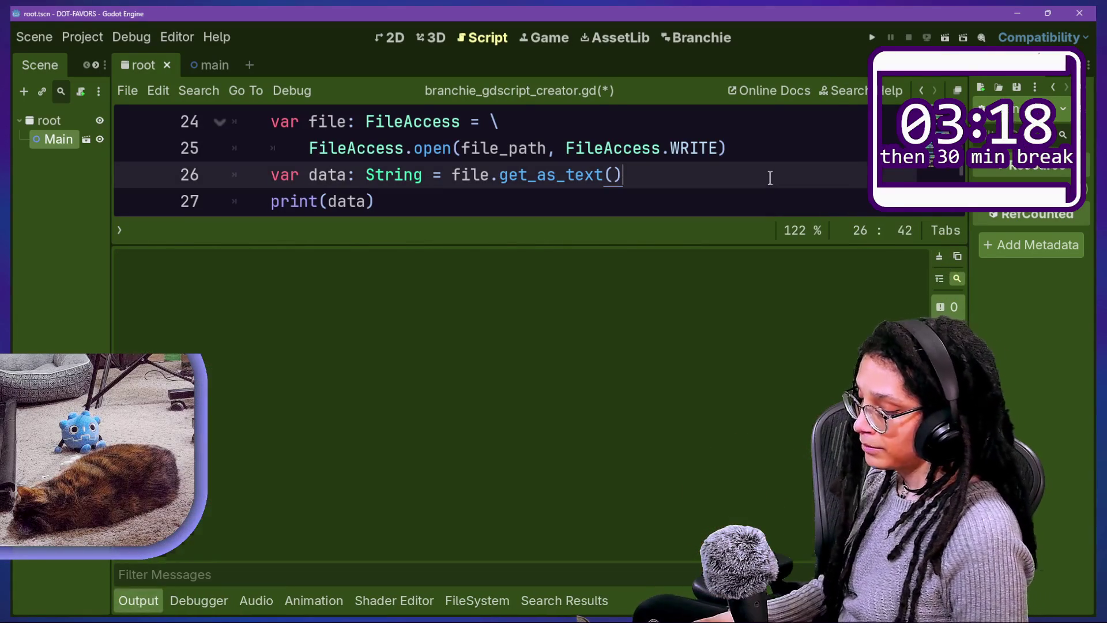
key("ctrl+j")
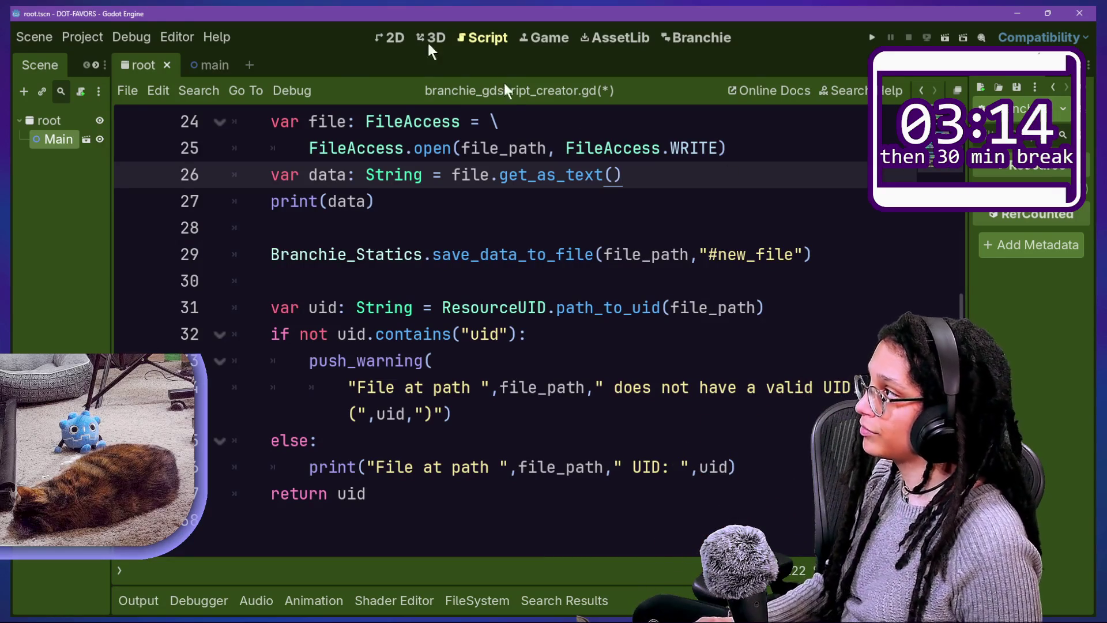
Reload Branchie by toggling its Enabled checkbox in Project Settings > Plugins and view its screen.
left_click(84, 37)
left_click(108, 53)
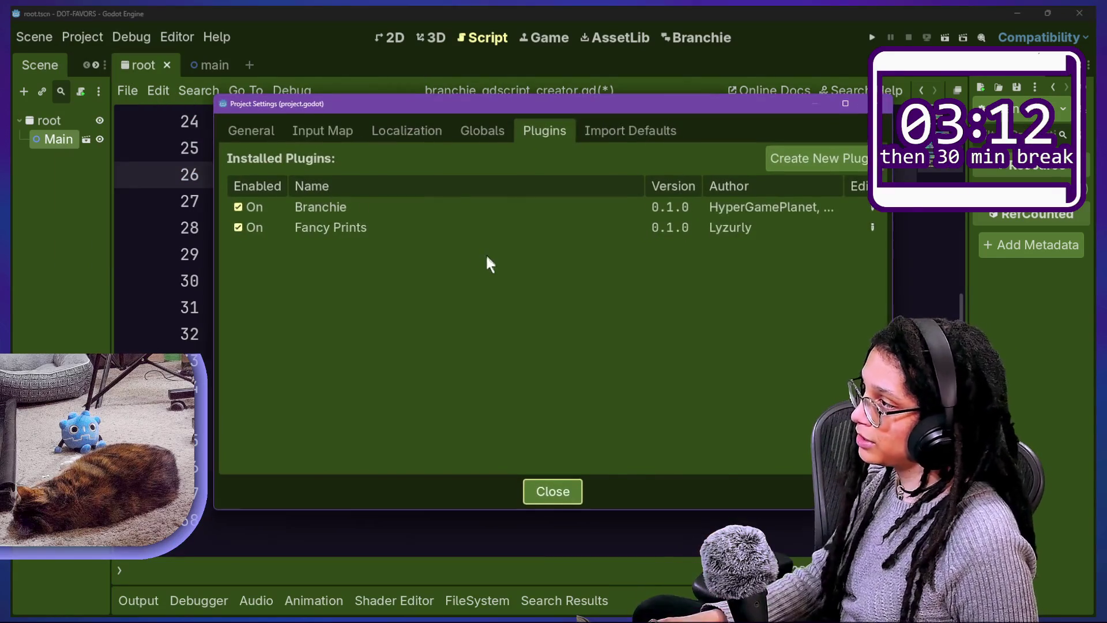
key("Escape")
left_click(443, 444)
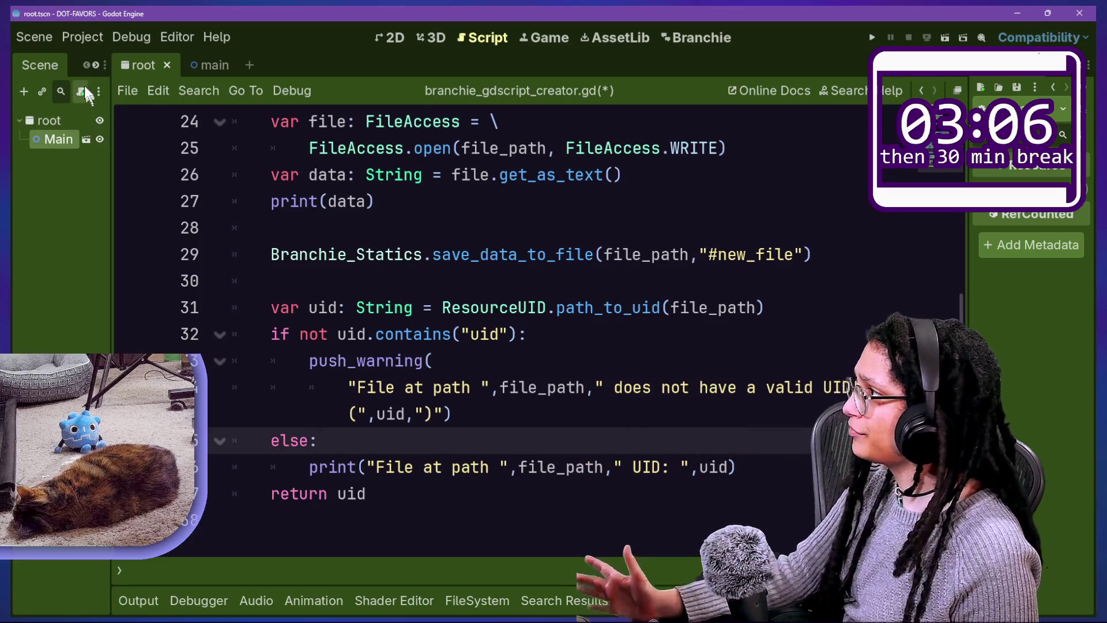
left_click(82, 37)
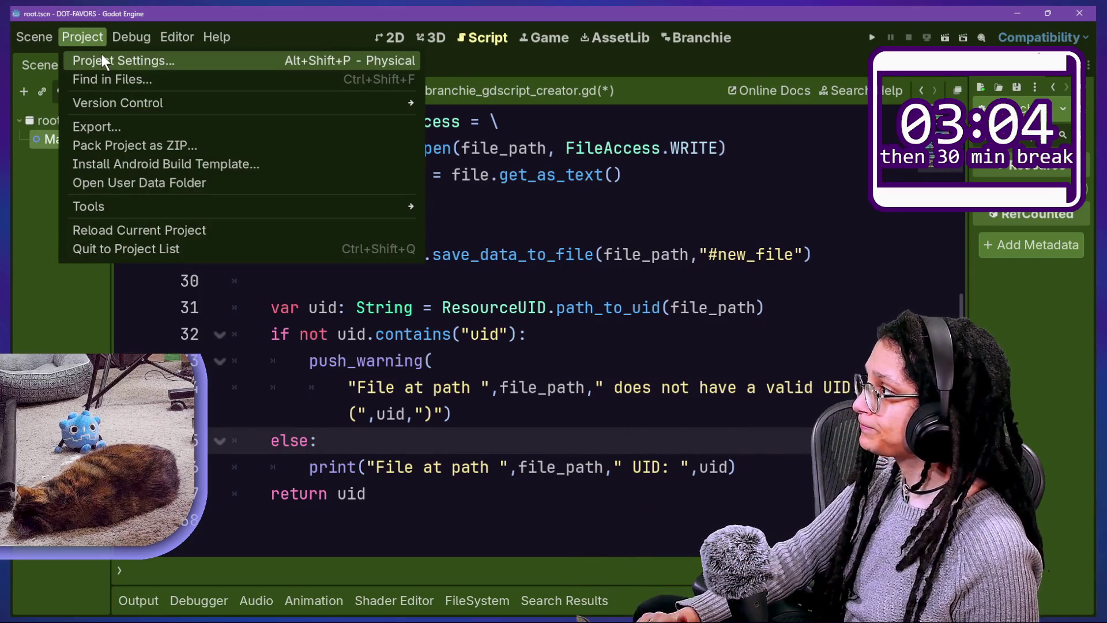
left_click(102, 56)
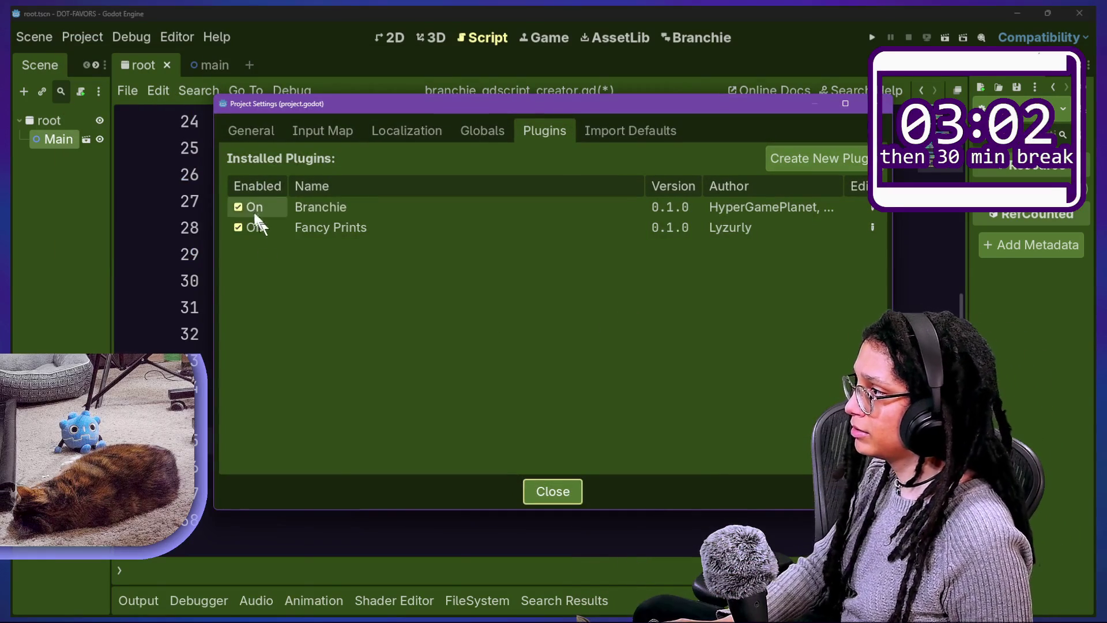
double_click(247, 207)
left_click(708, 35)
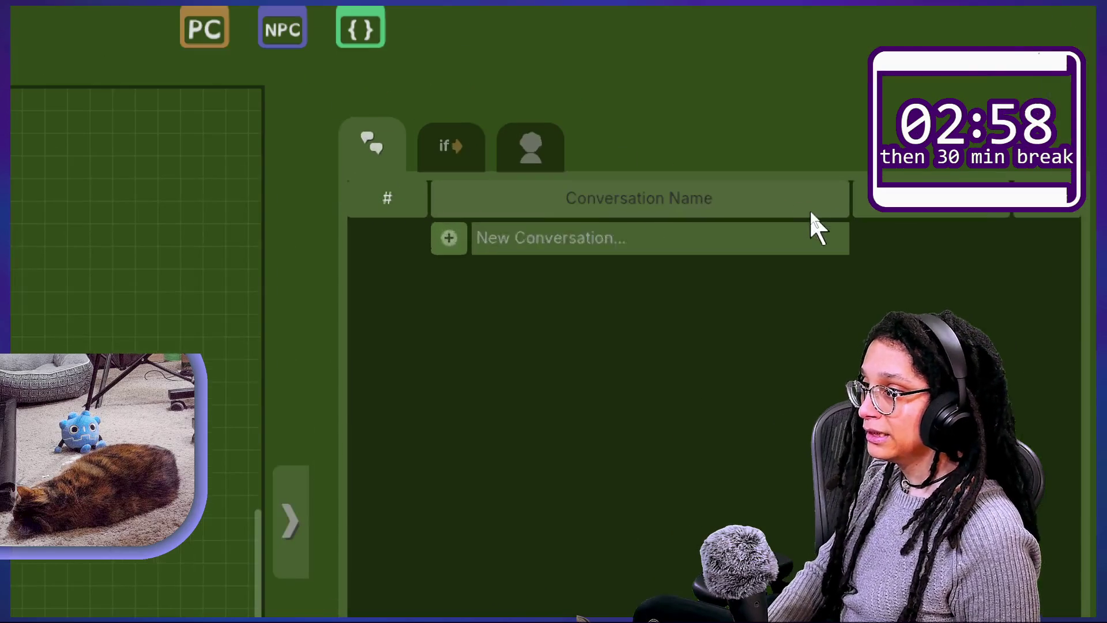
Add conversation 'seeing what happens pray for me' with the + button and check the Output log's UID warning.
type("drr")
key("BackSpace")
key("BackSpace")
key("BackSpace")
type("seeing ")
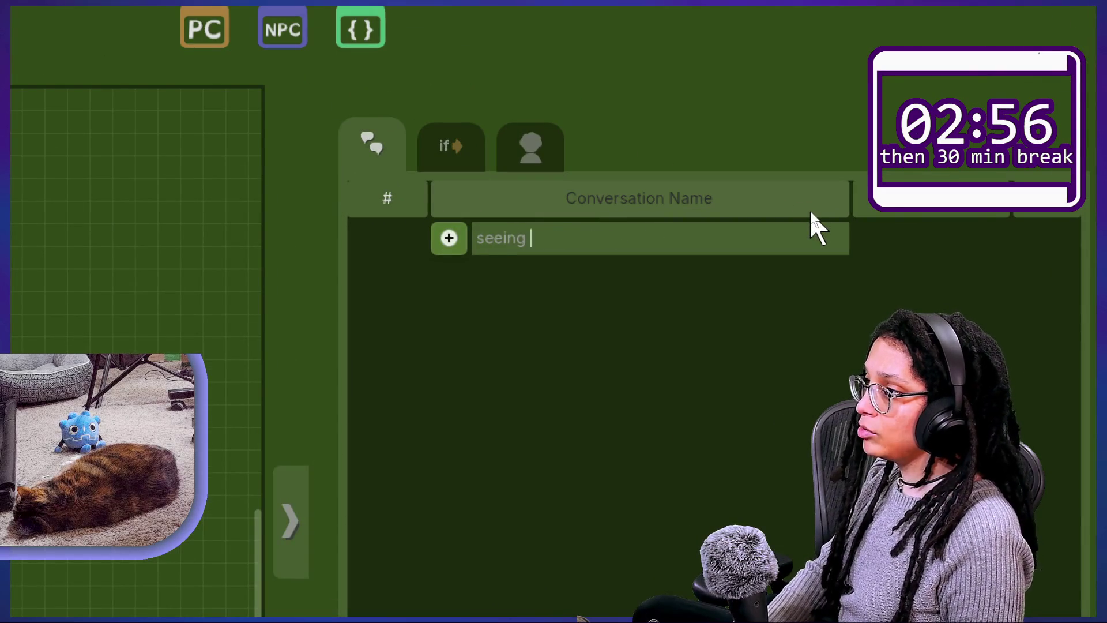
type("what happens pray for me")
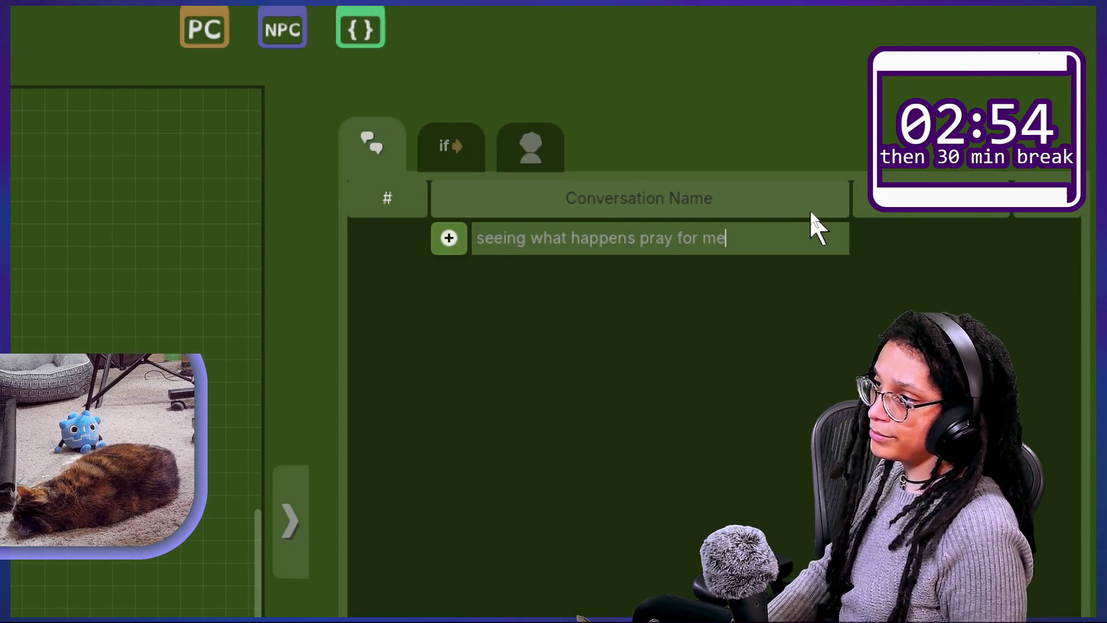
key("Return")
left_click(451, 241)
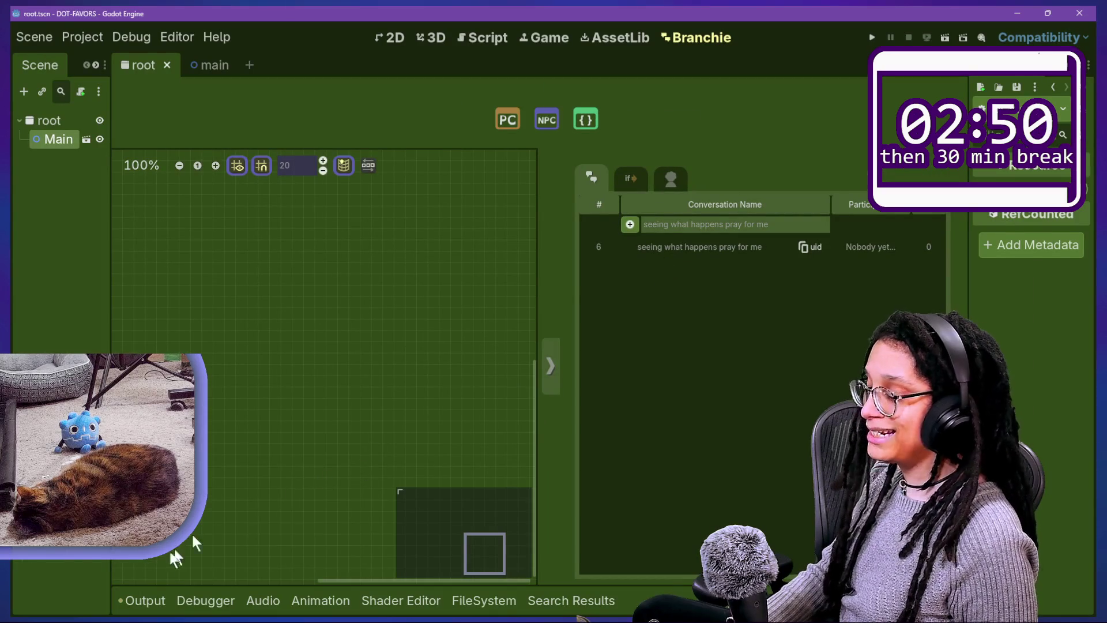
left_click(149, 600)
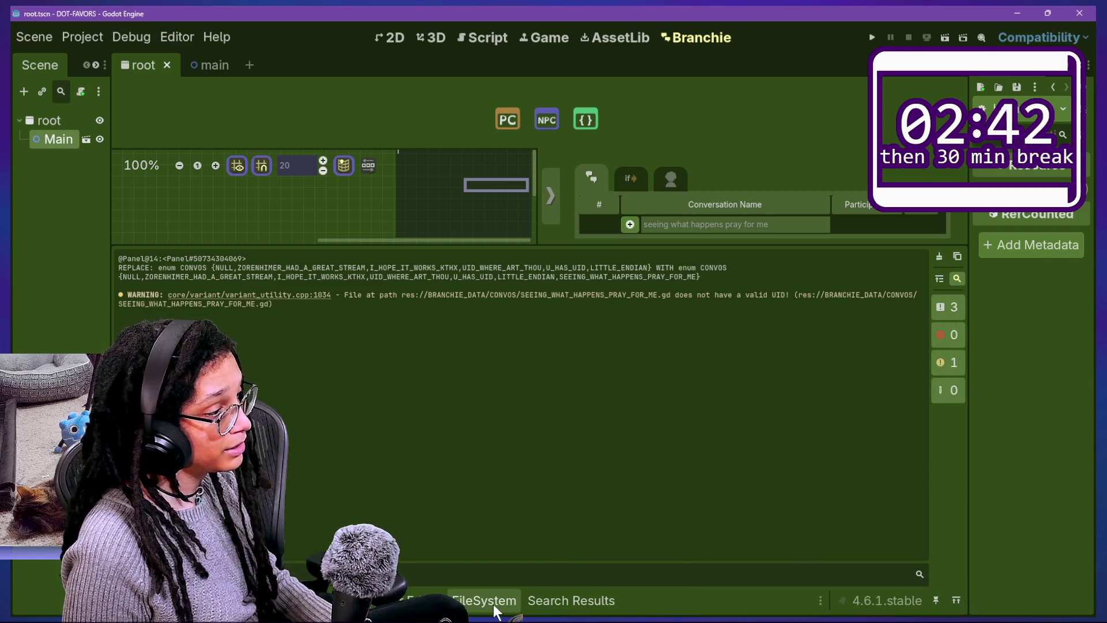
Browse to BRANCHIE_DATA/CONVOS, reload the modified files from disk, and return to the Script editor.
left_click(493, 603)
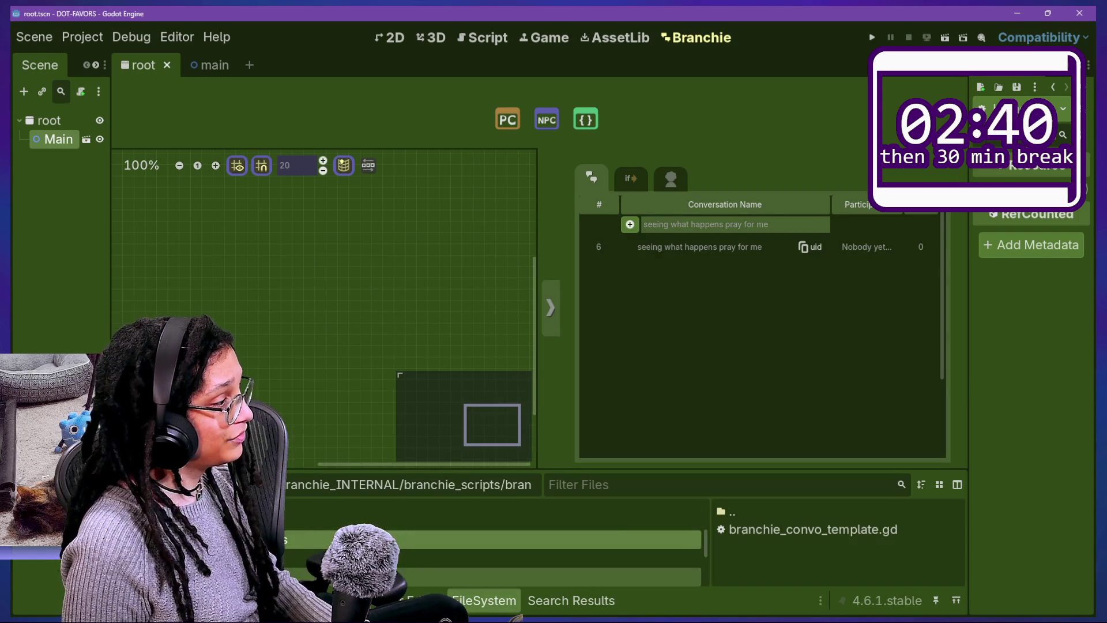
scroll(284, 554, "up", 2)
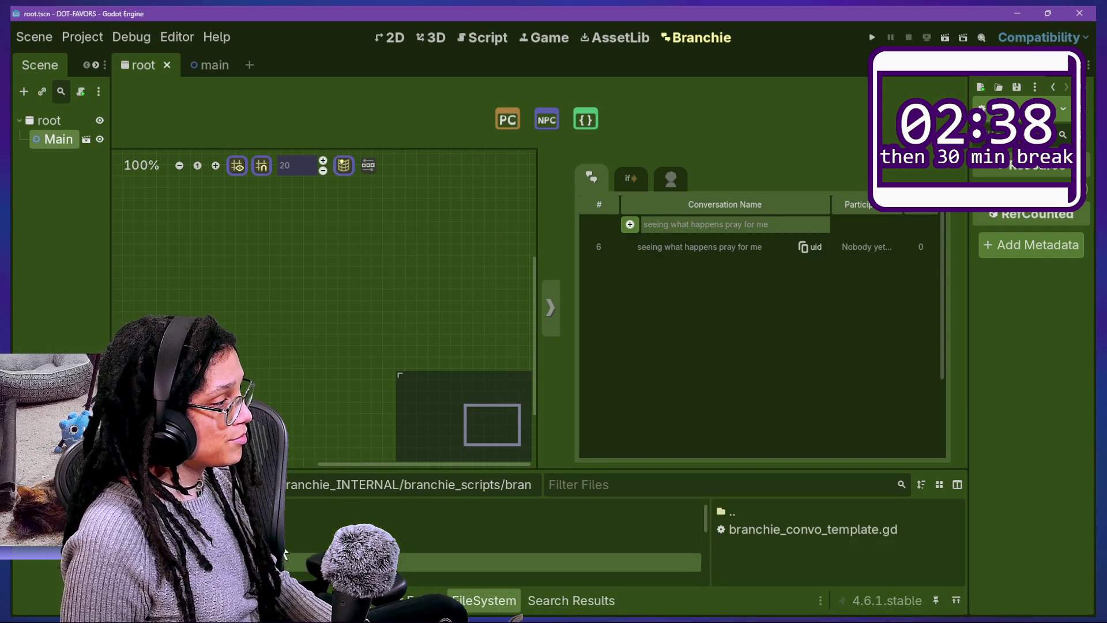
scroll(284, 568, "down", 3)
left_click(284, 570)
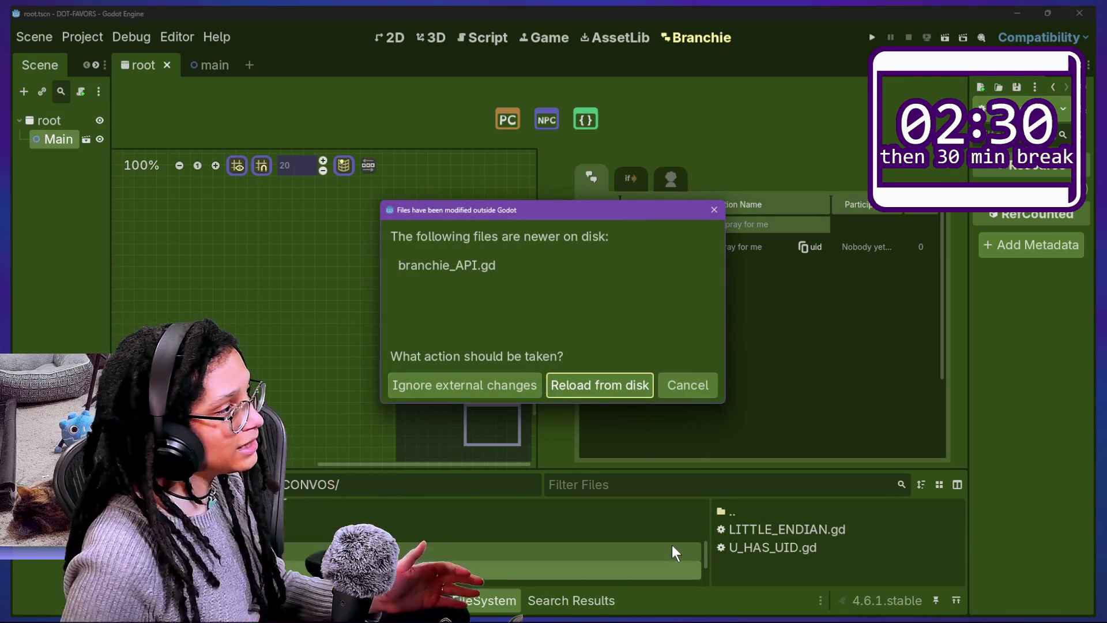
left_click(631, 388)
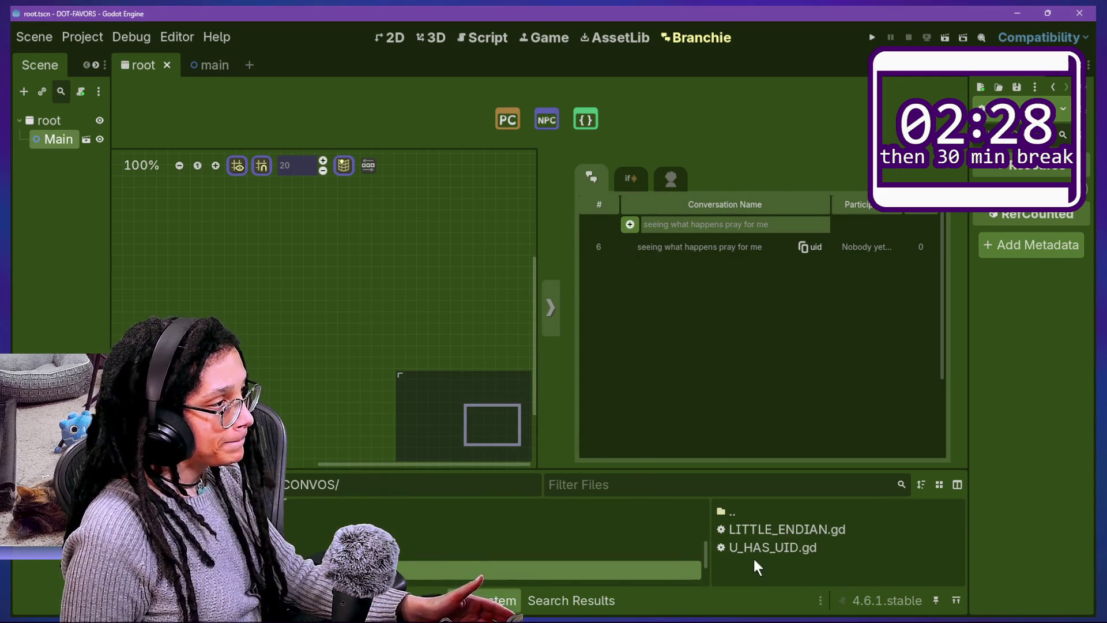
left_click(504, 42)
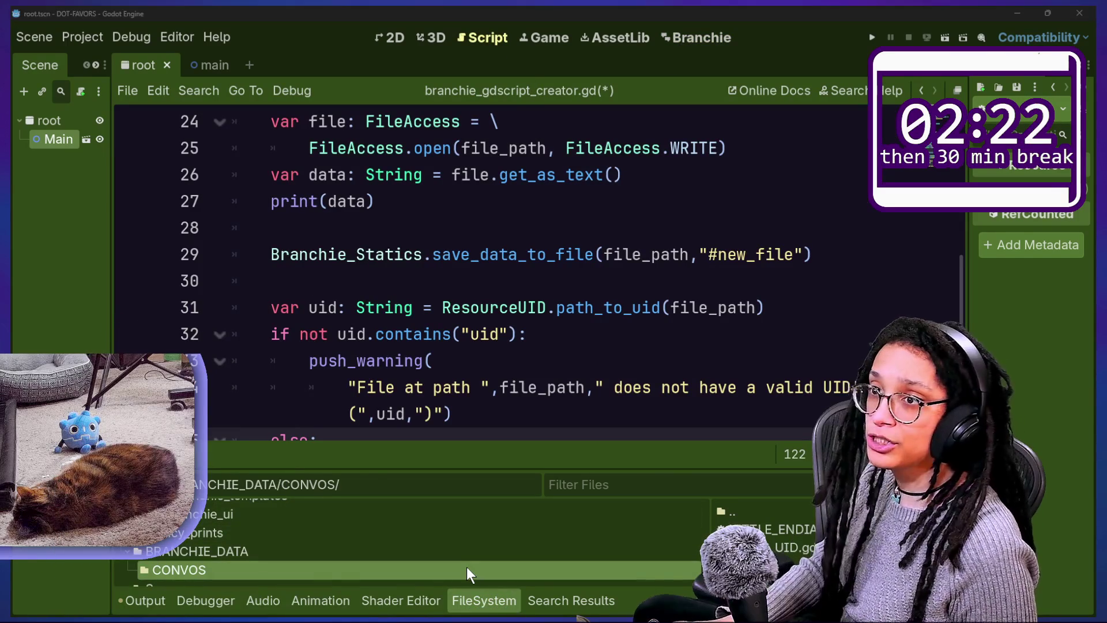
Open the CONVOS folder and open the empty SEEING_WHAT_HAPPENS_PRAY_FOR_ME.gd in Notepad.
right_click(466, 566)
left_click(519, 551)
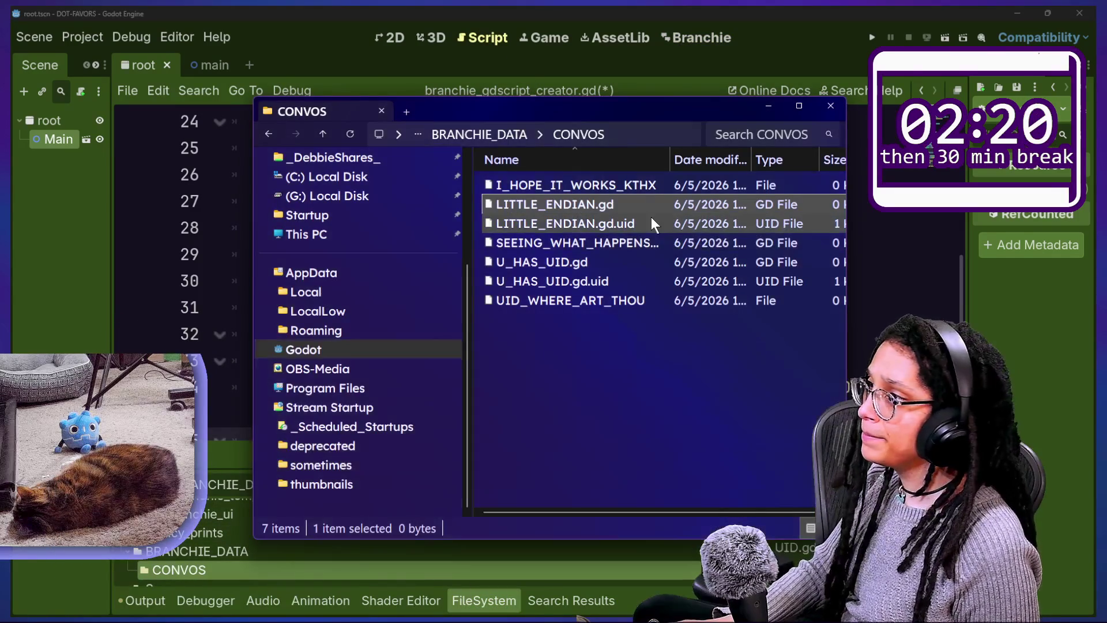
left_click(600, 244)
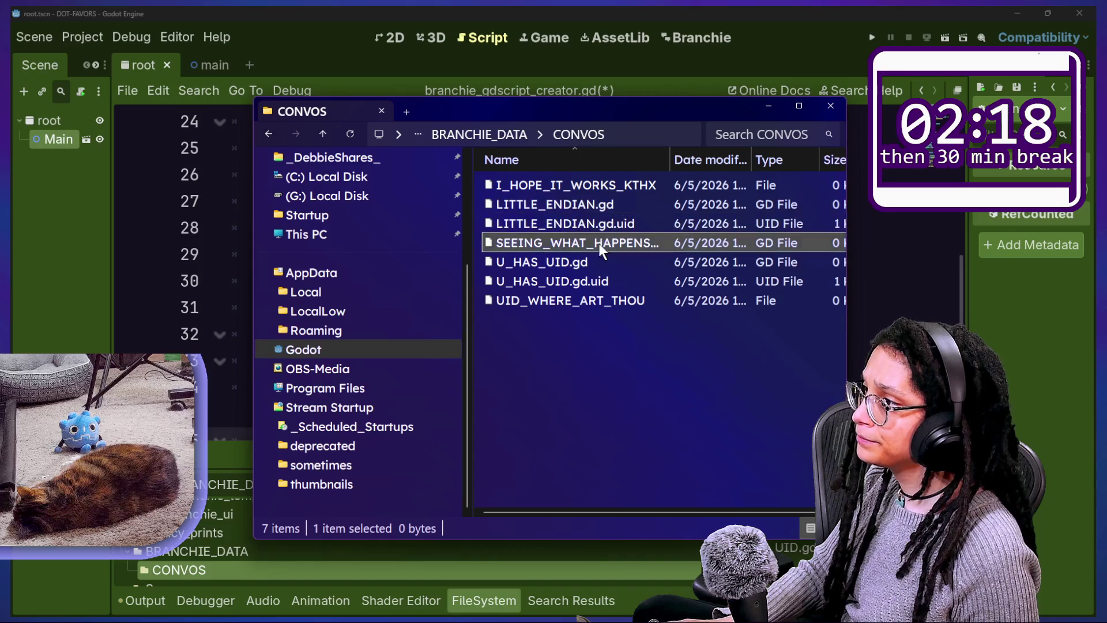
right_click(599, 243)
left_click(583, 243)
right_click(583, 243)
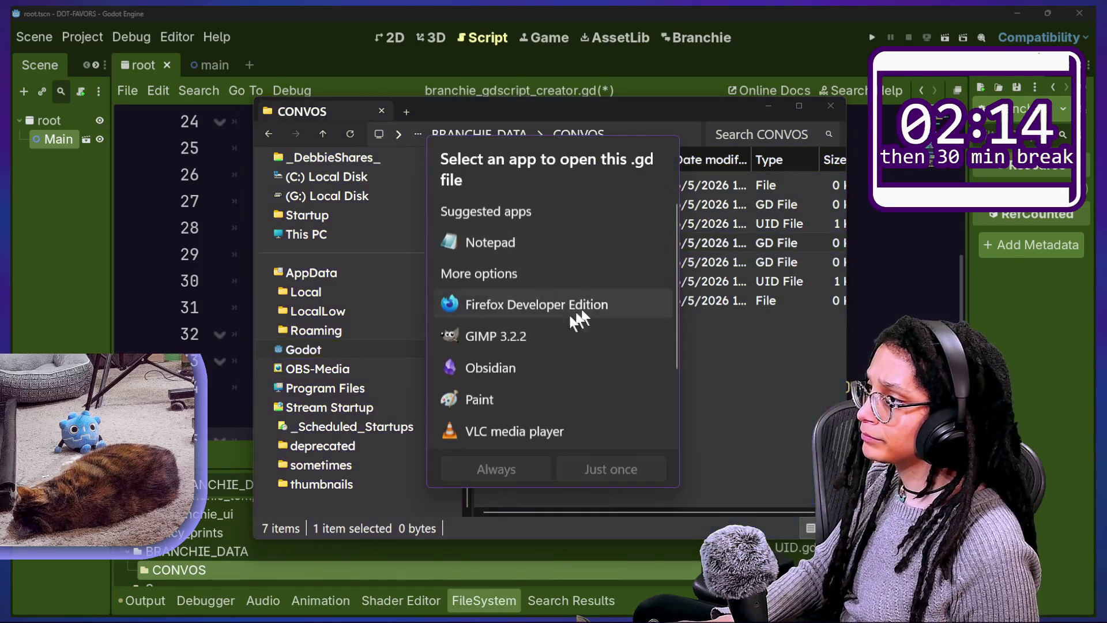
double_click(517, 241)
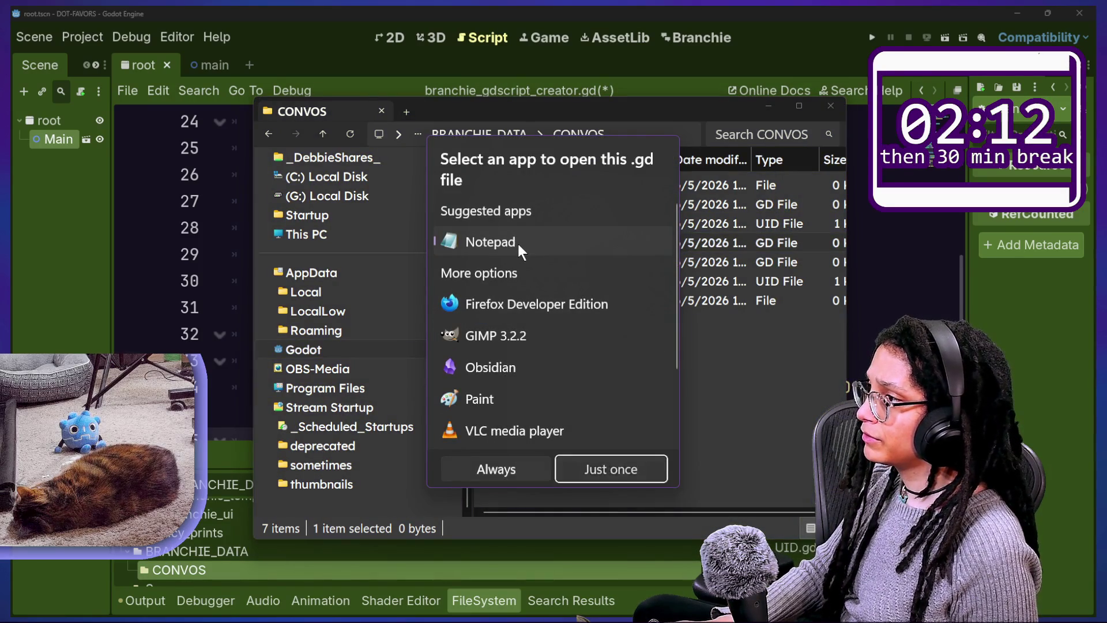
Widen File Explorer's Name column to read the file names, then return to the Godot script.
left_click(620, 405)
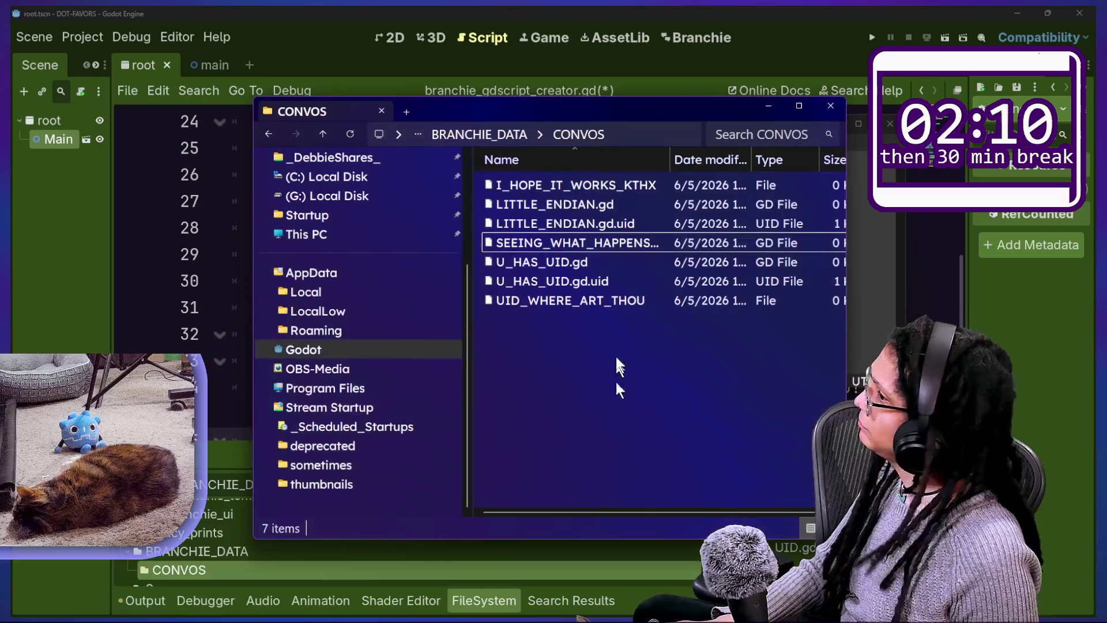
mouse_move(672, 162)
left_mouse_down()
mouse_move(836, 162)
mouse_move(684, 162)
left_mouse_up()
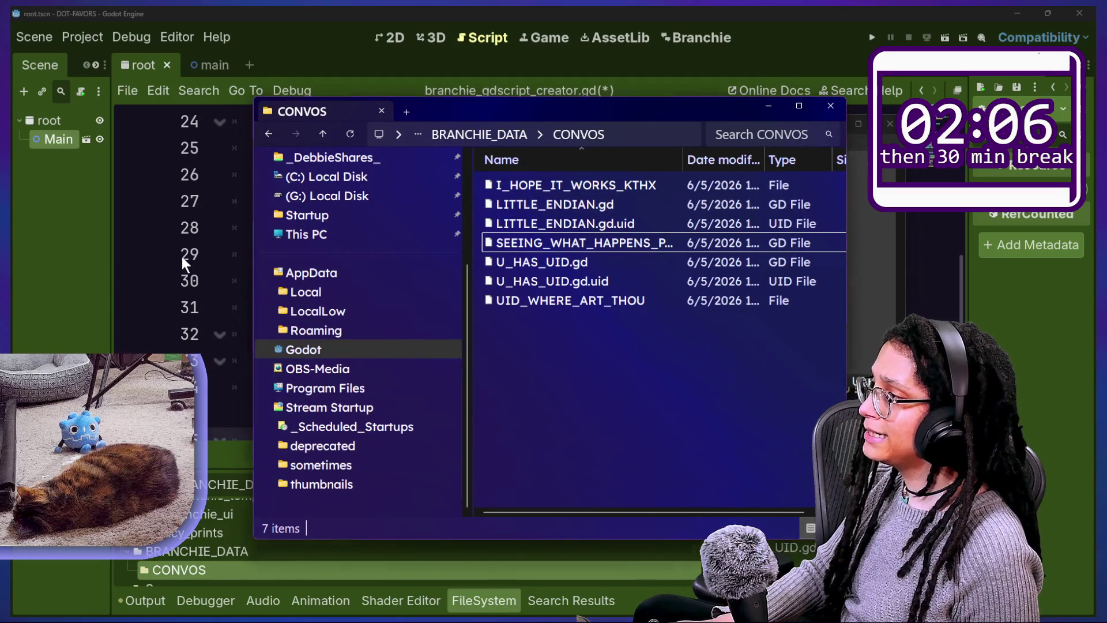
left_click(184, 262)
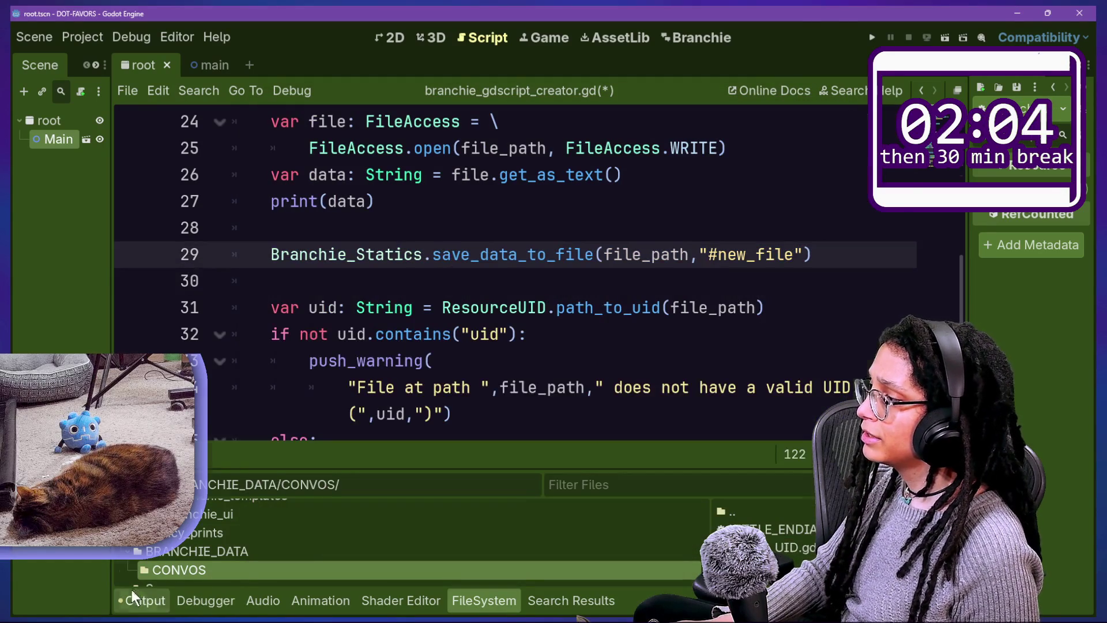
Enlarge the code area and inspect the save_data_to_file definition, then return to line 29.
left_click(133, 598)
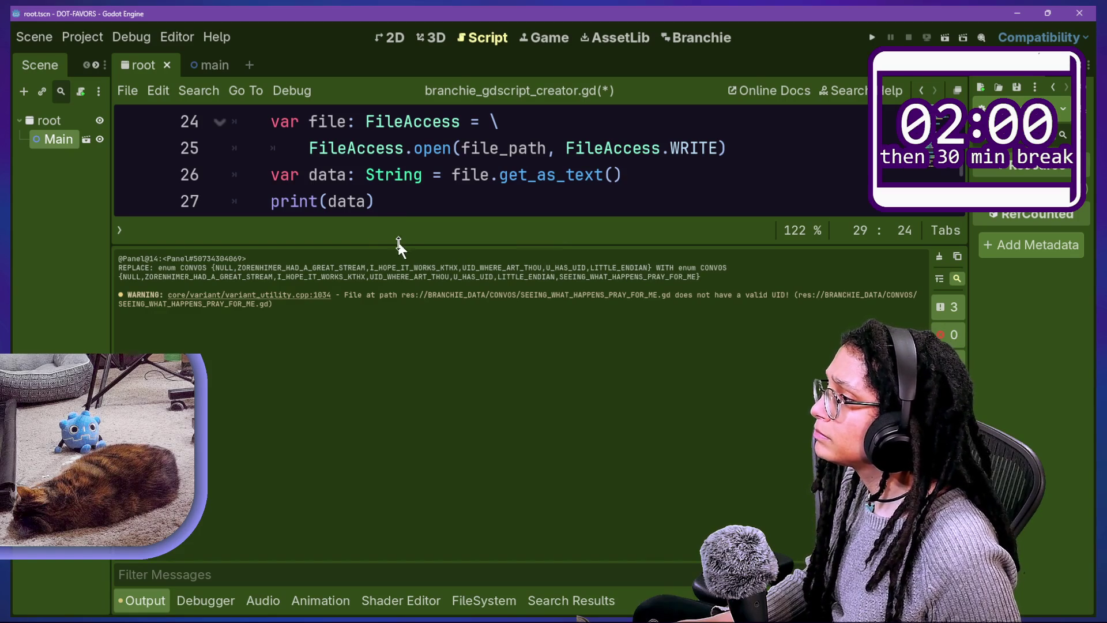
left_click_drag(399, 249, 461, 515)
mouse_move(639, 214)
left_mouse_down()
mouse_move(643, 238)
mouse_move(699, 257)
mouse_move(766, 254)
left_mouse_up()
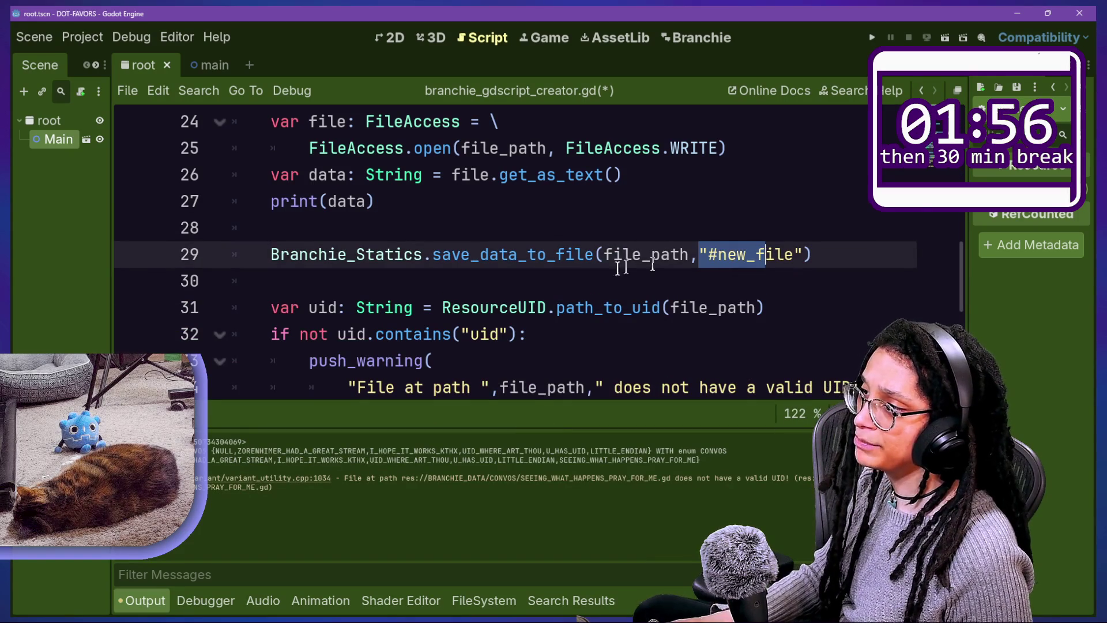
left_click(548, 257, "ctrl")
scroll(583, 319, "down", 1)
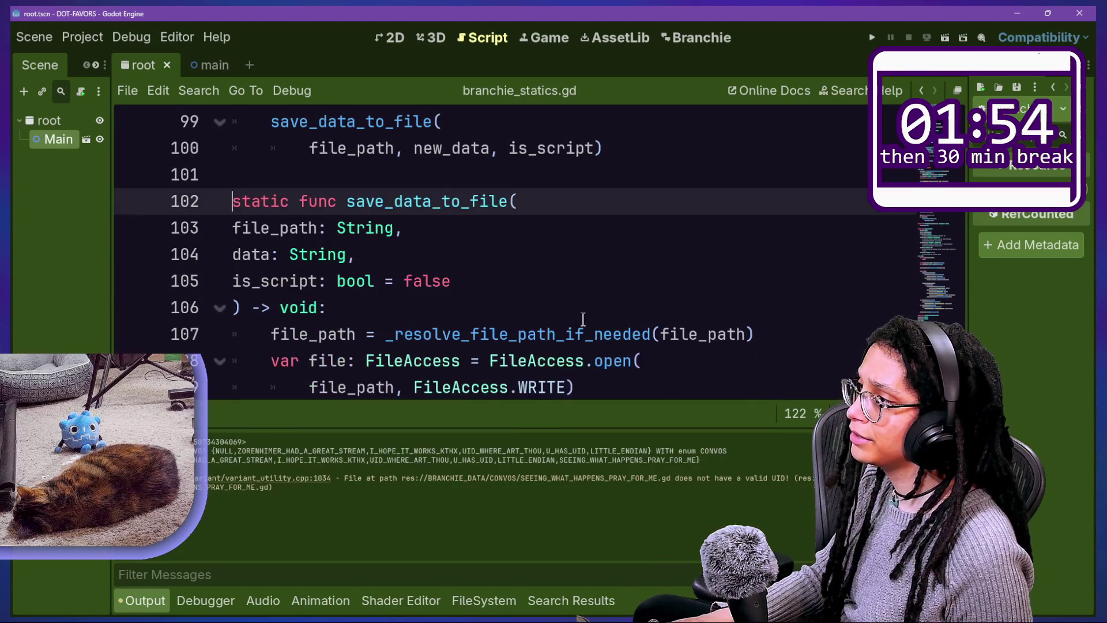
left_click(921, 91)
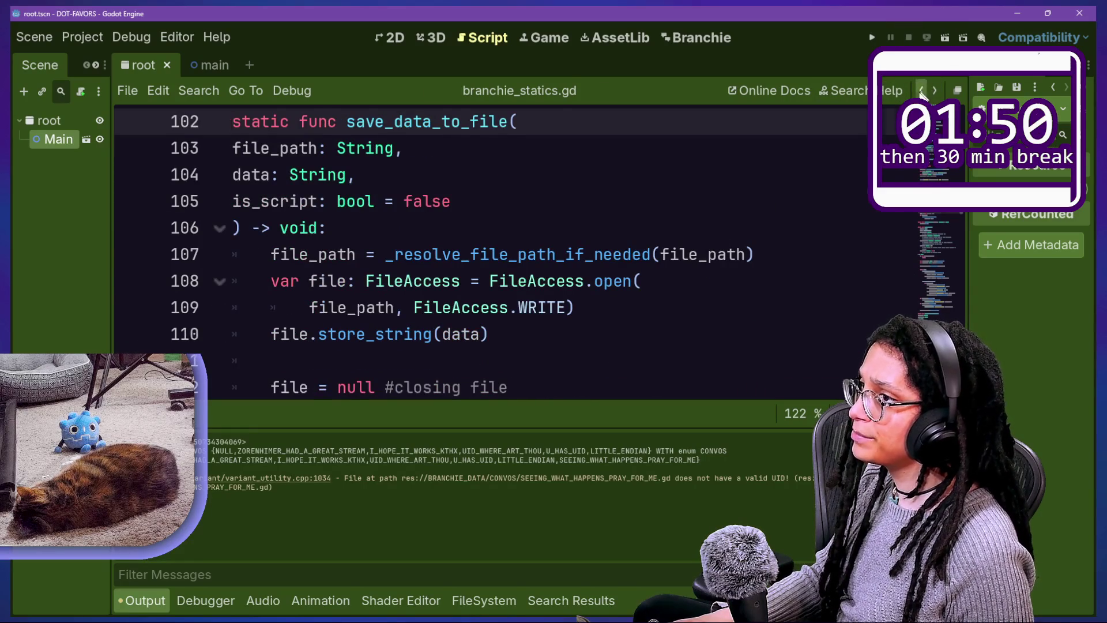
left_click(921, 91)
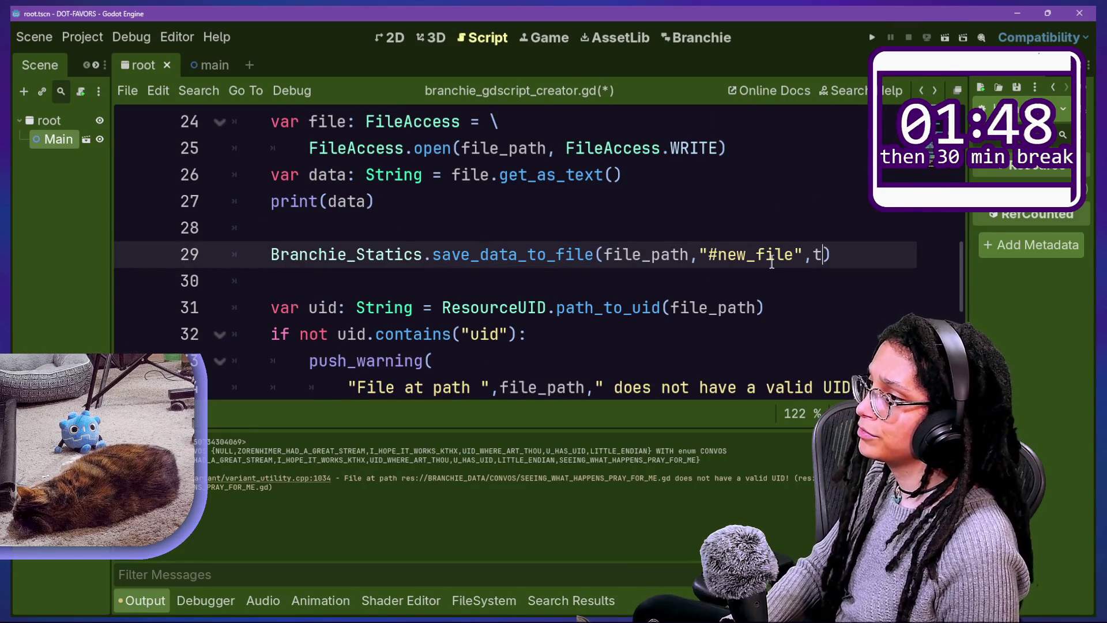
type("rue")
Pass true as the third save_data_to_file argument, wrap its arguments onto a new line, and save.
left_click(513, 228)
key("ctrl+s")
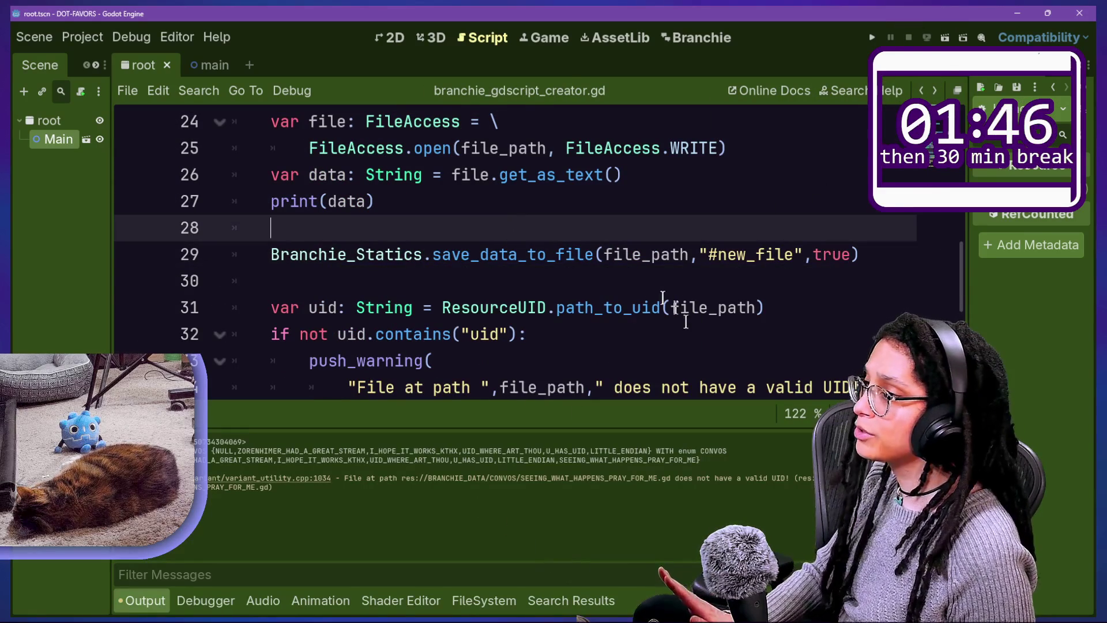
left_click(610, 255)
key("Return")
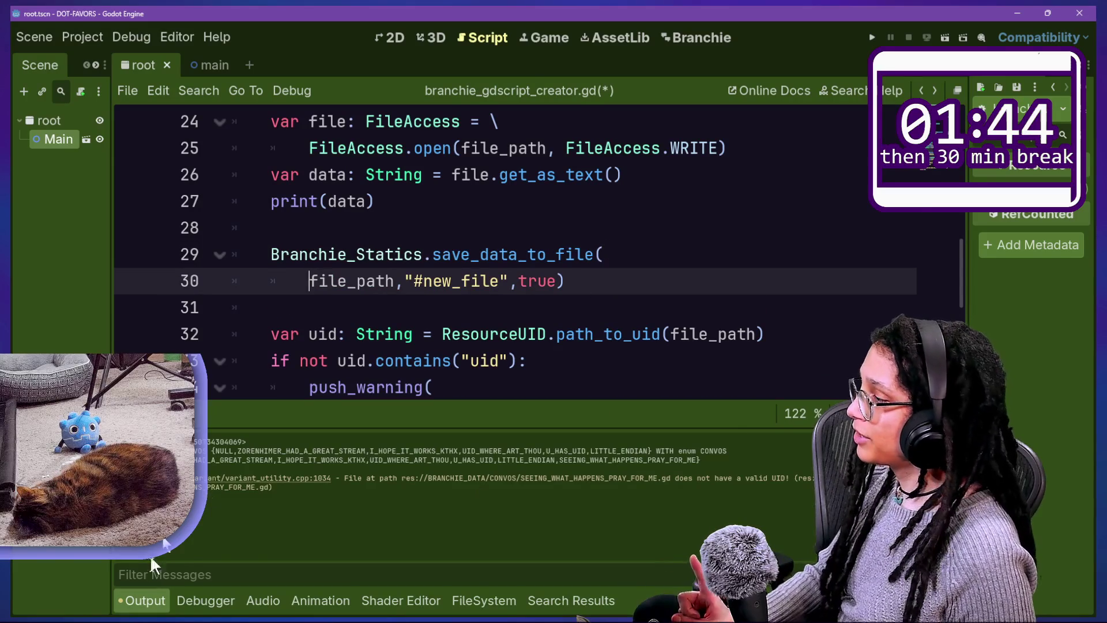
left_click(383, 310)
key("ctrl+s")
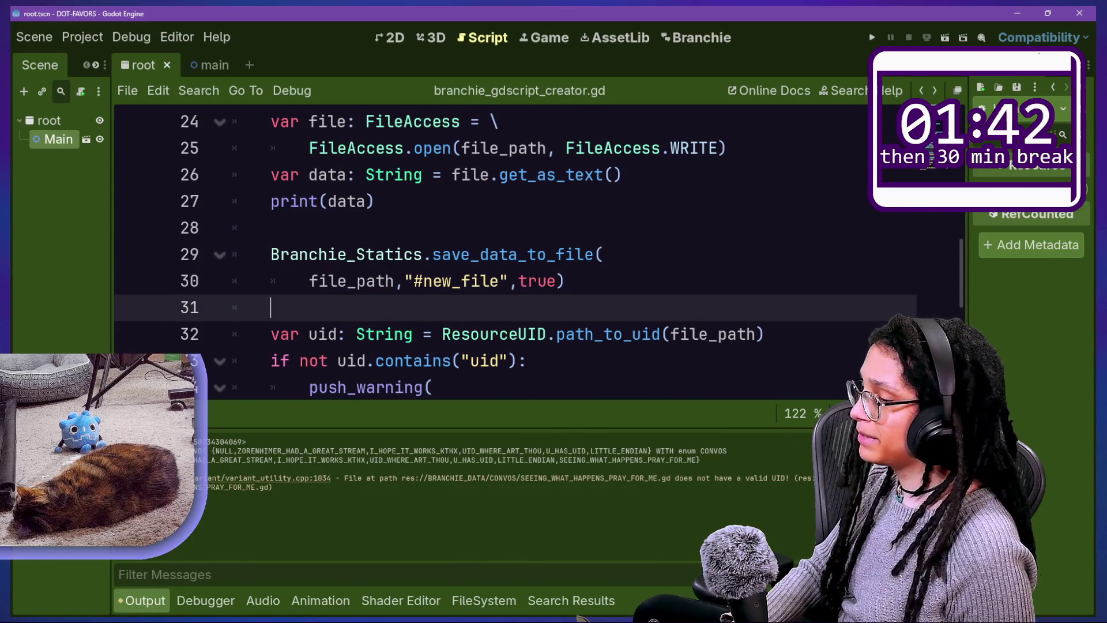
Clear the output log and bring up the Branchie editor.
key("ctrl+alt+k")
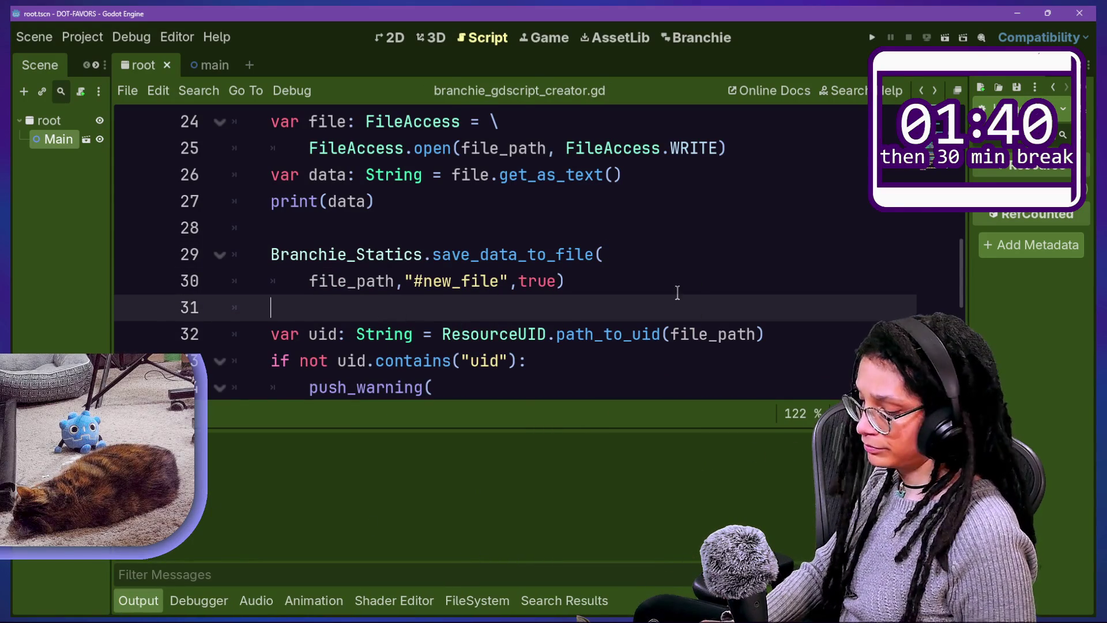
key("shift+alt+o")
key("Escape")
key("ctrl+alt+p")
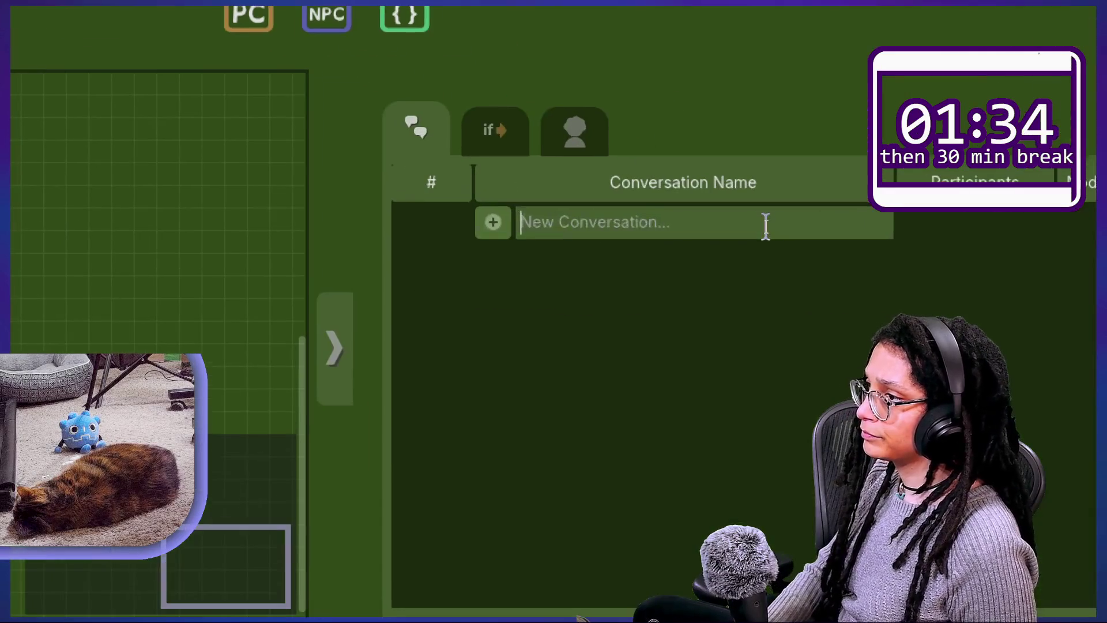
Add the 'reload praying for myself' conversation, then reload the changed branchie_API.gd from disk.
left_click(766, 225)
type("reload praying for myself")
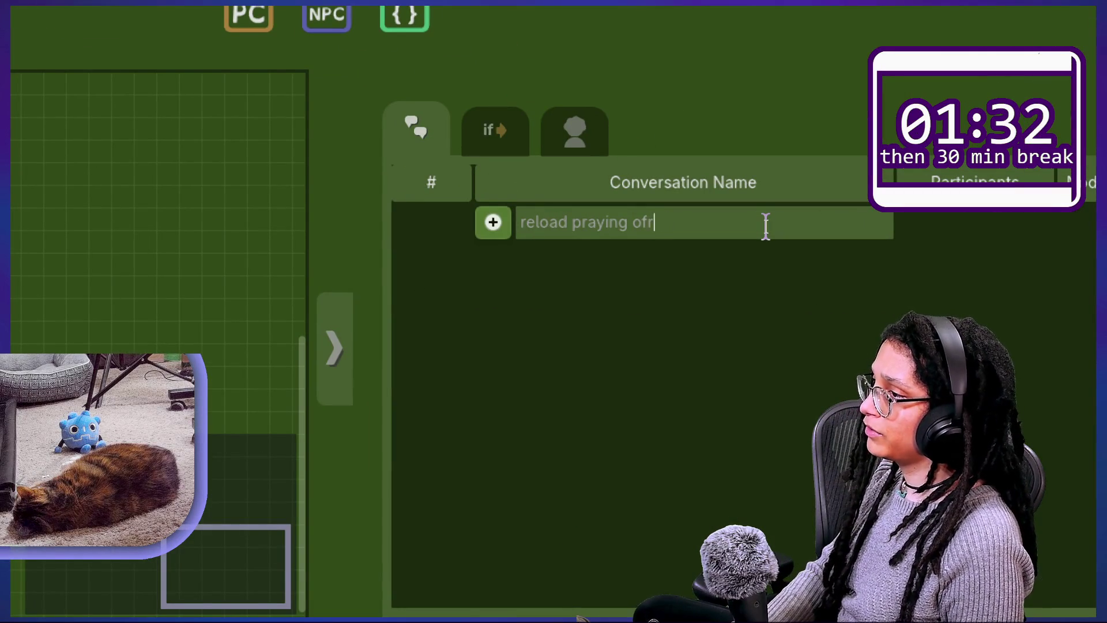
left_click(493, 222)
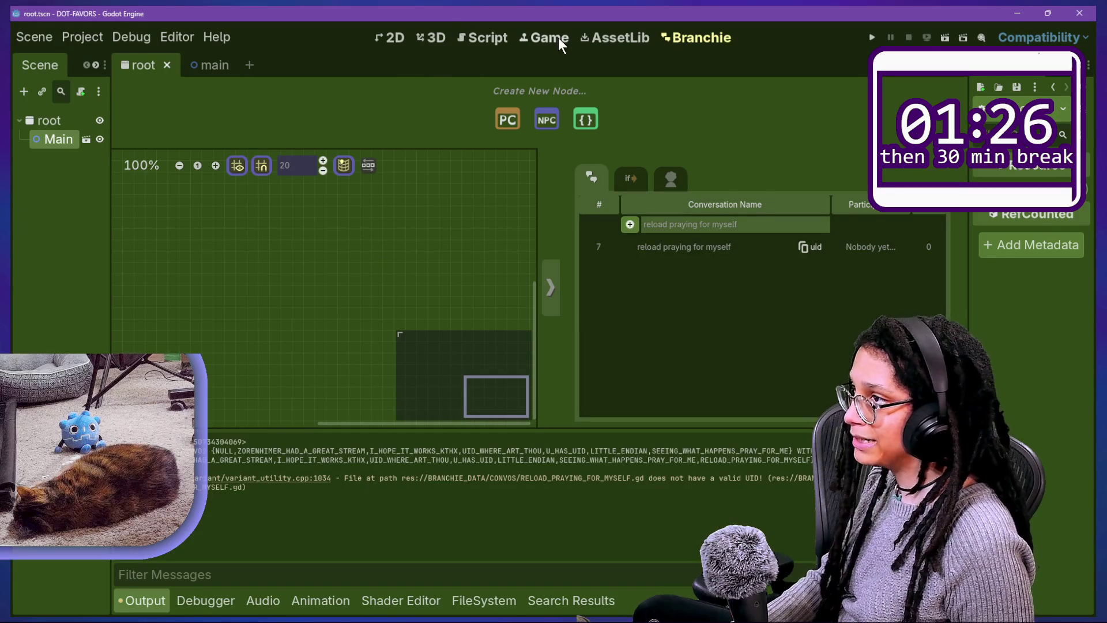
left_click(484, 600)
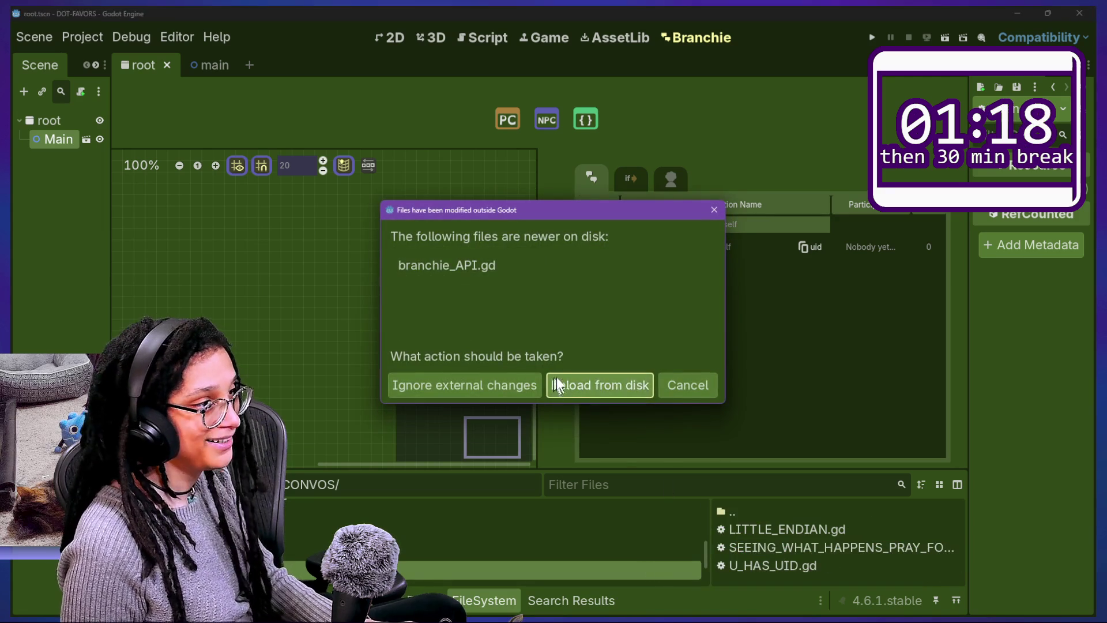
left_click(554, 385)
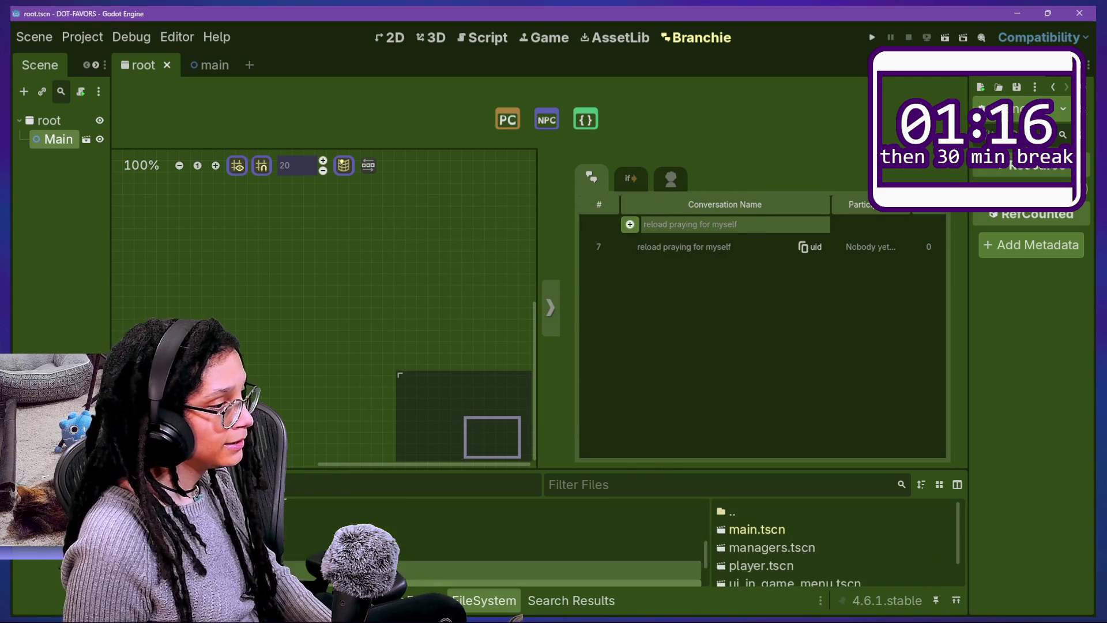
Select CONVOS in the FileSystem dock and add a conversation named 'another one'.
left_click(513, 568)
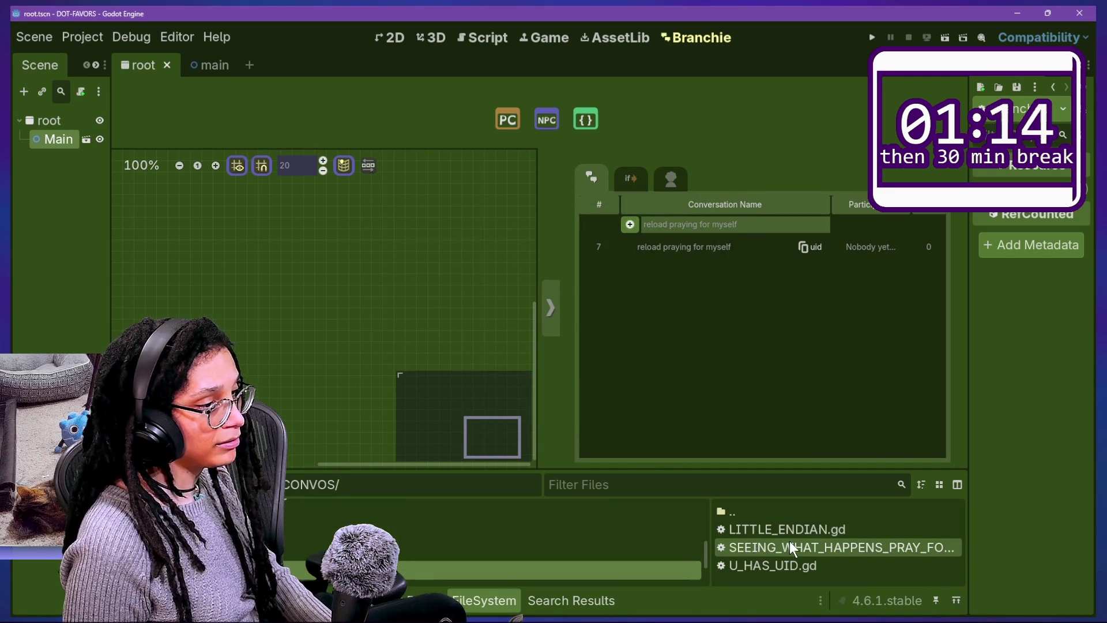
mouse_move(790, 547)
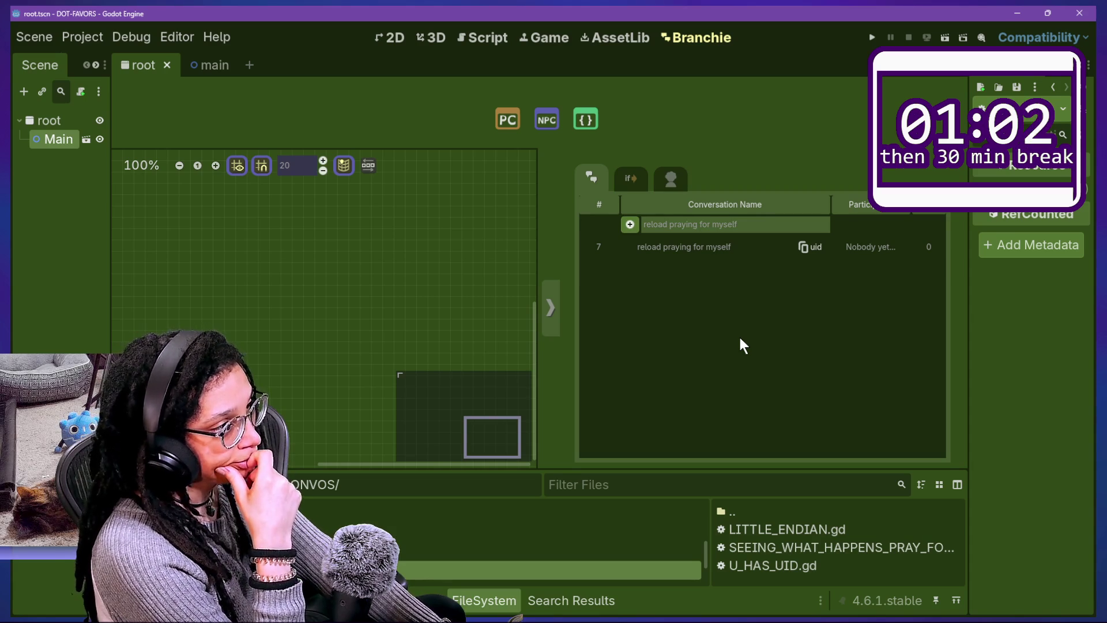
left_click(725, 225)
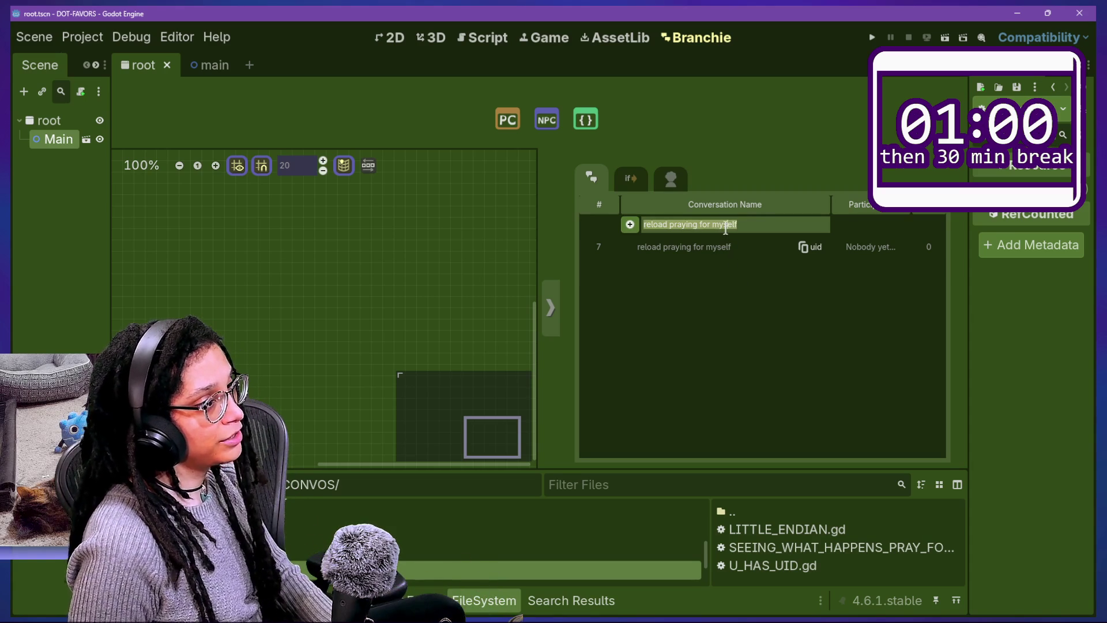
type("anothero")
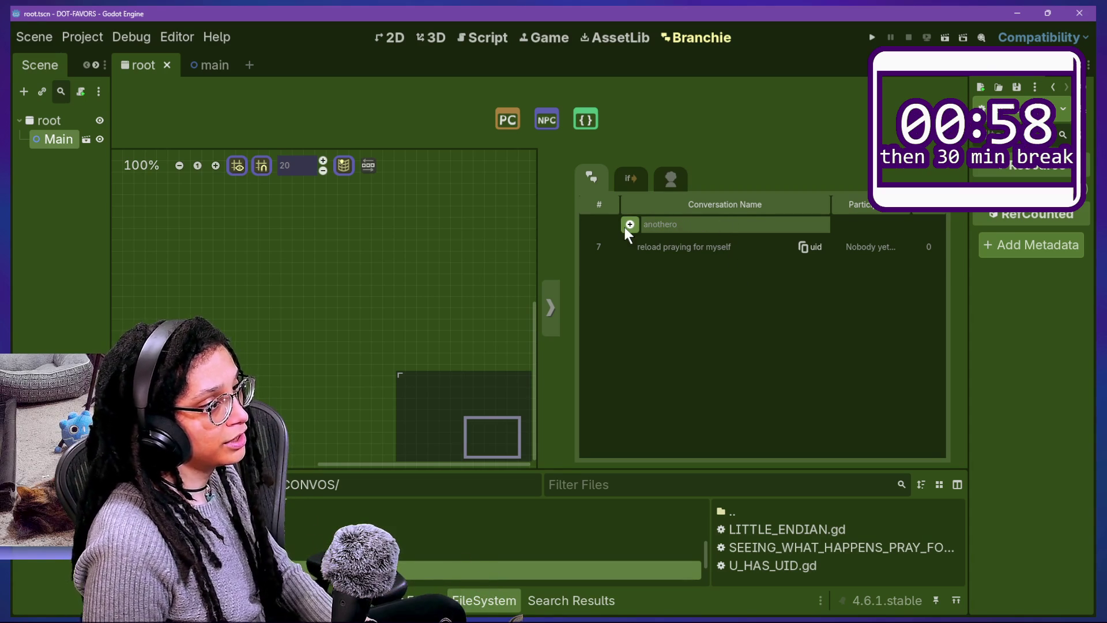
key("BackSpace")
key("BackSpace")
key("BackSpace")
type("one")
left_click(630, 224)
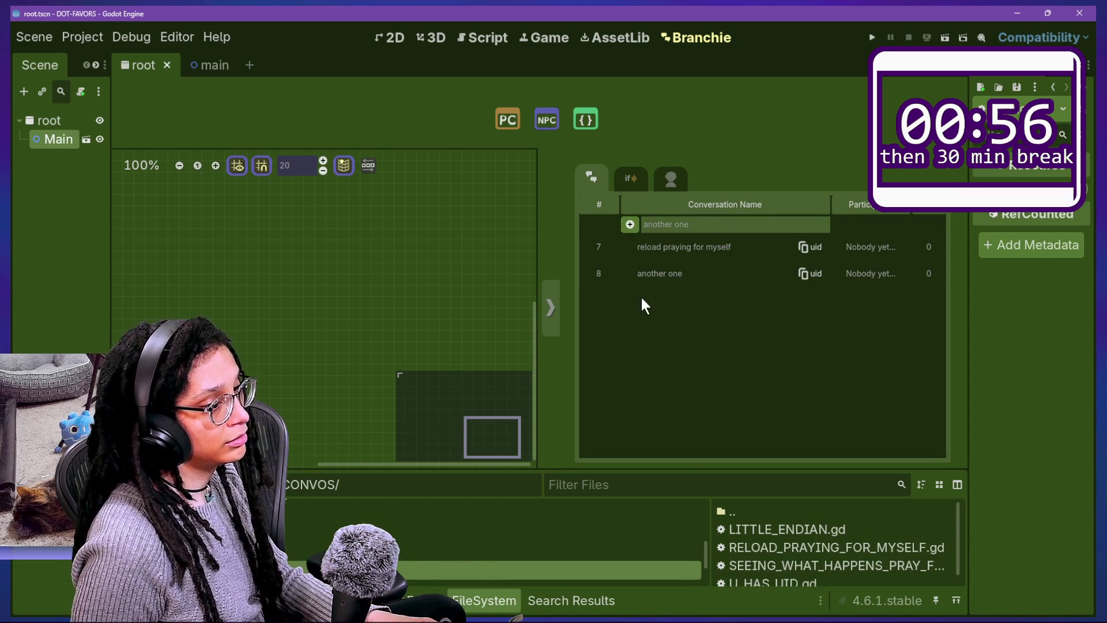
Highlight the new conversation files such as RELOAD_PRAYING_FOR_MYSELF.gd in the CONVOS folder.
scroll(743, 507, "down", 1)
mouse_move(788, 486)
left_mouse_down()
mouse_move(663, 606)
mouse_move(1015, 577)
mouse_move(880, 485)
left_mouse_up()
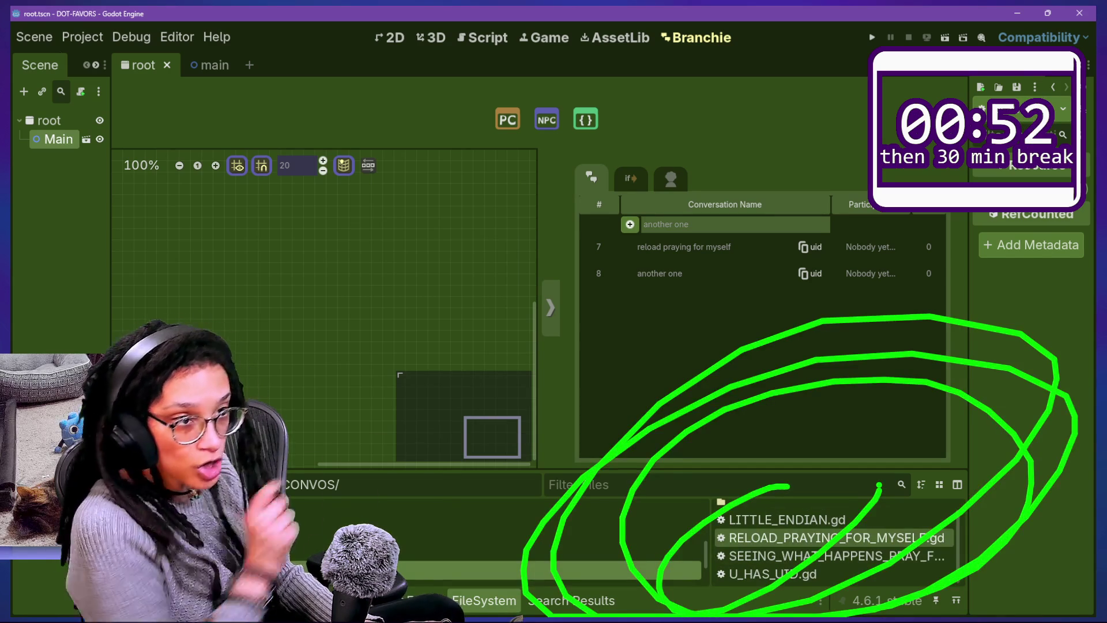
key("Escape")
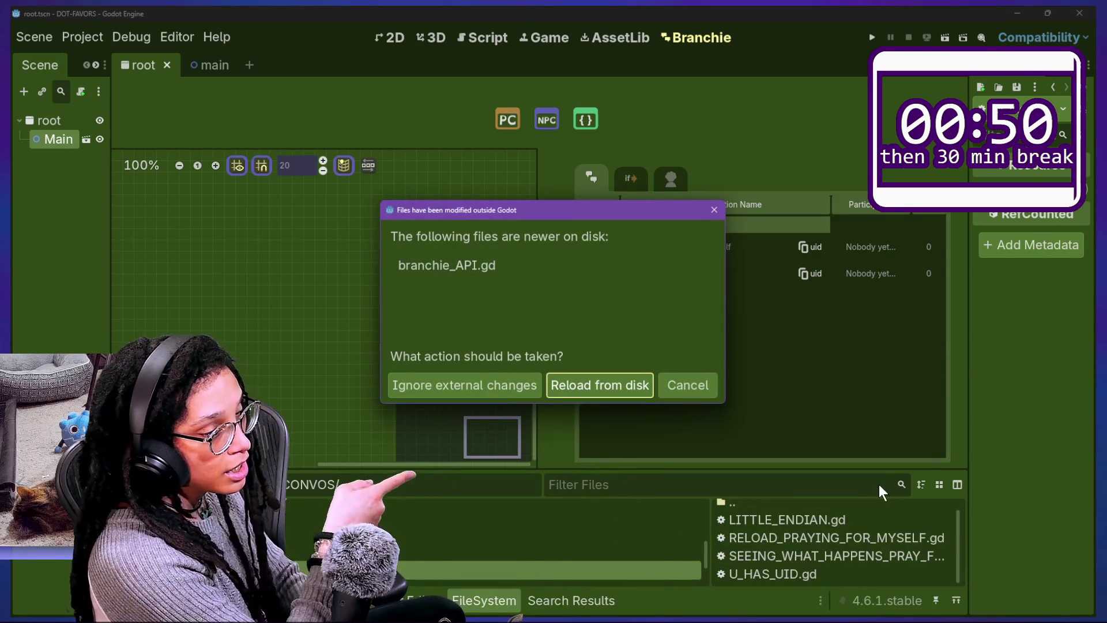
Reload the changed script from disk and reposition File Explorer beside the empty Notepad file.
left_click(609, 395)
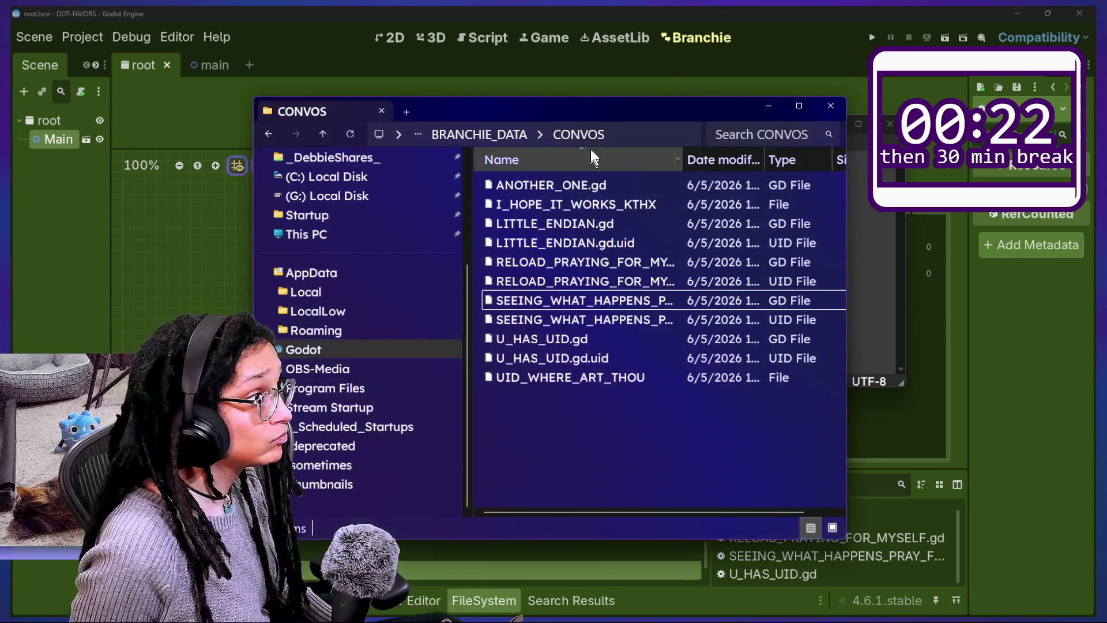
mouse_move(617, 115)
left_mouse_down()
mouse_move(665, 136)
mouse_move(831, 269)
left_mouse_up()
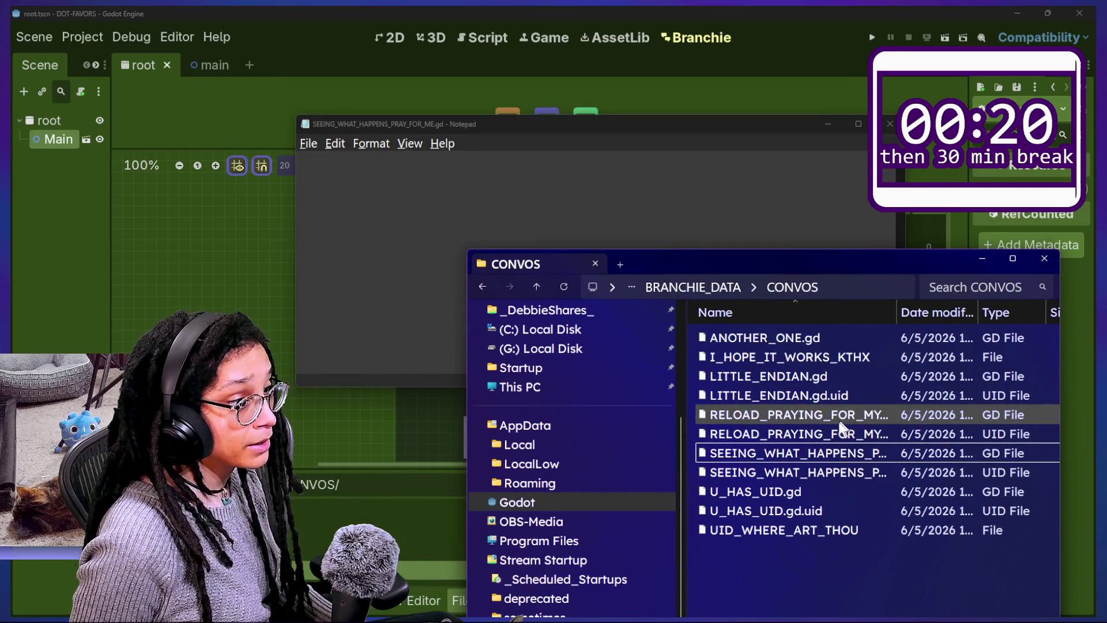
Drop ANOTHER_ONE.gd from CONVOS into Notepad to confirm it is empty, then return to Godot.
left_click_drag(896, 312, 977, 334)
left_click(877, 420)
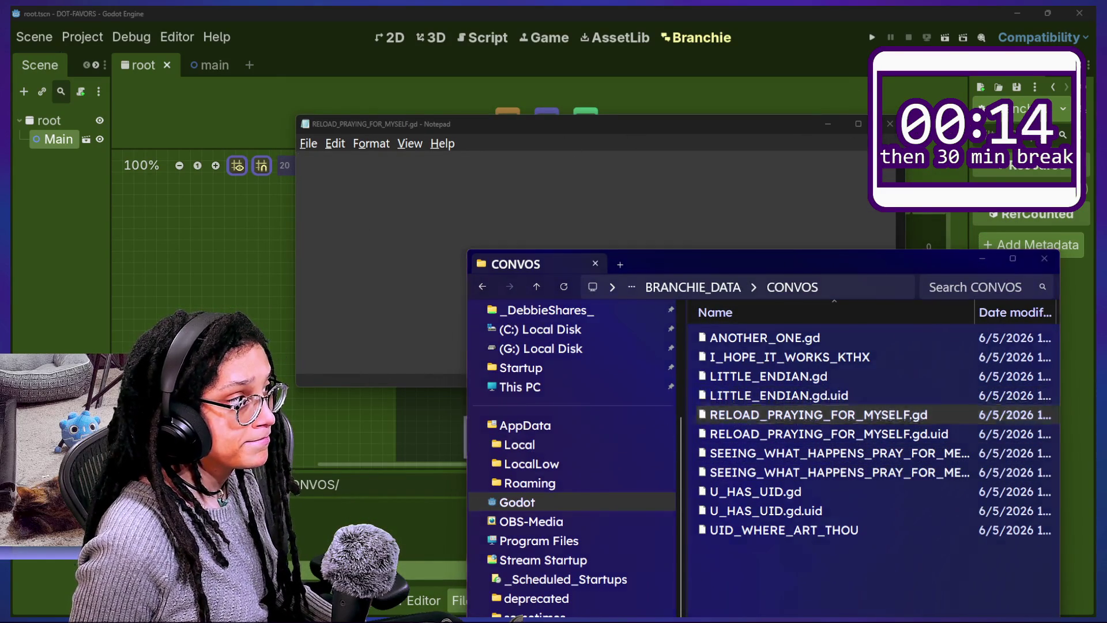
key("alt+Tab")
key("alt+Tab")
left_click(798, 340)
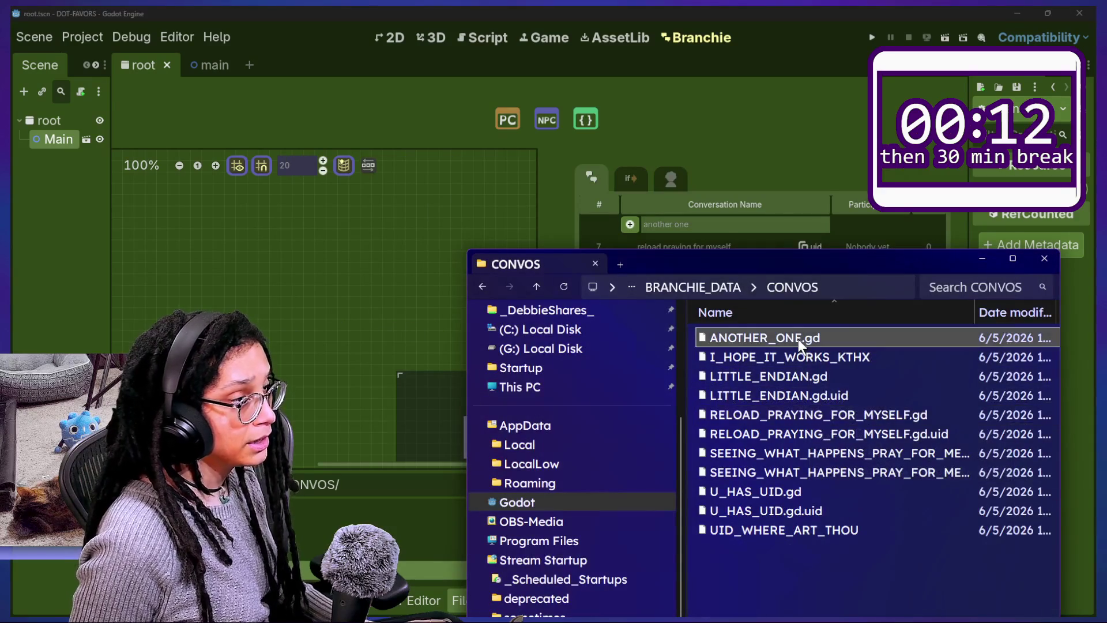
mouse_move(939, 338)
left_mouse_down()
mouse_move(885, 333)
mouse_move(500, 171)
mouse_move(530, 203)
left_mouse_up()
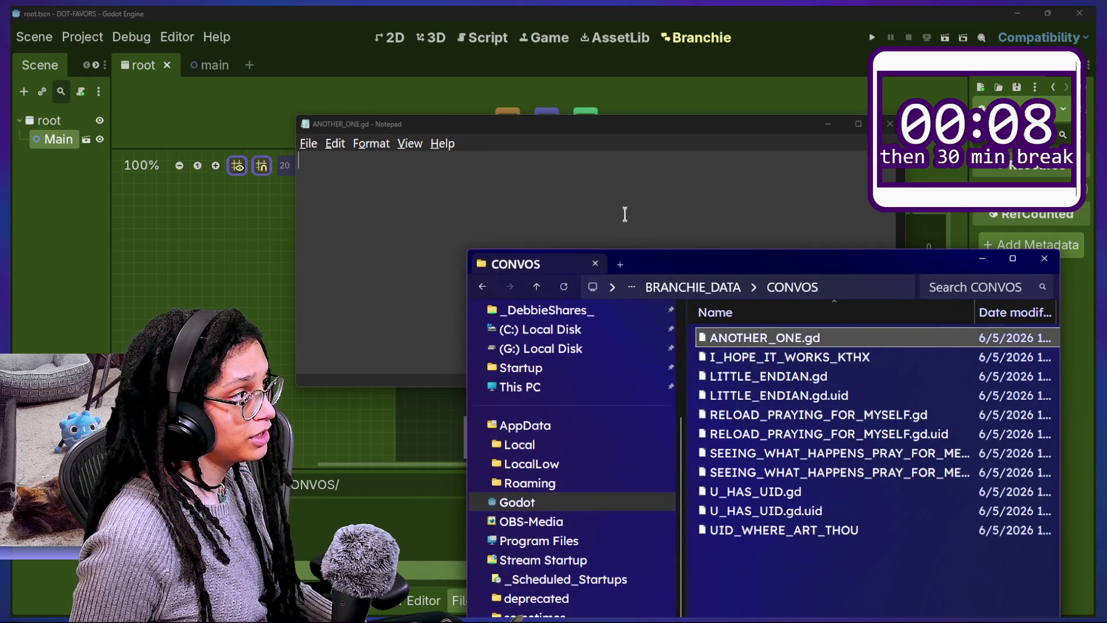
left_click(571, 182)
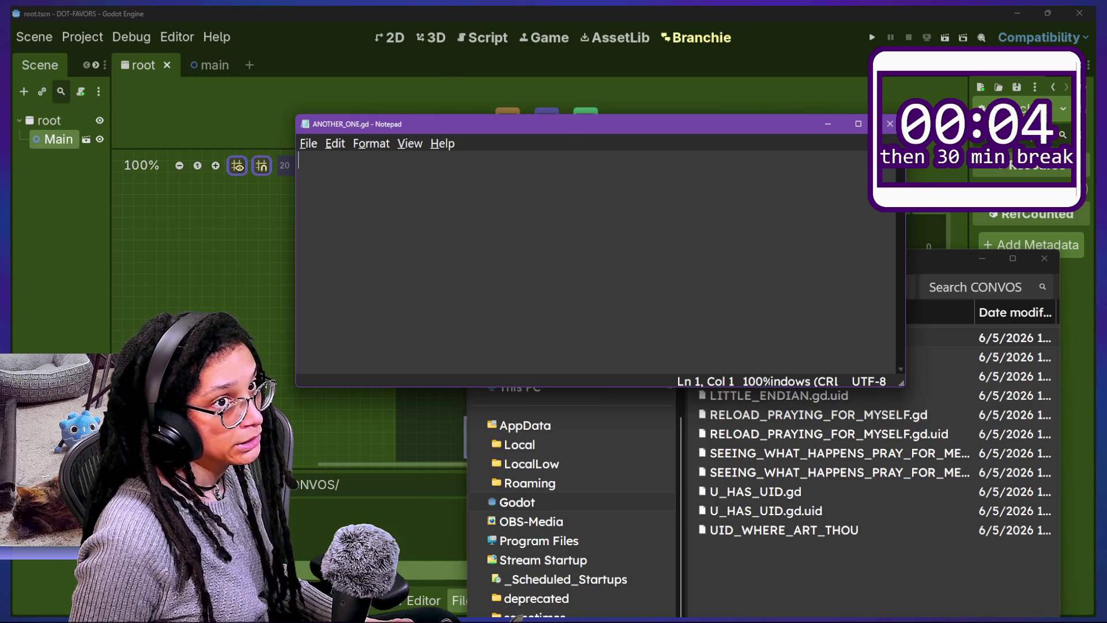
left_click(507, 439)
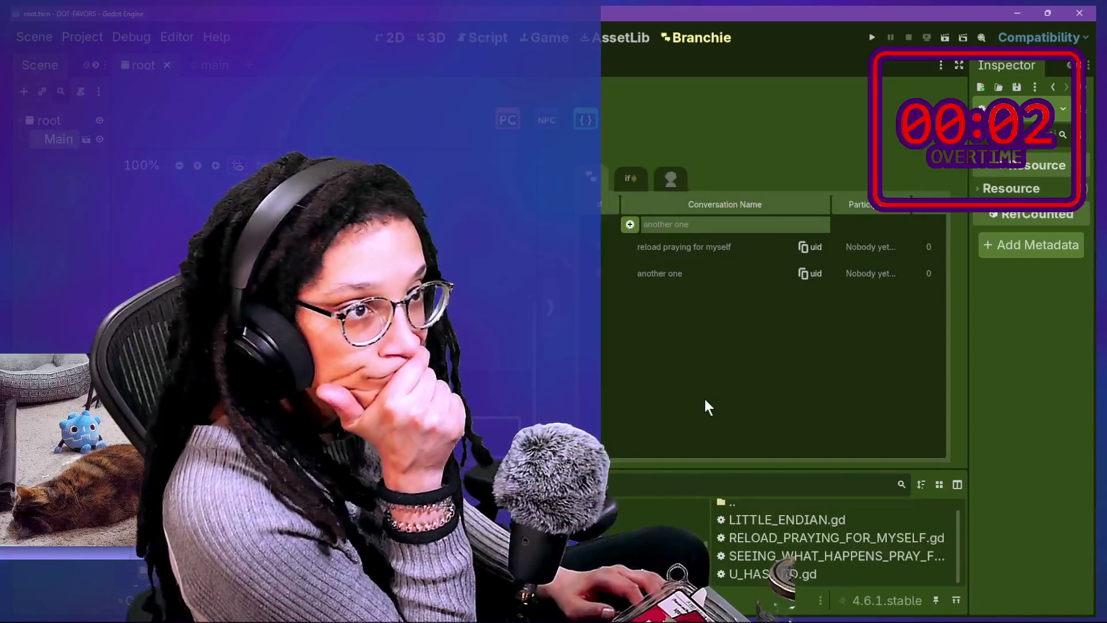
Scroll back through the stream chat and mark the forsaken manor game message.
key("alt+Tab")
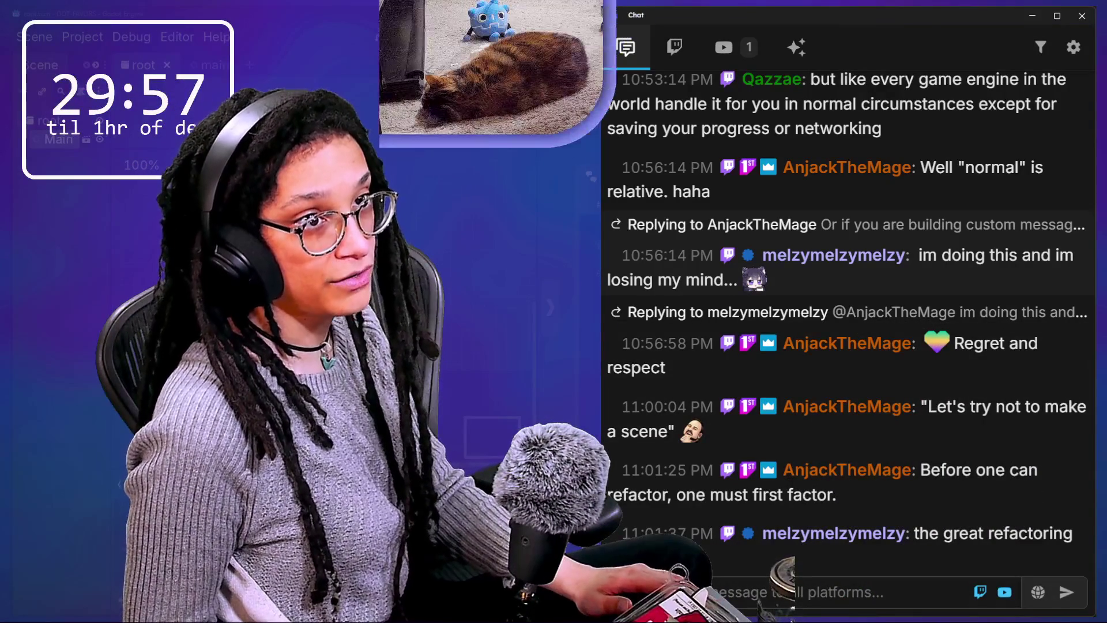
scroll(620, 399, "up", 15)
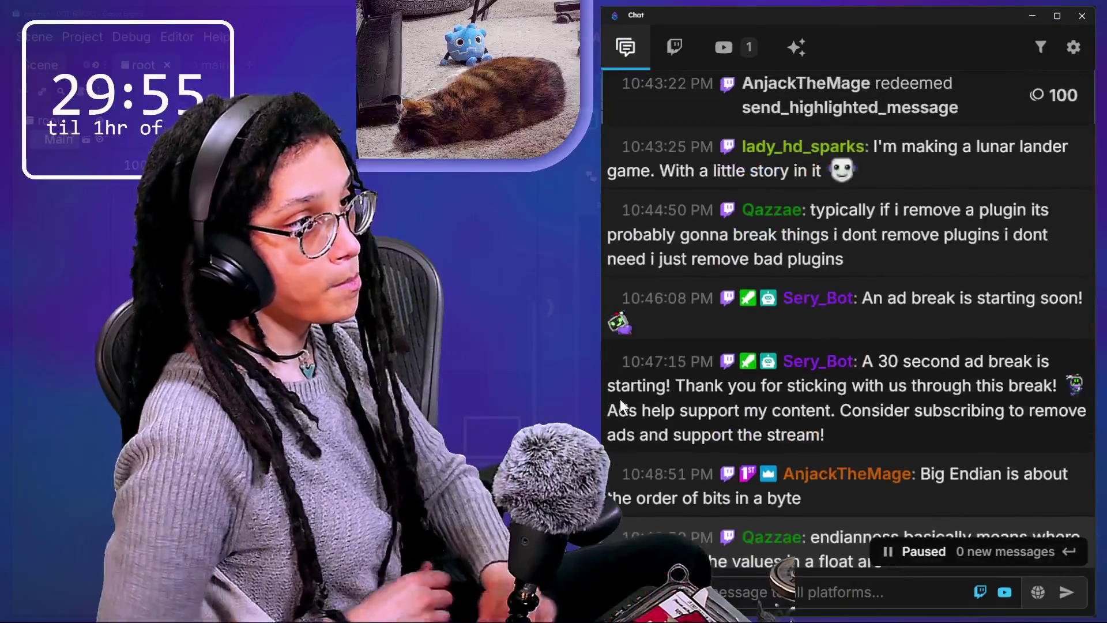
scroll(620, 399, "up", 15)
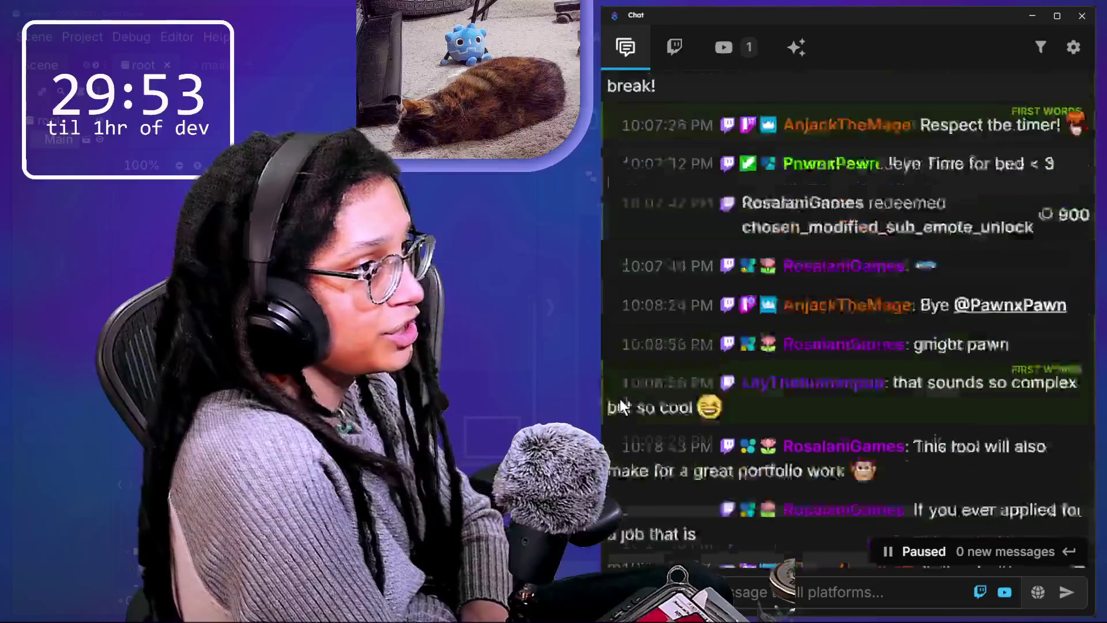
scroll(620, 400, "up", 3)
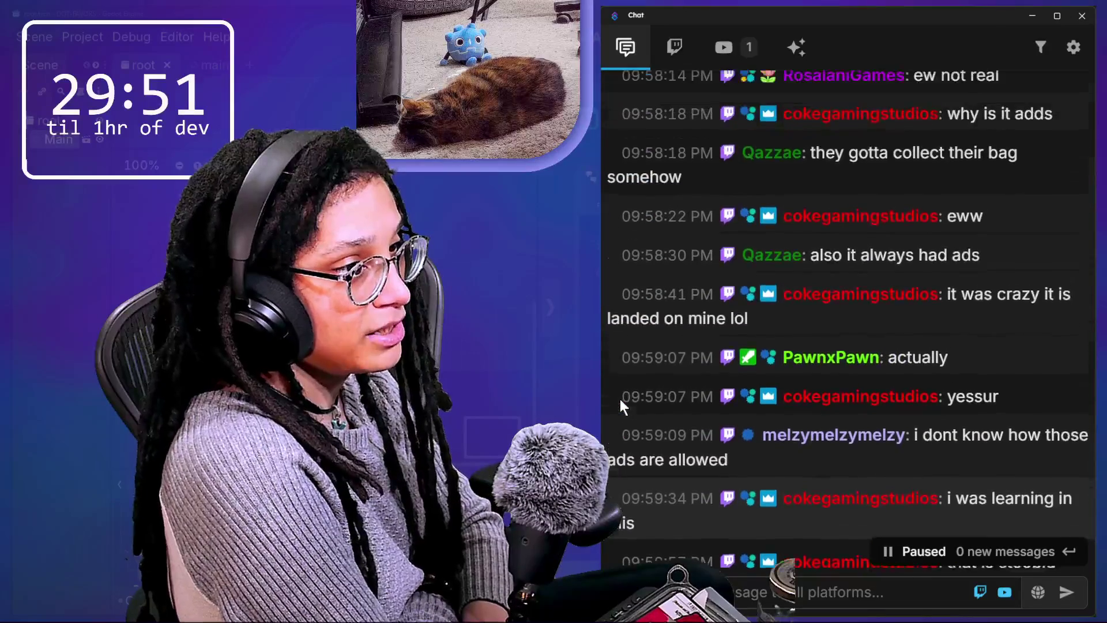
scroll(621, 399, "down", 20)
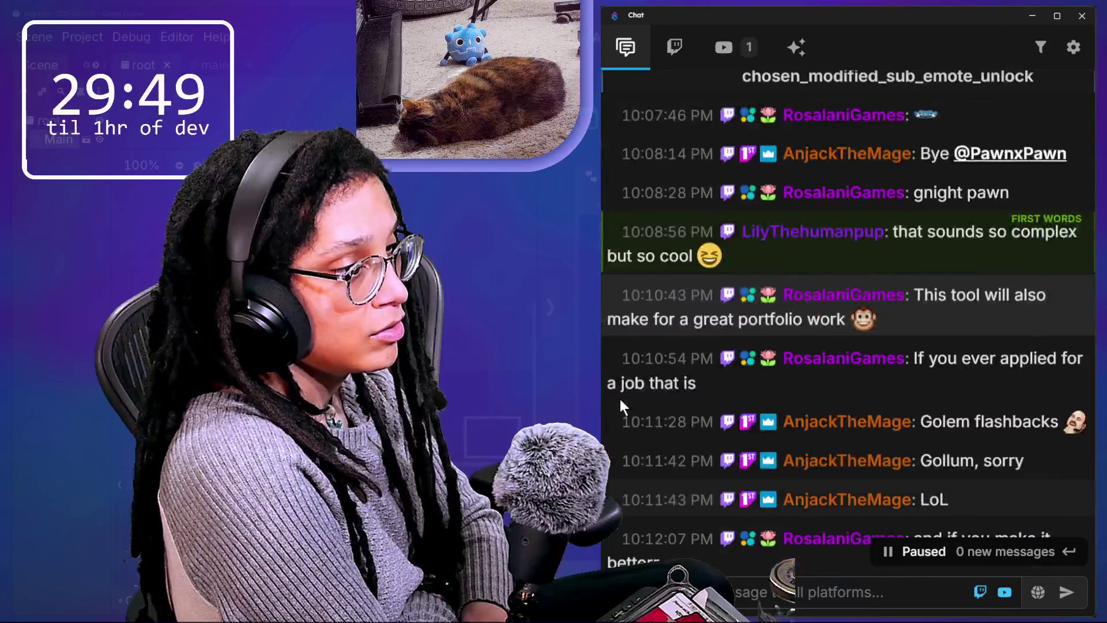
scroll(620, 399, "down", 10)
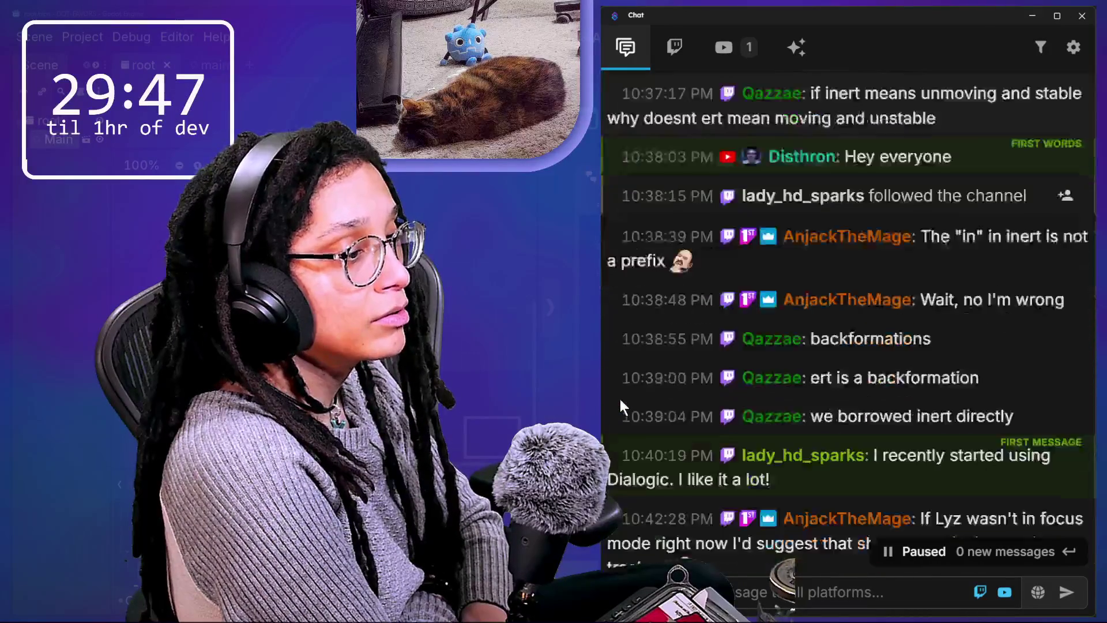
scroll(621, 399, "down", 2)
scroll(620, 399, "up", 5)
scroll(620, 399, "up", 10)
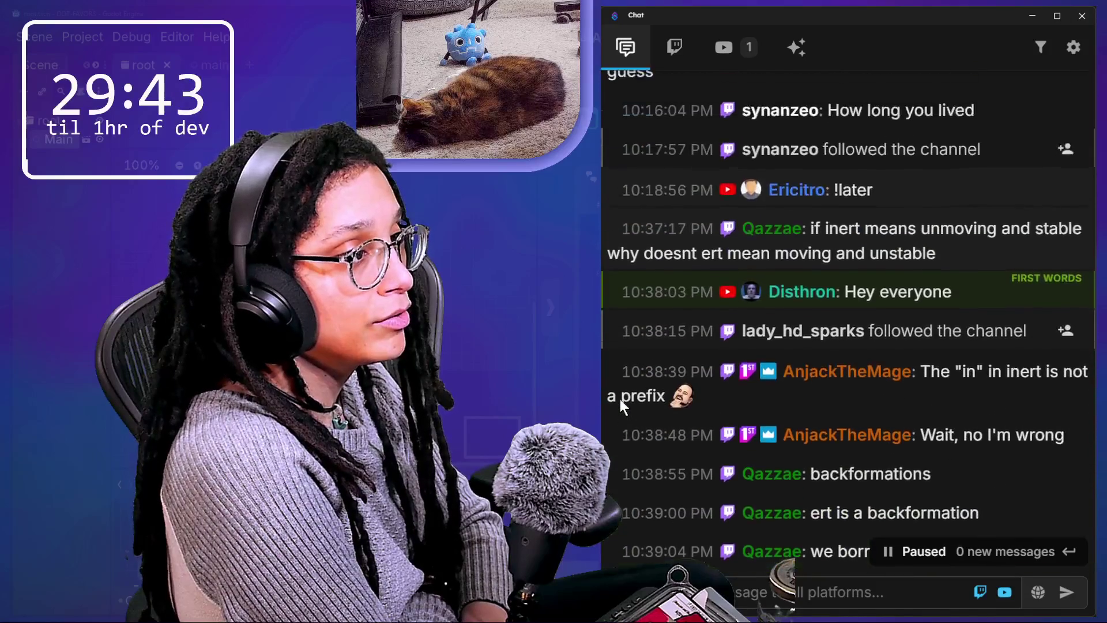
scroll(620, 399, "up", 10)
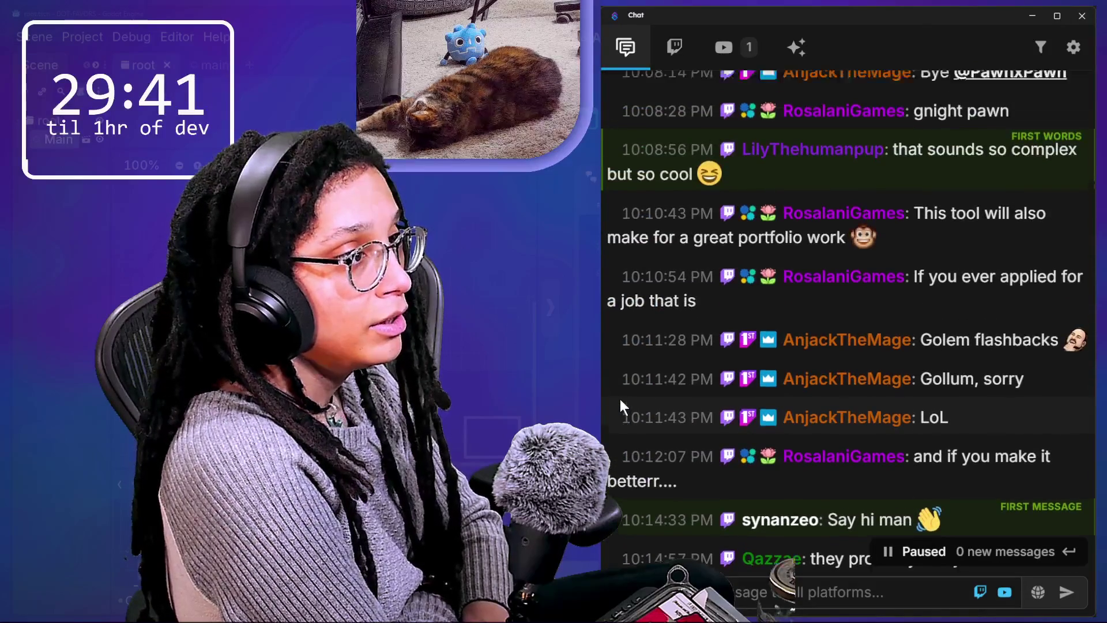
scroll(621, 399, "up", 1)
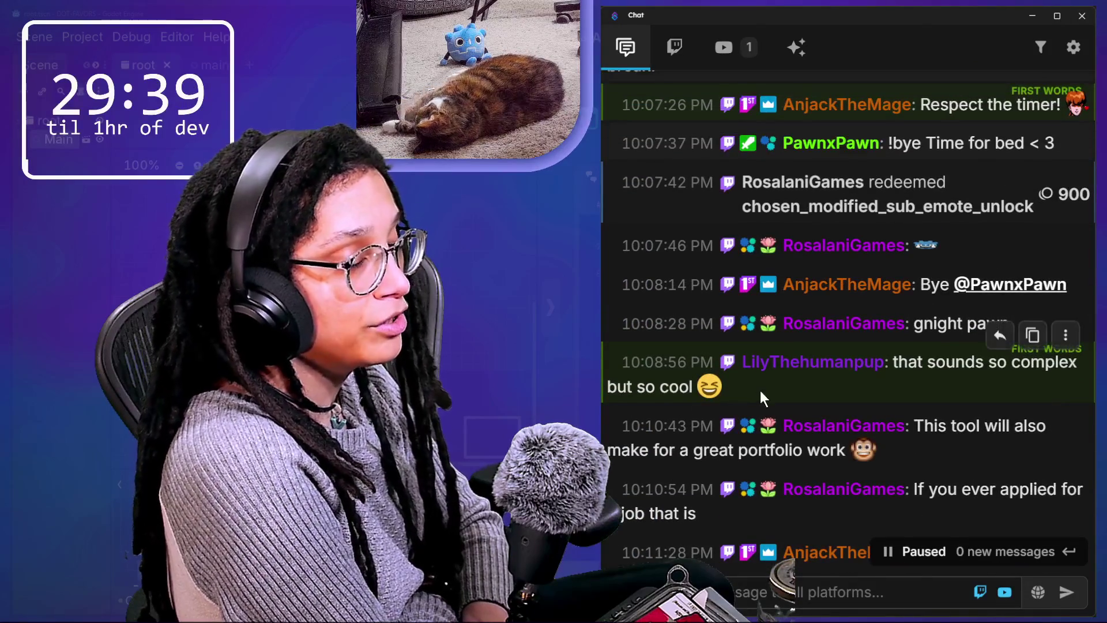
scroll(760, 390, "up", 2)
scroll(760, 390, "up", 3)
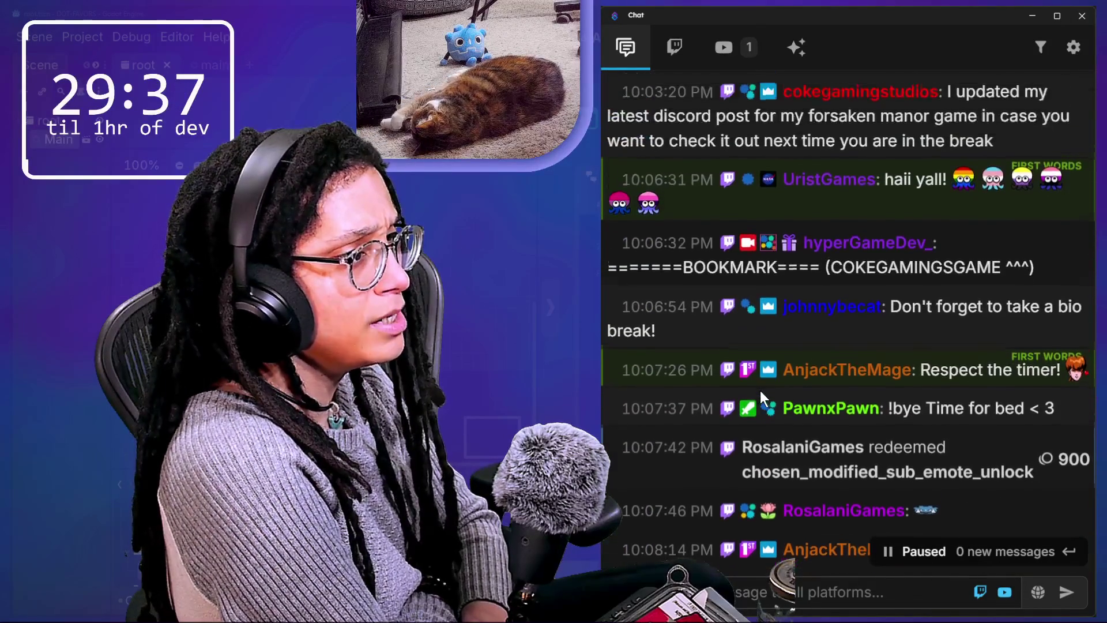
scroll(760, 343, "up", 3)
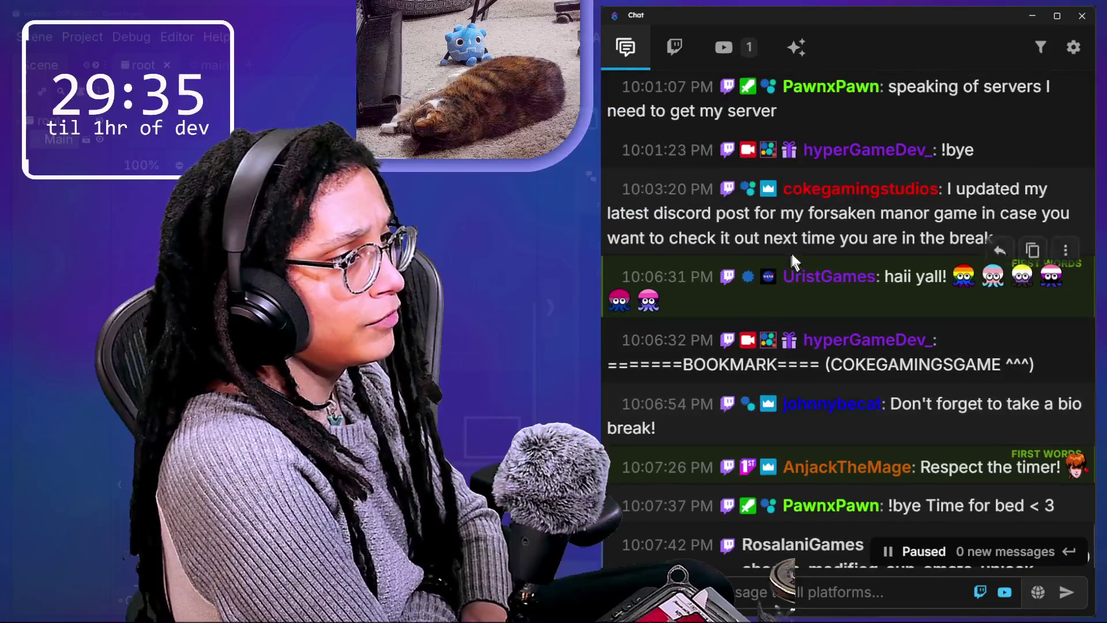
left_click_drag(809, 214, 849, 241)
Underline the emote in the 10:07:46 chat message.
scroll(848, 244, "down", 3)
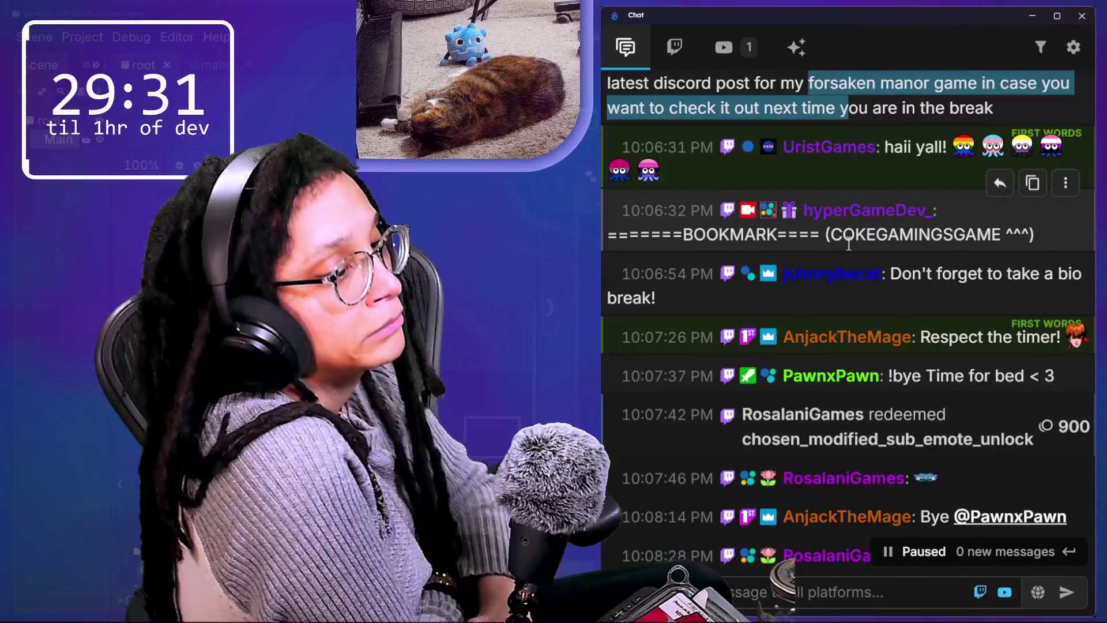
scroll(966, 462, "down", 4)
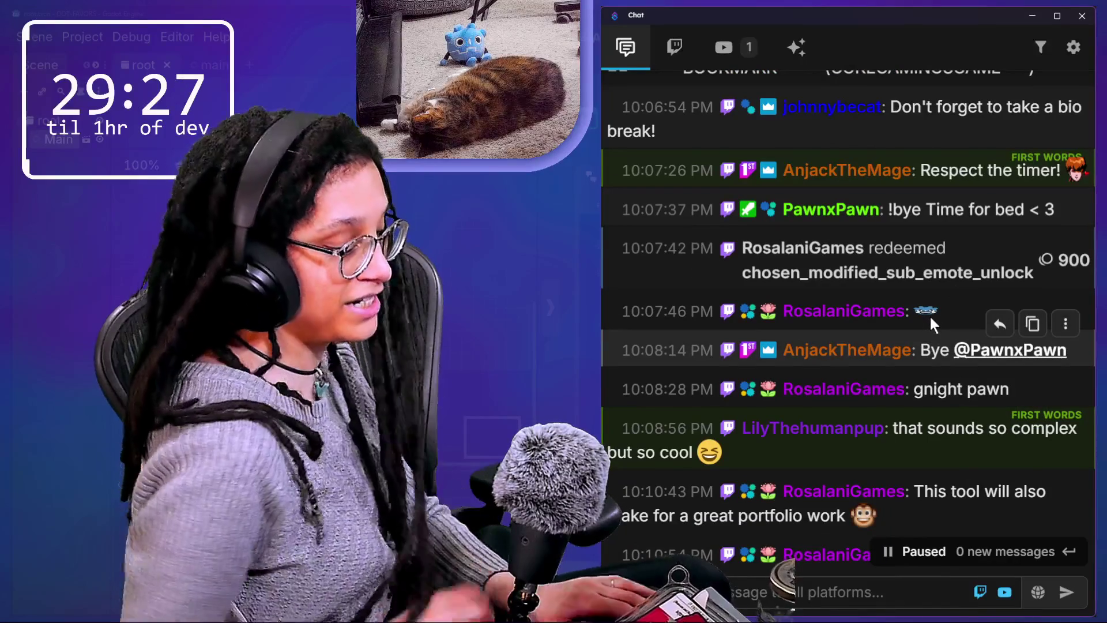
left_click_drag(894, 328, 959, 321)
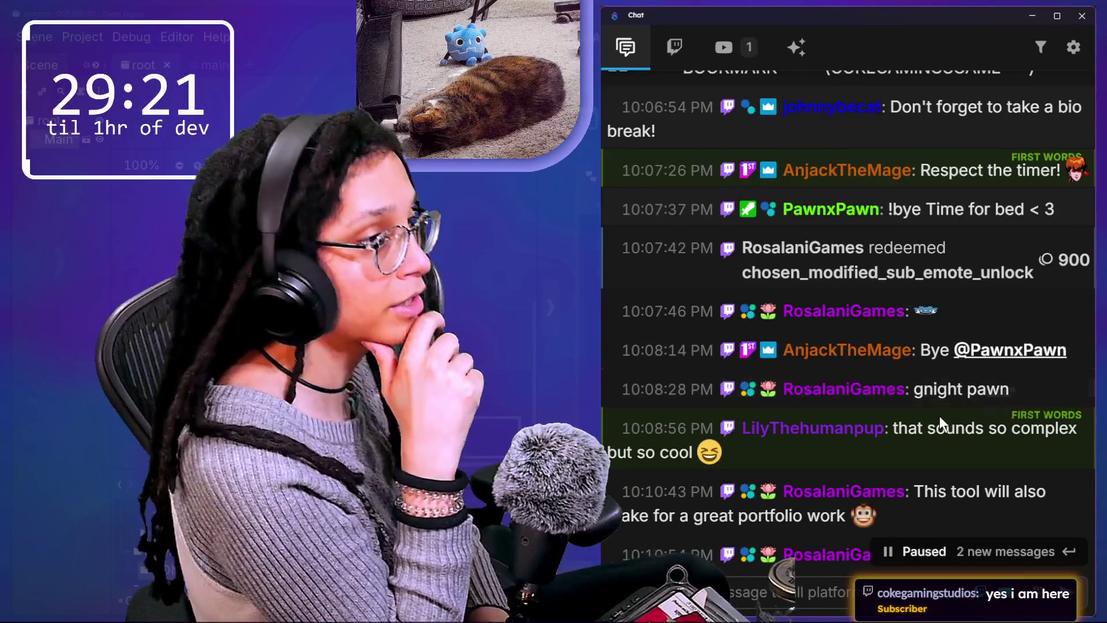
scroll(672, 312, "up", 5)
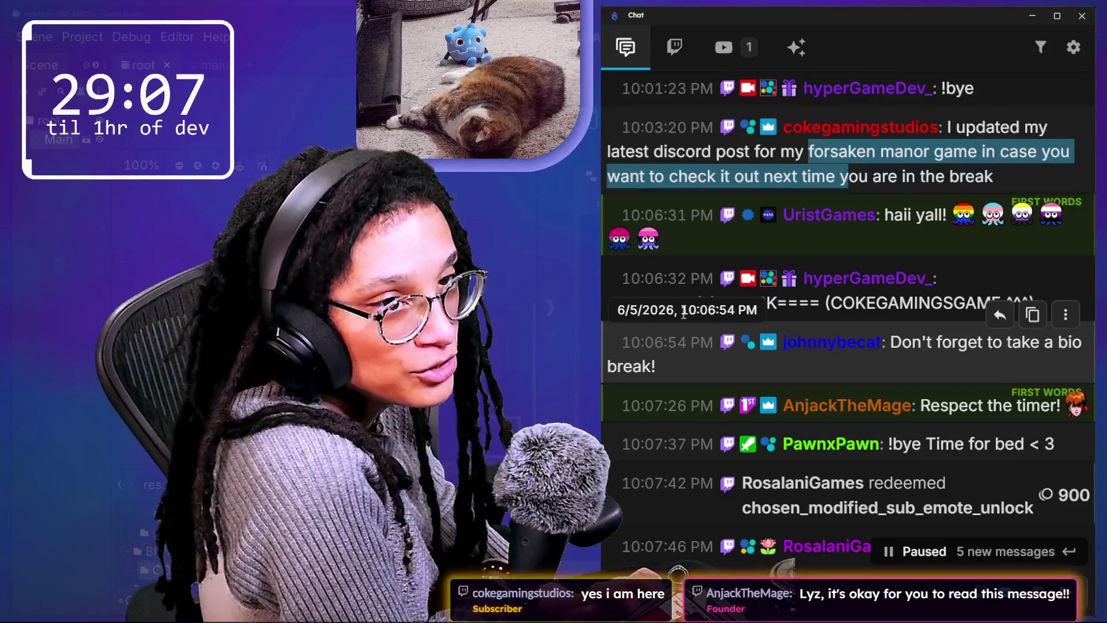
key("alt+Tab")
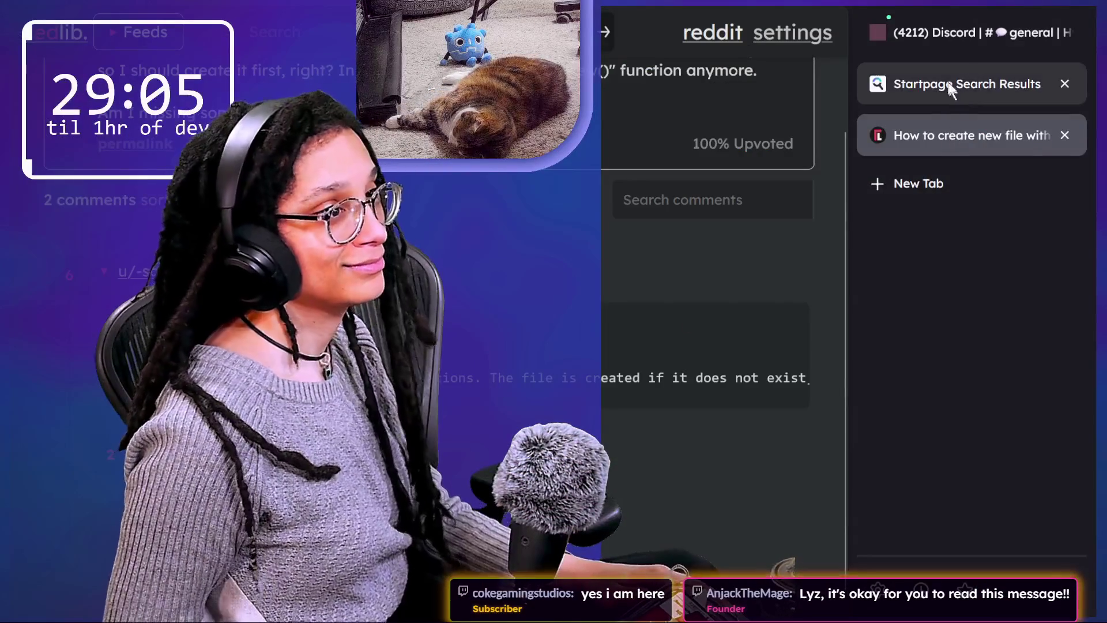
Switch to the Discord tab and open The Forgotten Manor thread under games-by-you.
left_click(930, 33)
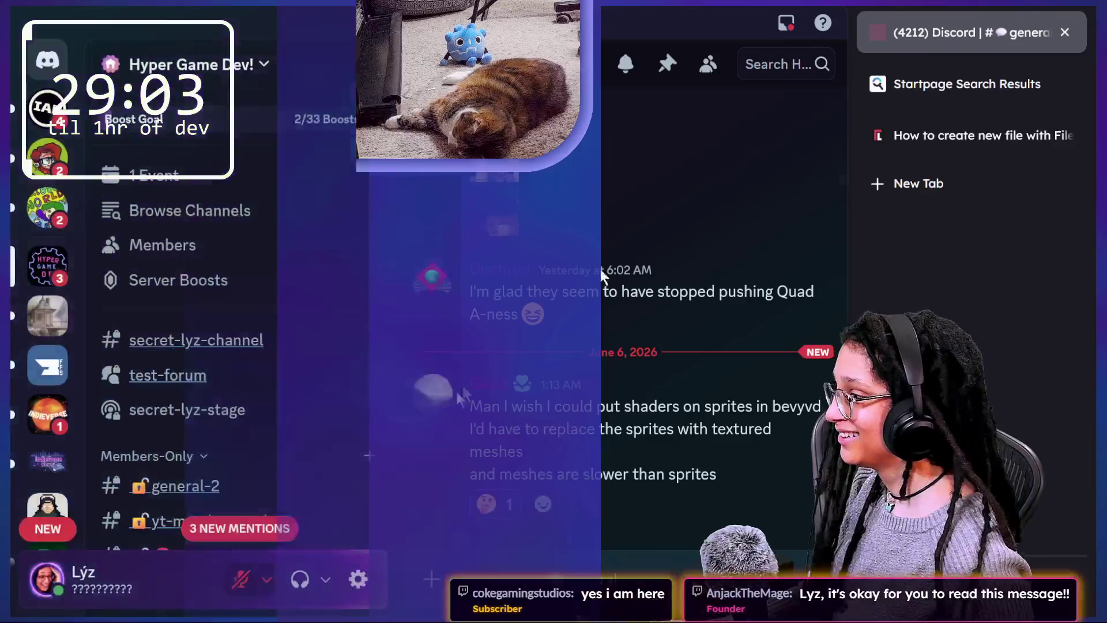
scroll(159, 353, "down", 15)
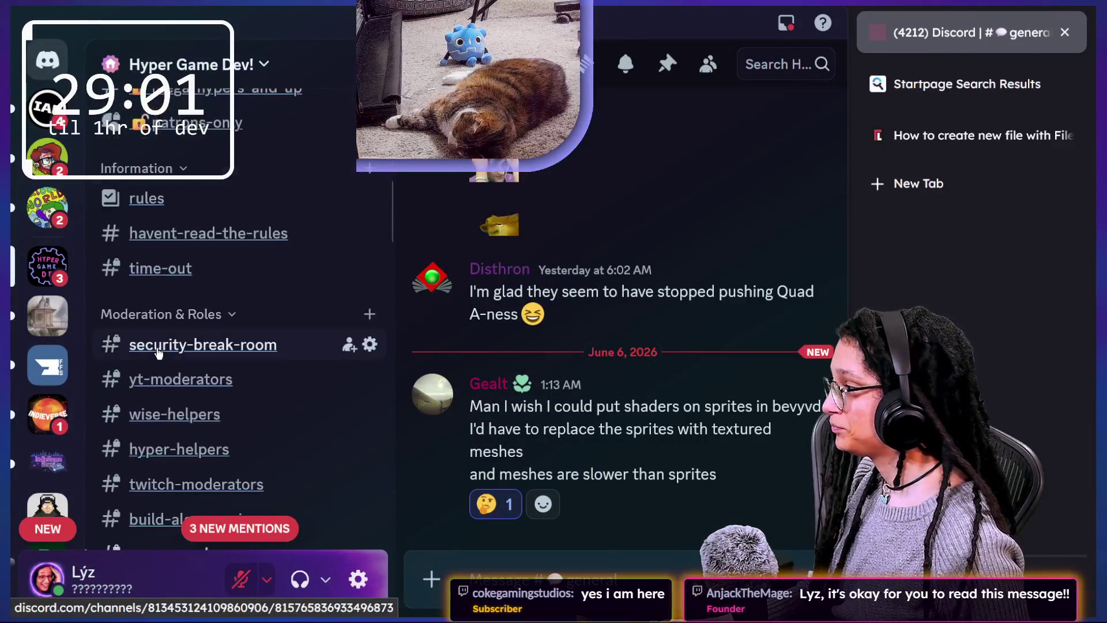
scroll(158, 353, "down", 6)
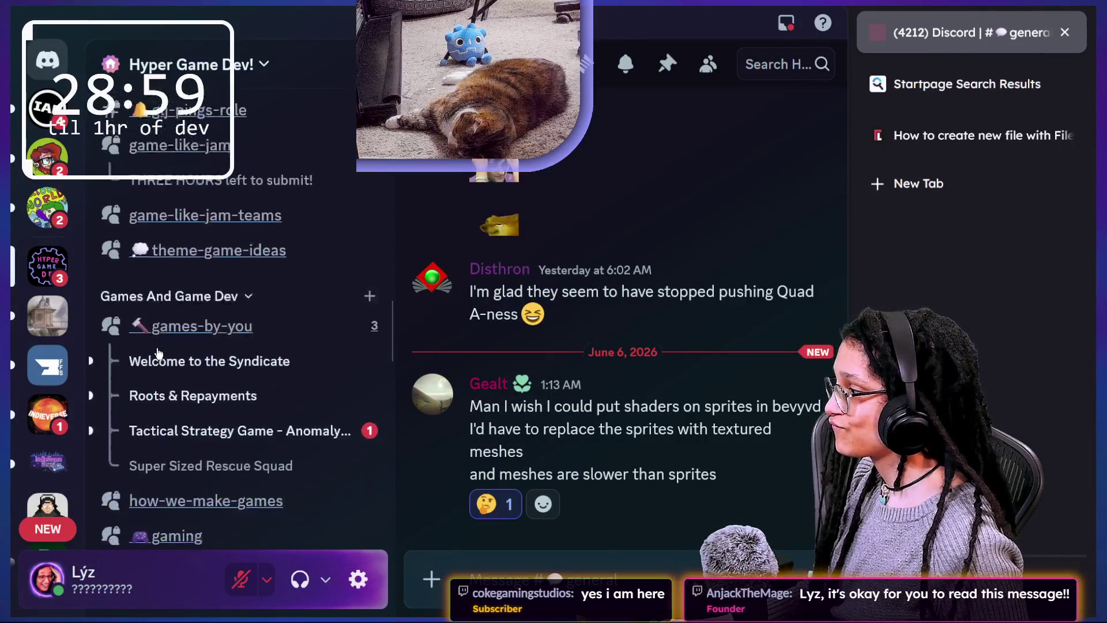
left_click(209, 249)
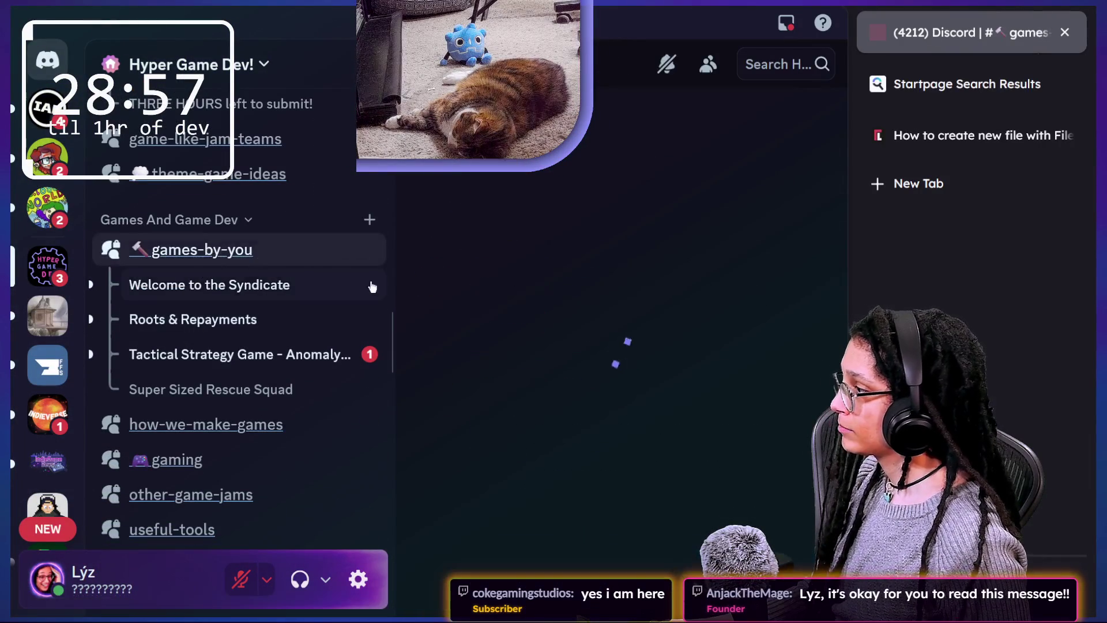
left_click(684, 260)
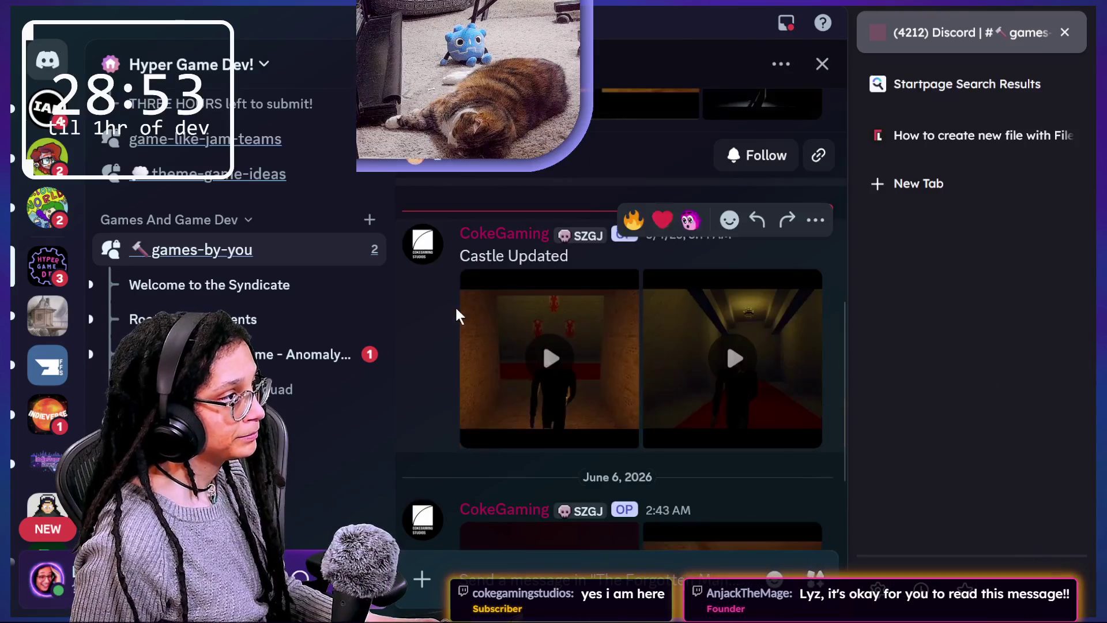
scroll(457, 314, "up", 5)
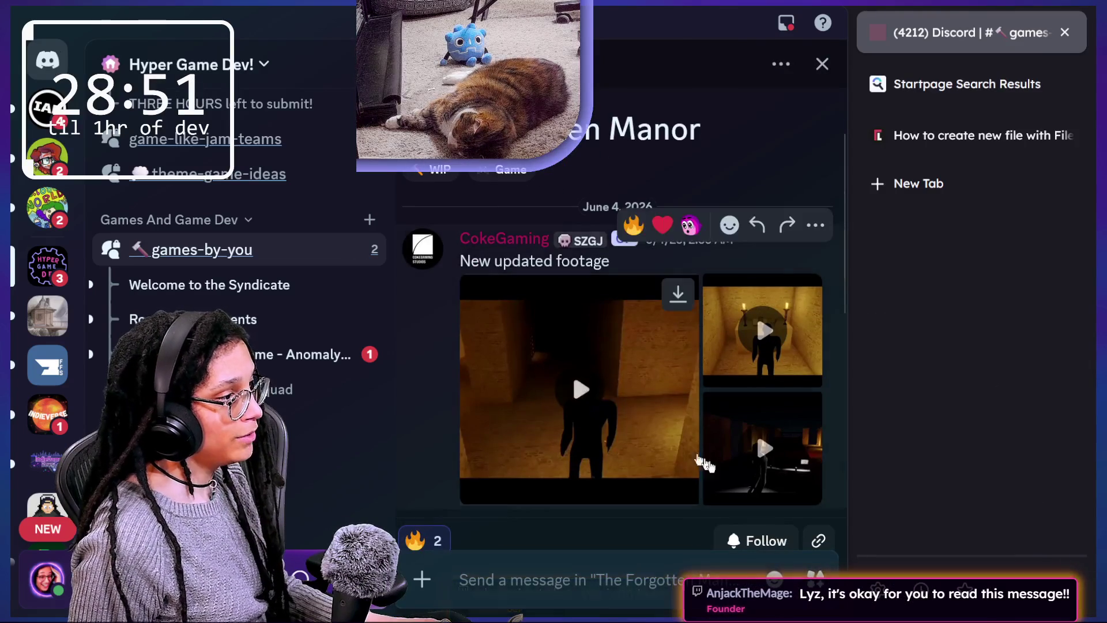
left_click(528, 369)
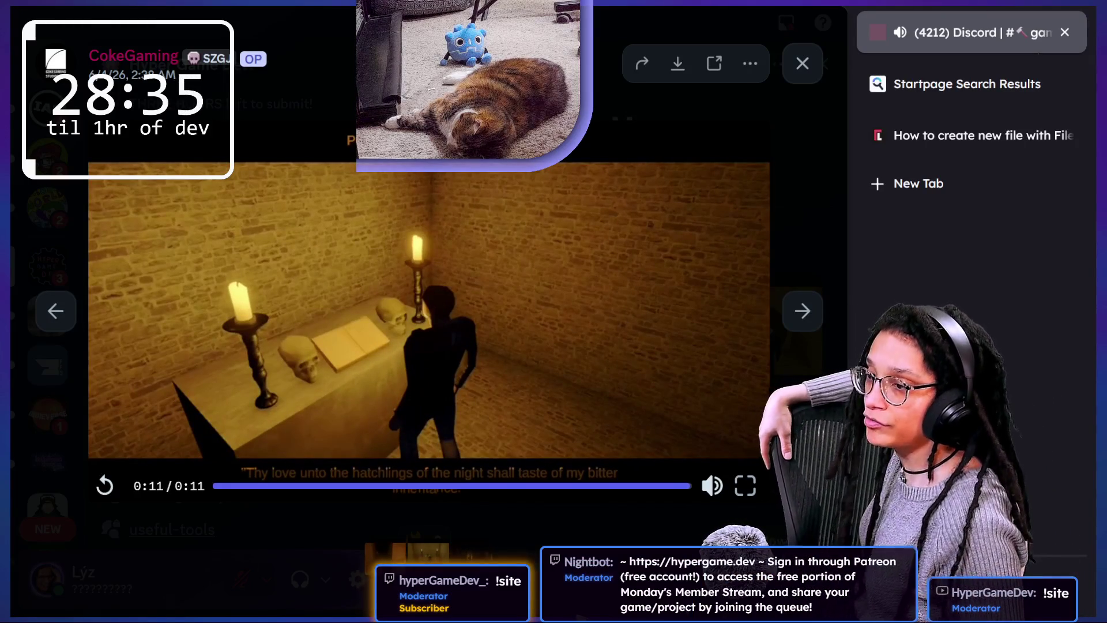
key("Escape")
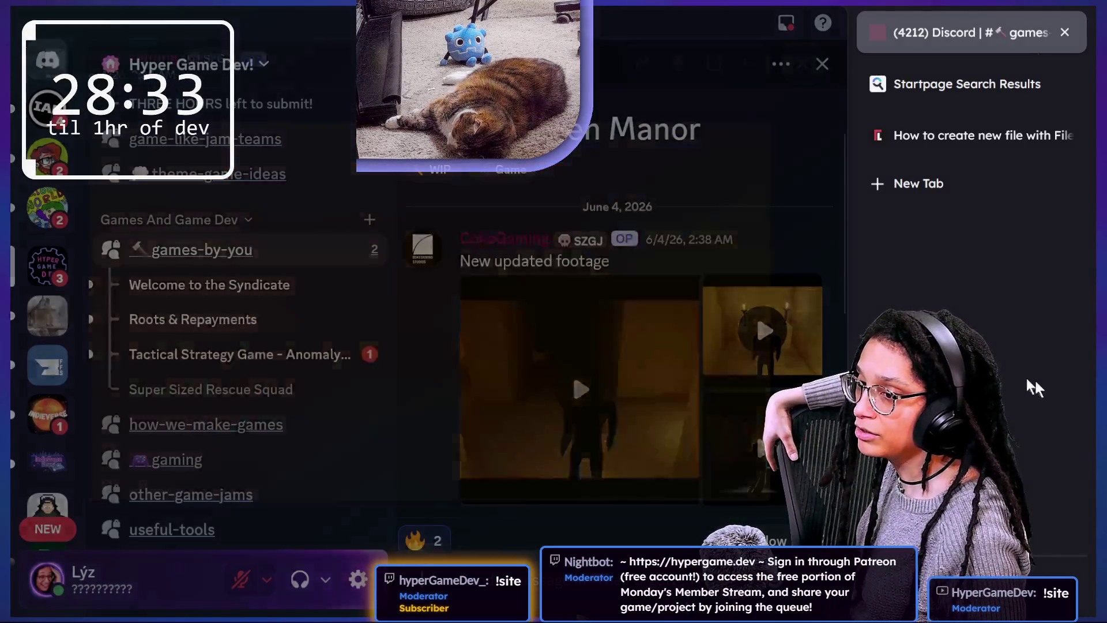
left_click(741, 363)
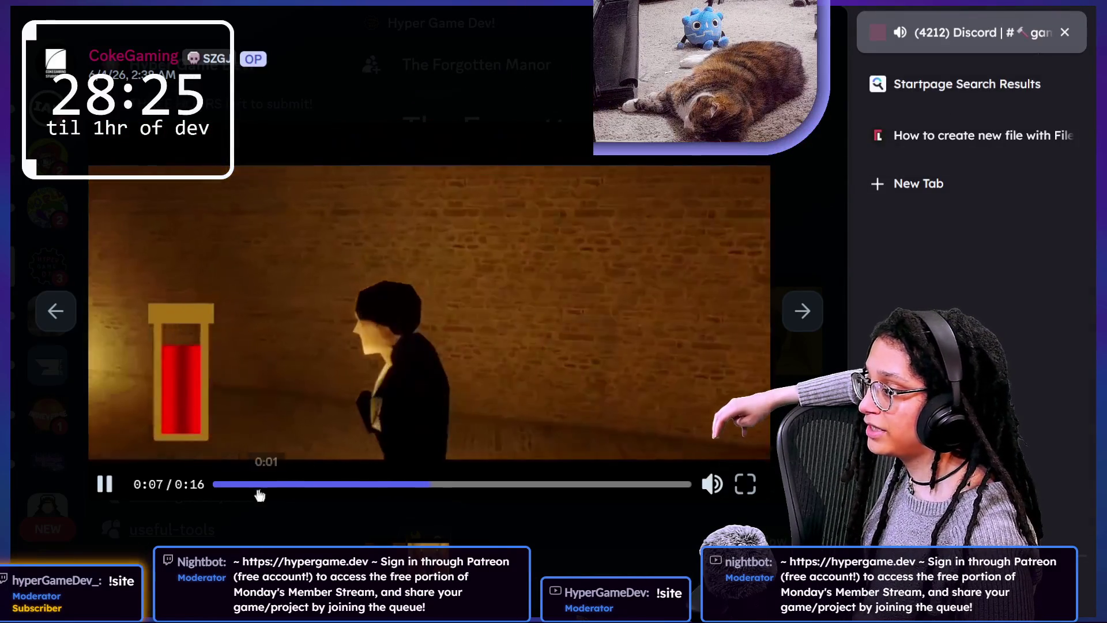
left_click(214, 485)
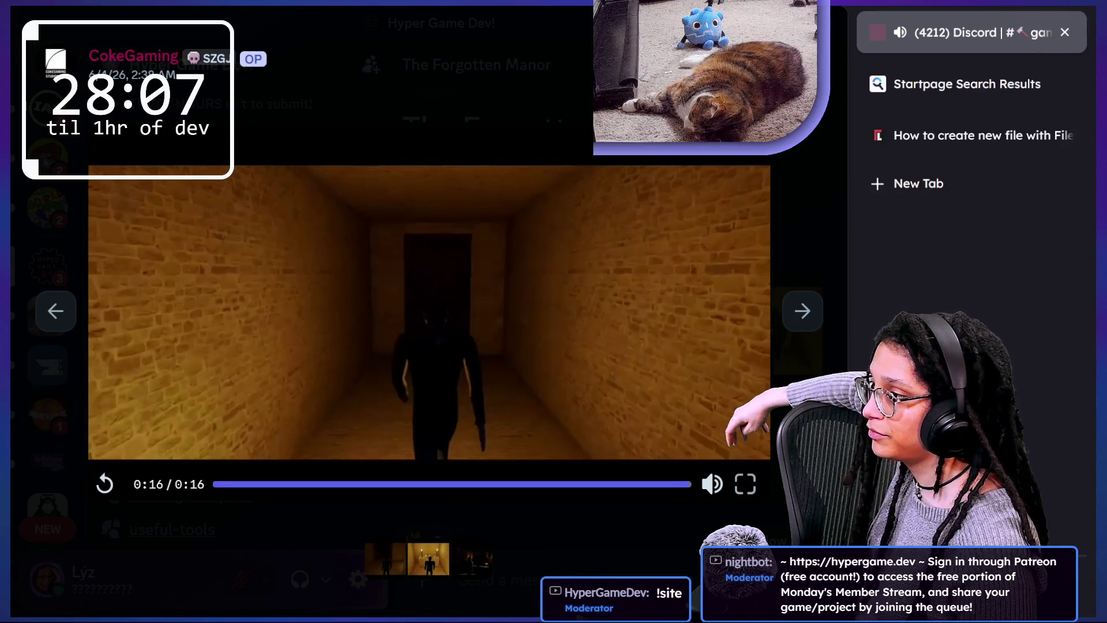
key("Escape")
left_click(713, 379)
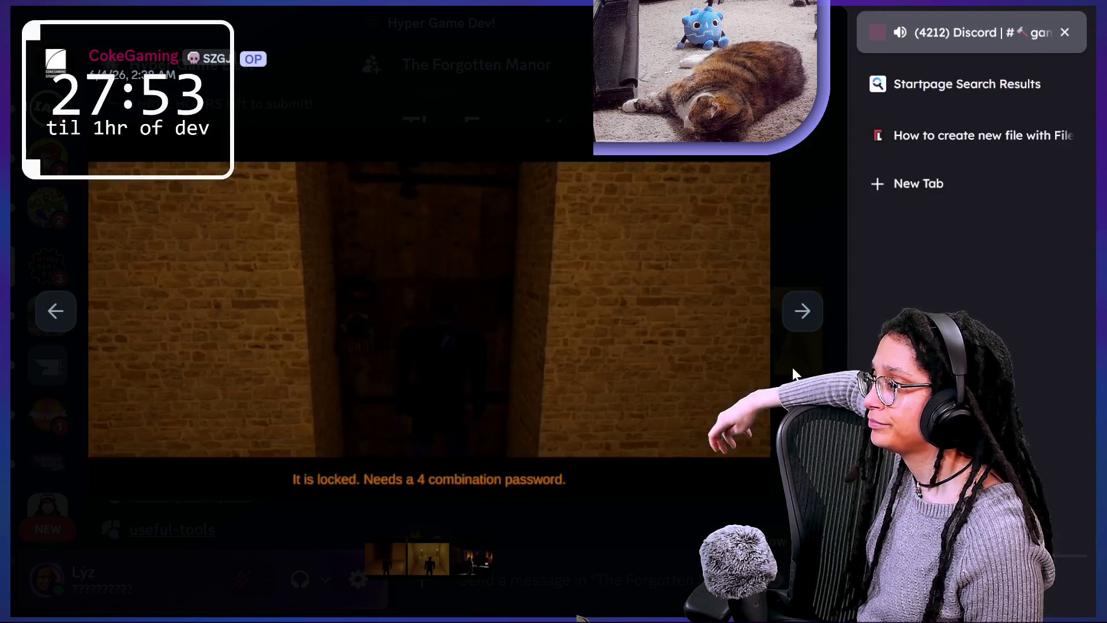
left_click(791, 368)
scroll(766, 413, "down", 5)
scroll(445, 432, "down", 3)
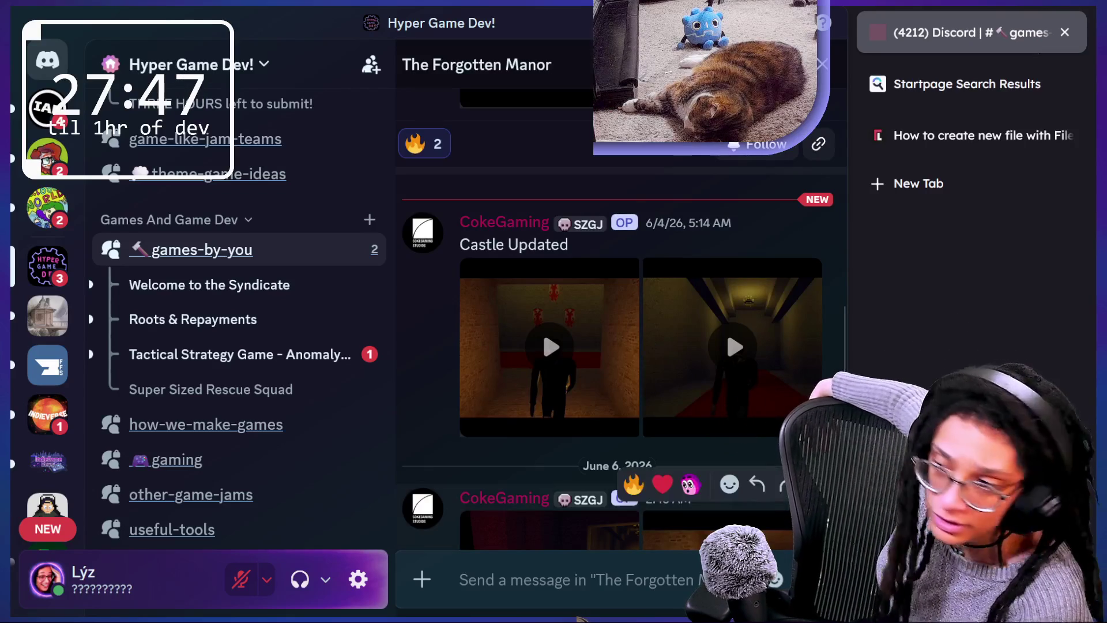
Replay the Castle Updated video, pause on the chandelier shot, and circle the chandelier.
left_click(605, 343)
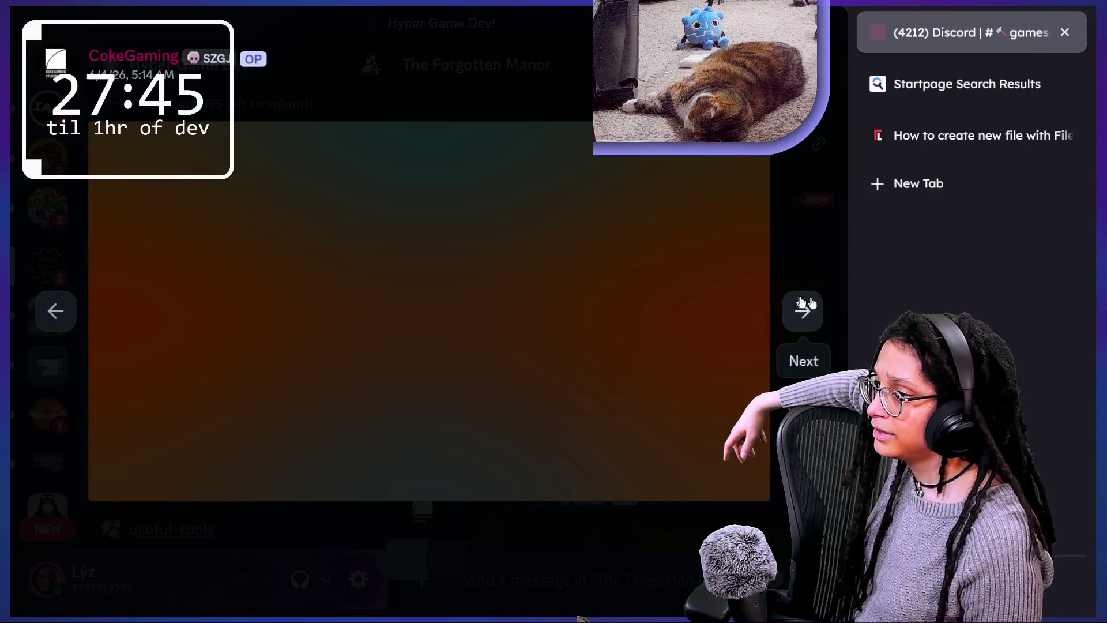
left_click(801, 306)
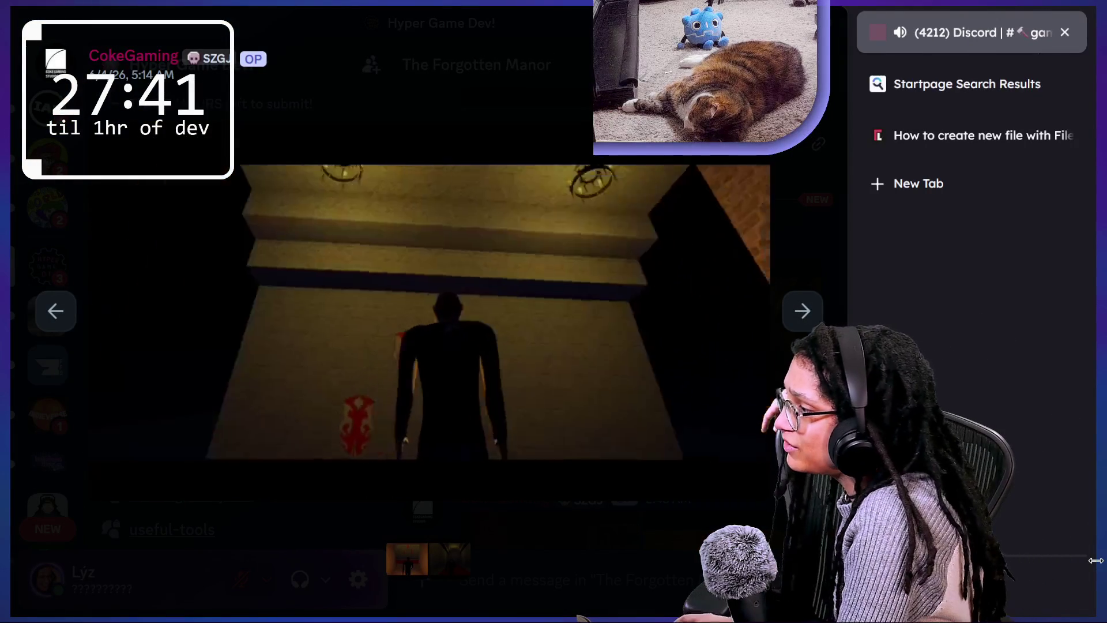
key("super")
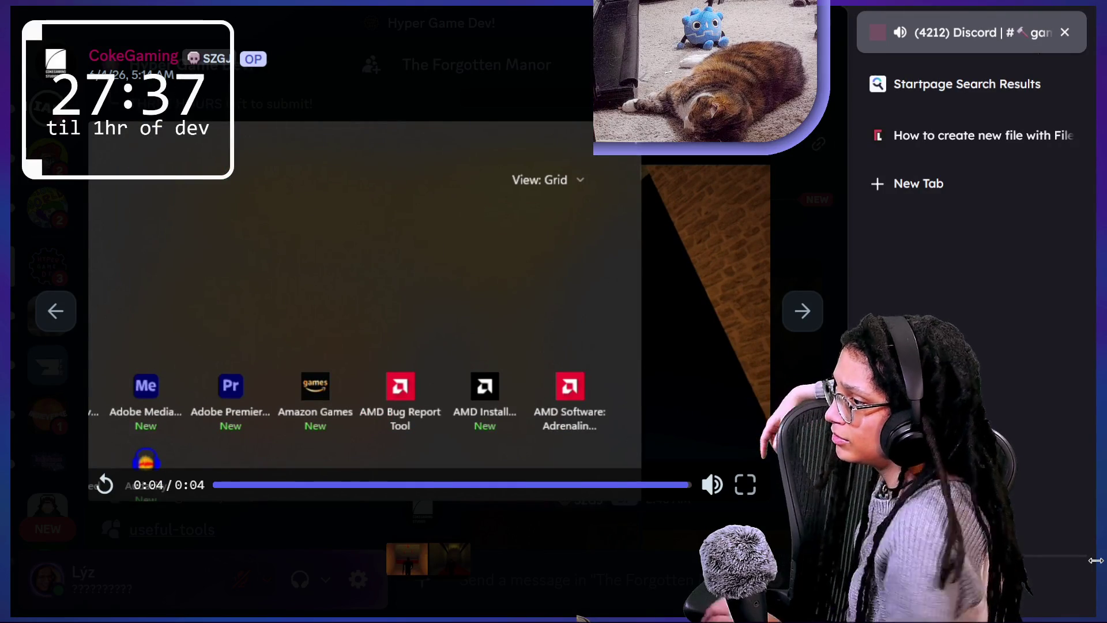
left_click(223, 499)
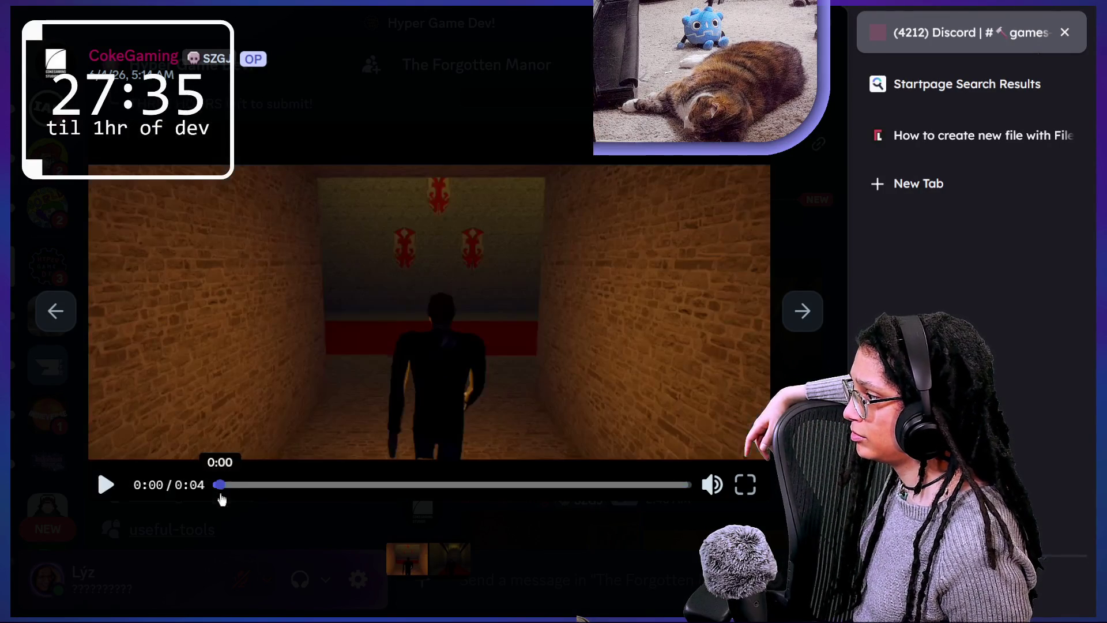
left_click(104, 487)
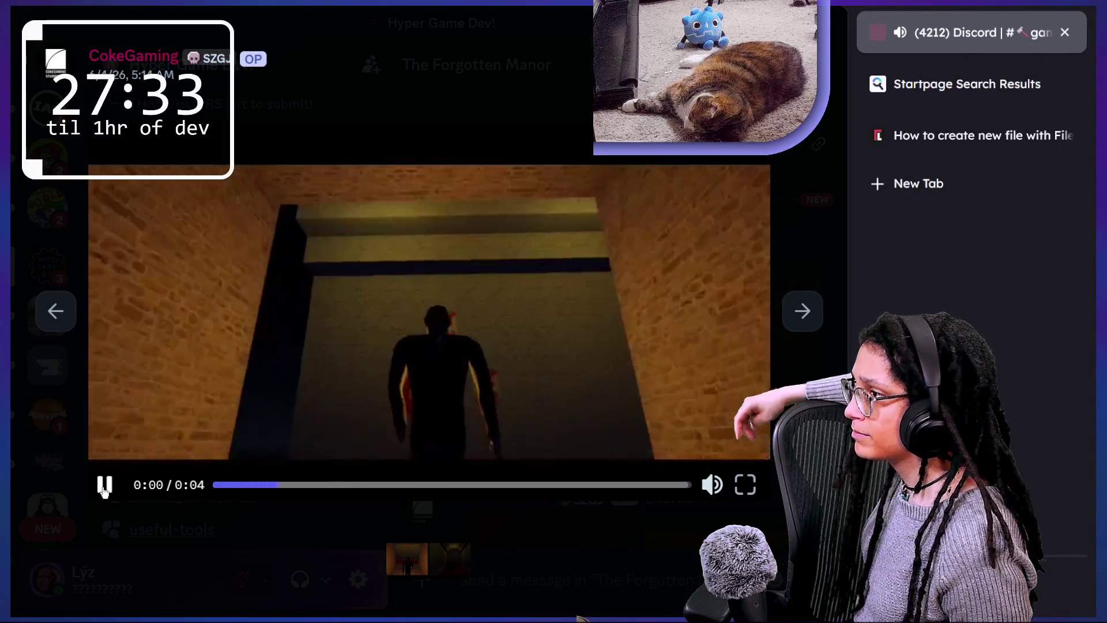
left_click(105, 487)
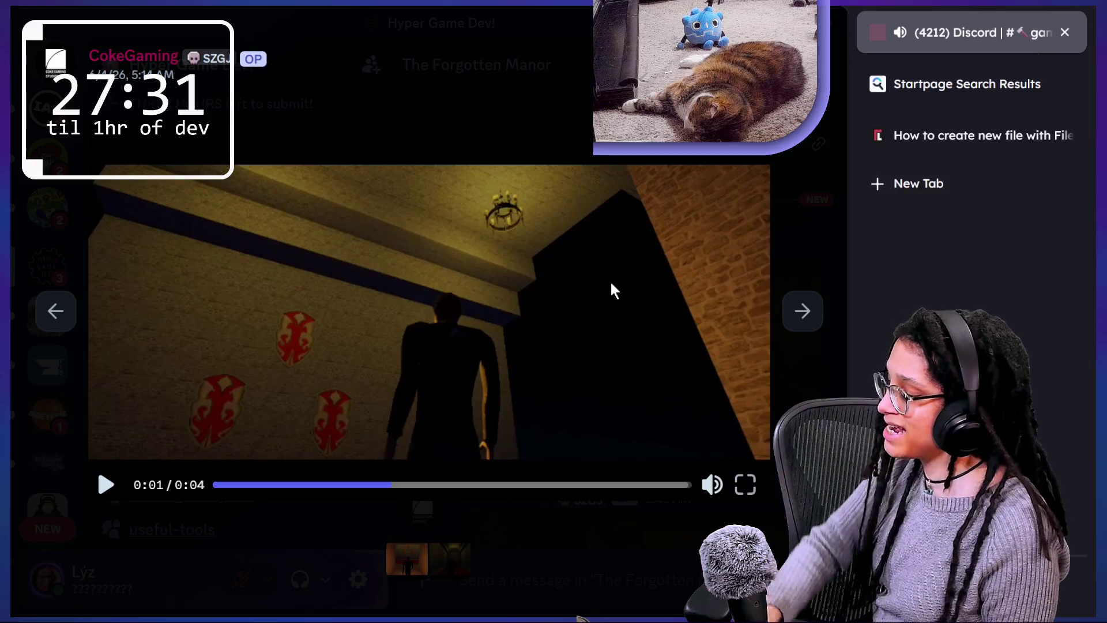
left_click_drag(718, 262, 716, 271)
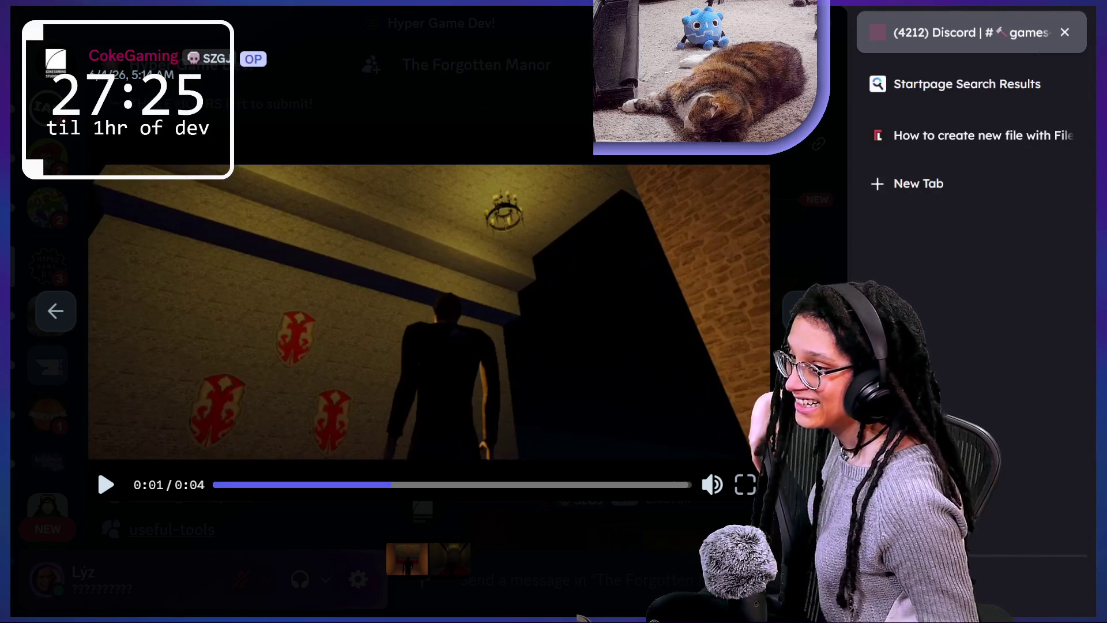
Play the hallway and castle videos, close the viewer, and open the June 6 red-room screenshot.
left_click(803, 311)
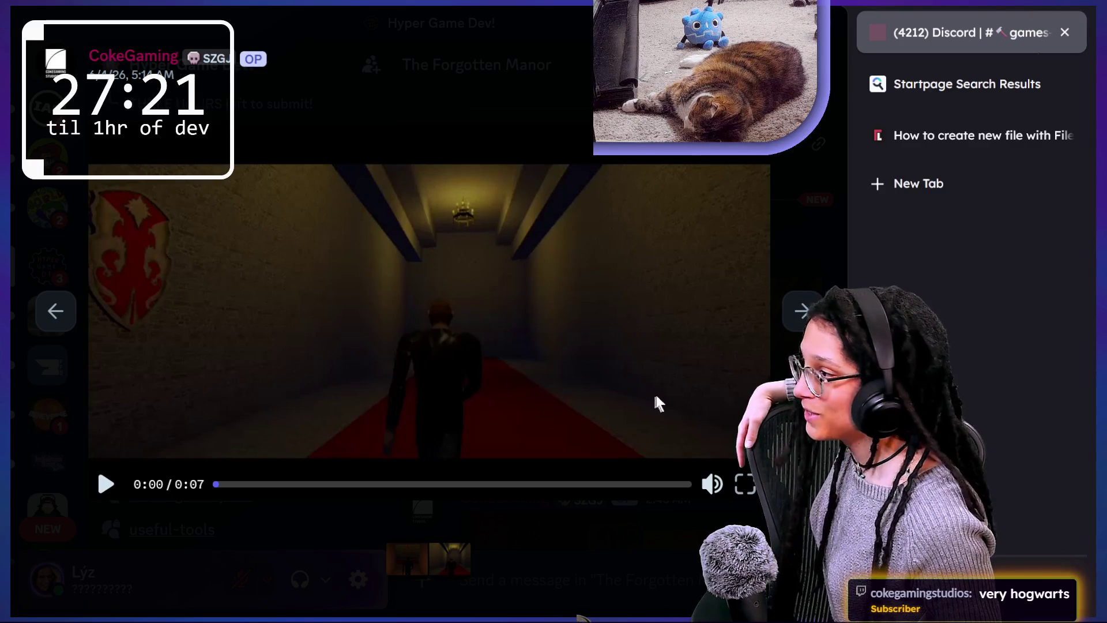
left_click(105, 484)
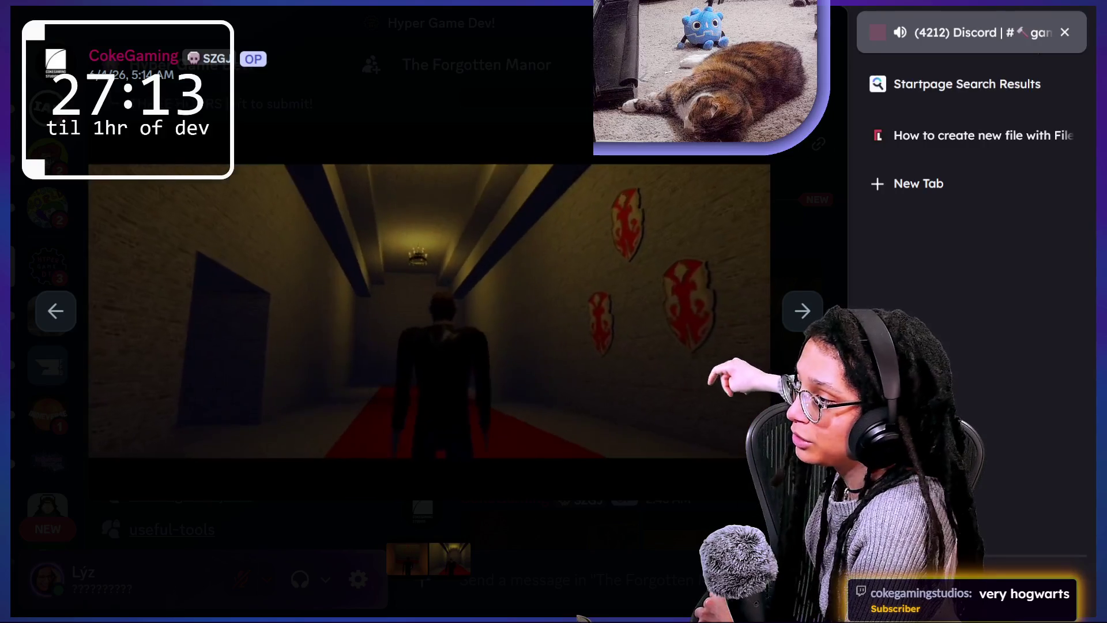
key("super")
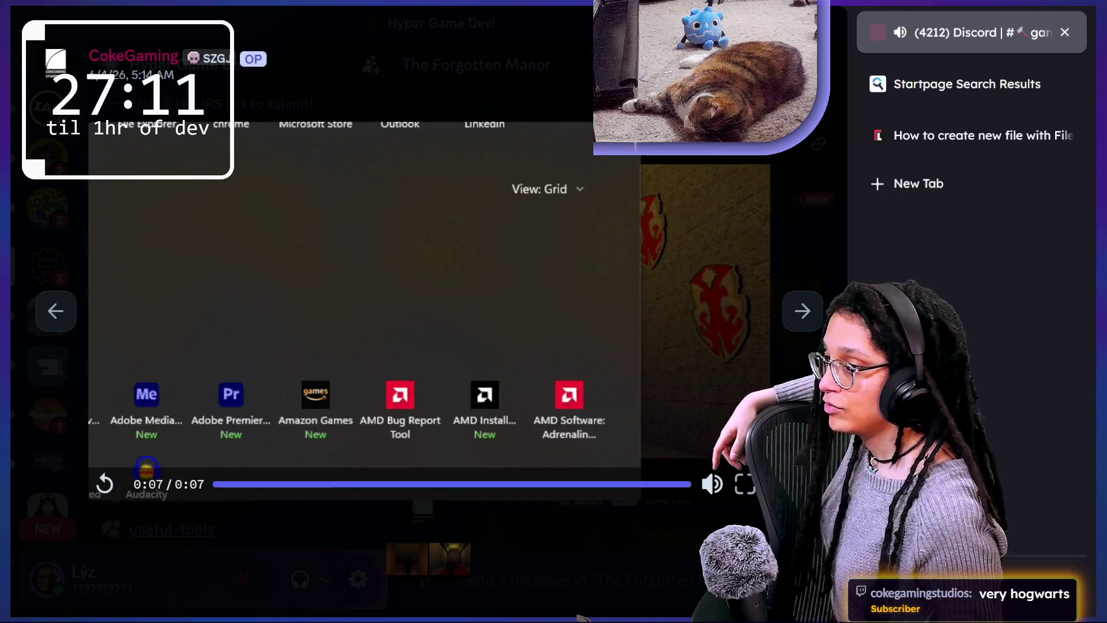
left_click(816, 309)
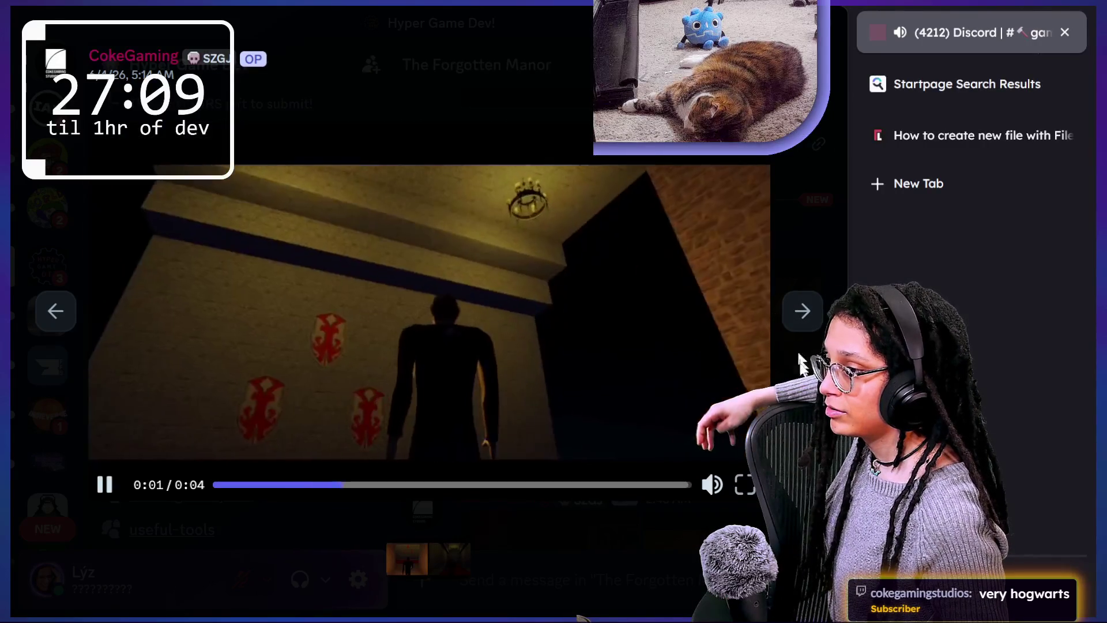
key("Escape")
left_click(694, 390)
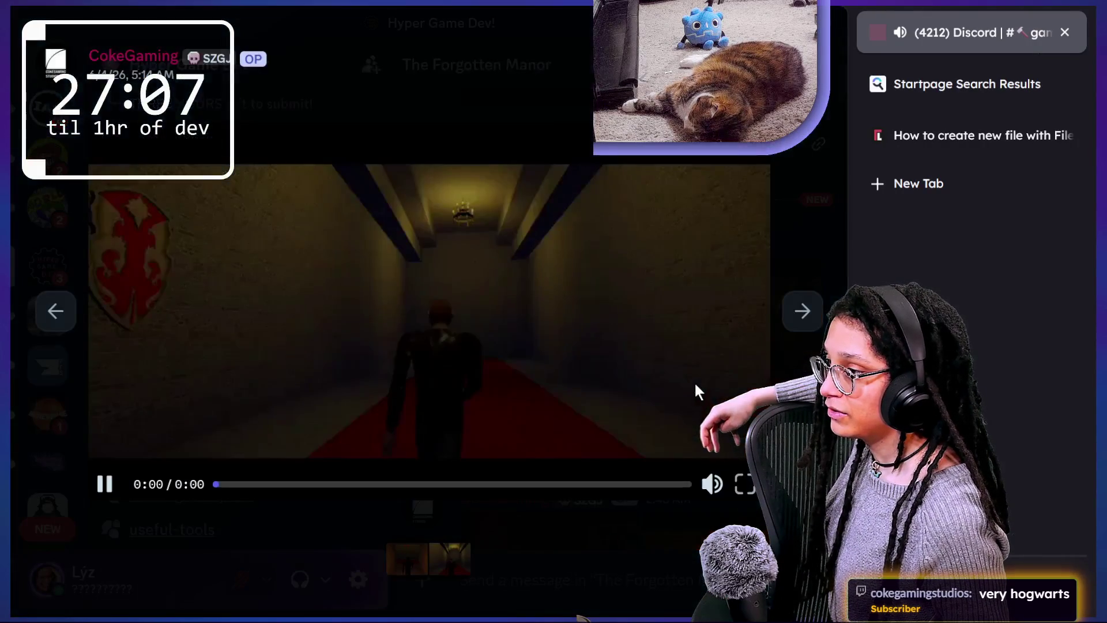
key("Escape")
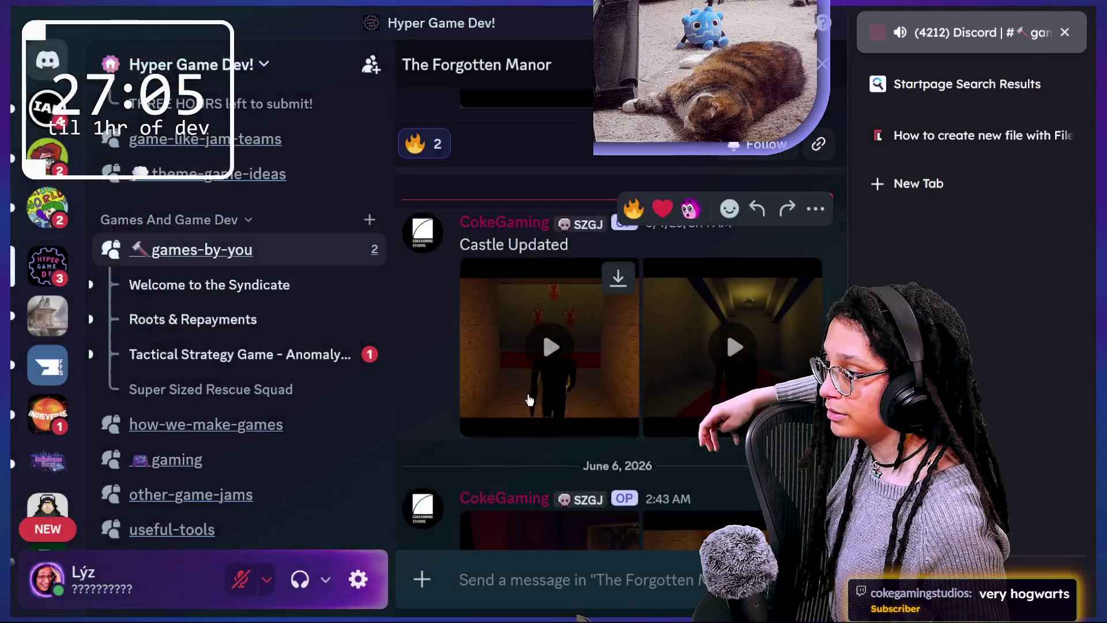
scroll(528, 394, "down", 4)
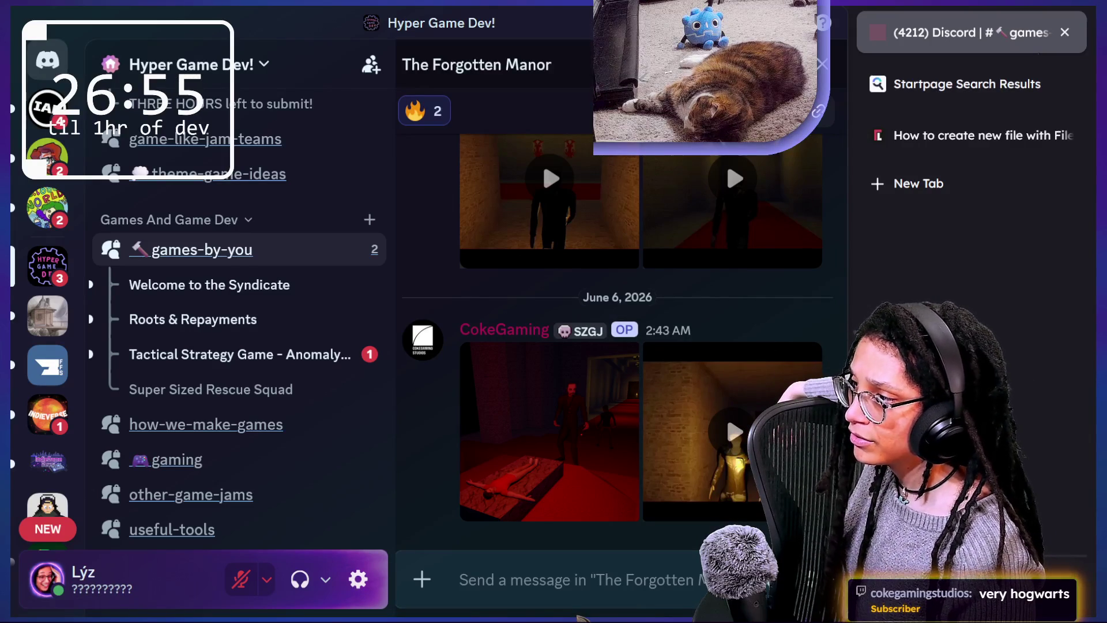
left_click(511, 435)
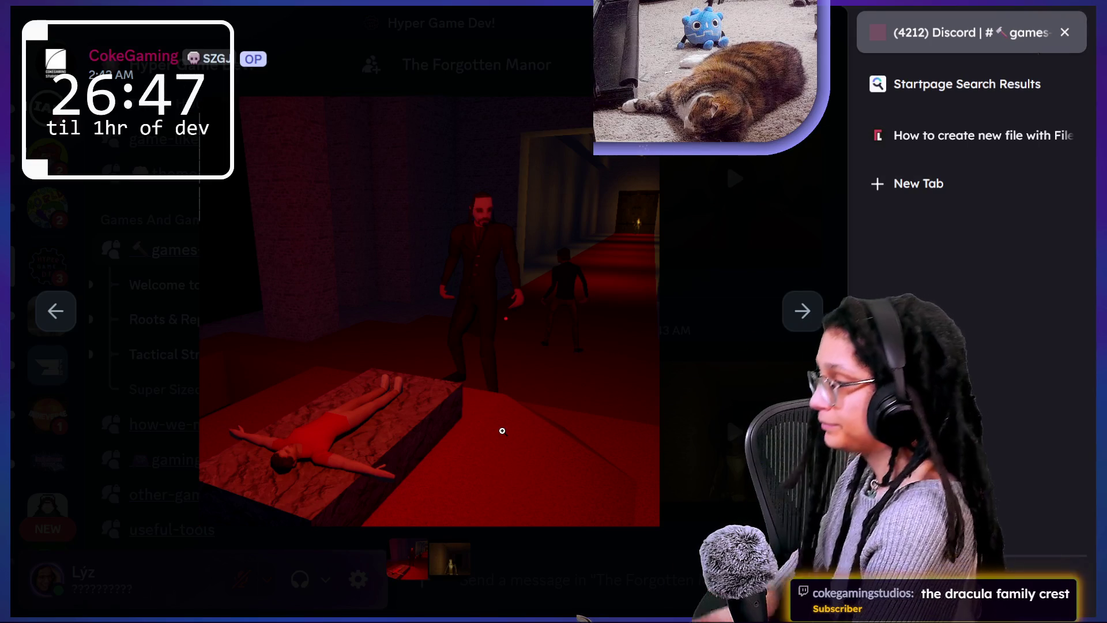
Zoom in and out on the red room screenshot, mark the distant doorway, then advance to the gameplay video.
left_click(502, 431)
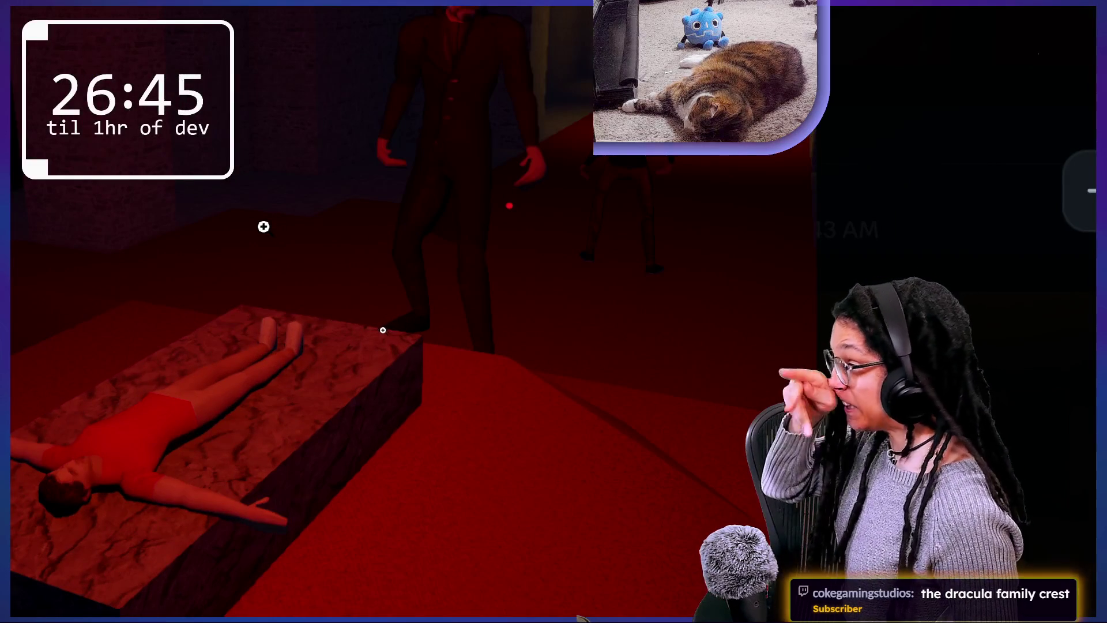
left_click(383, 329)
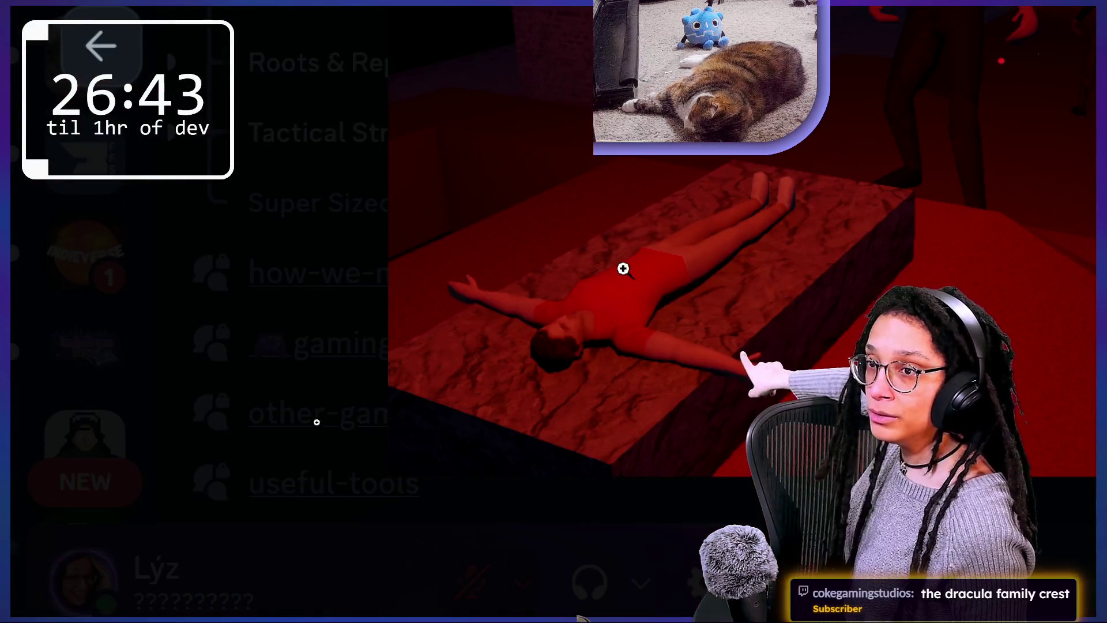
key("Right")
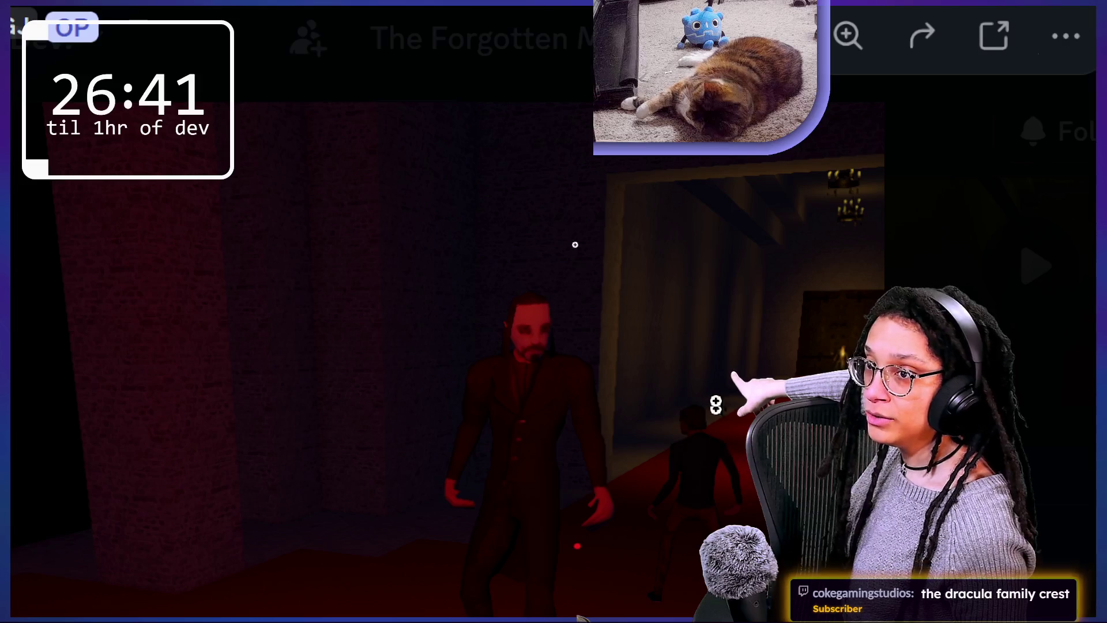
key("Right")
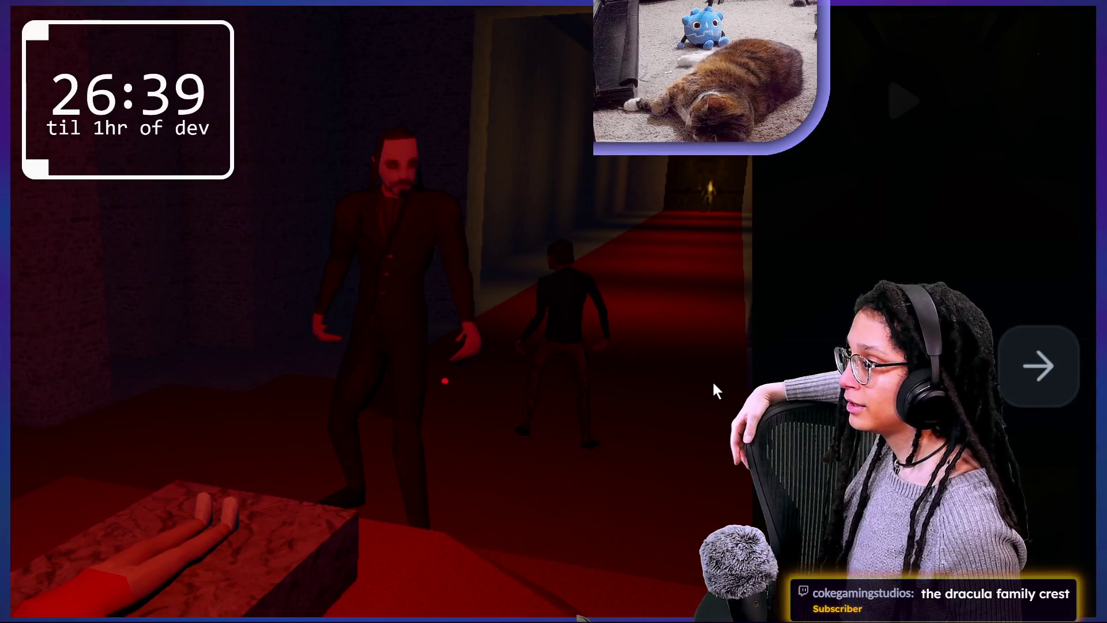
left_click(717, 391)
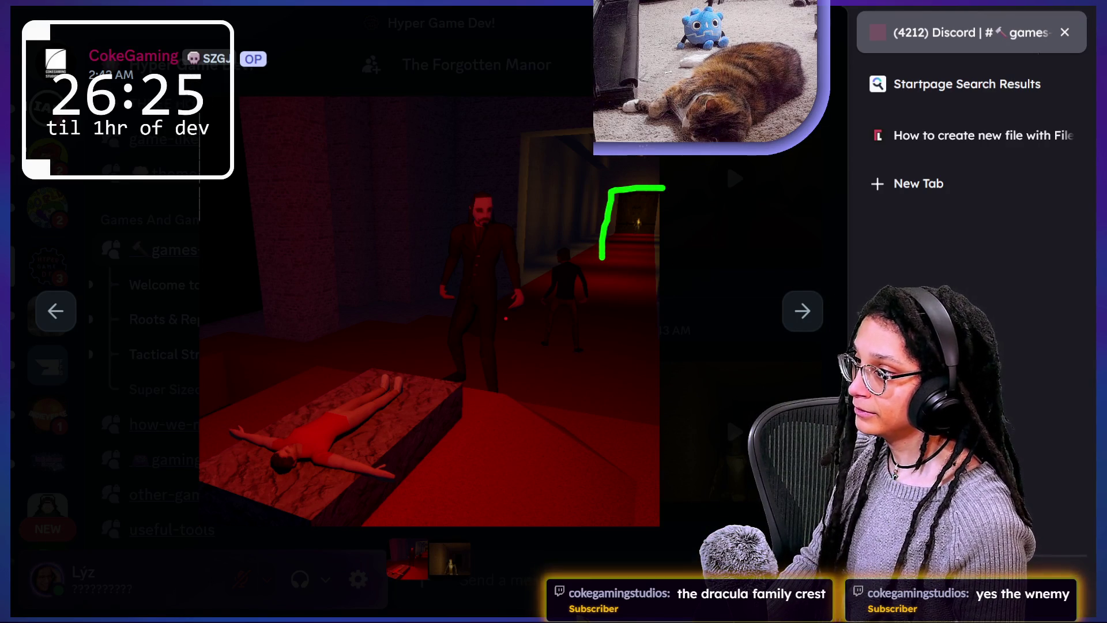
left_click_drag(601, 190, 649, 143)
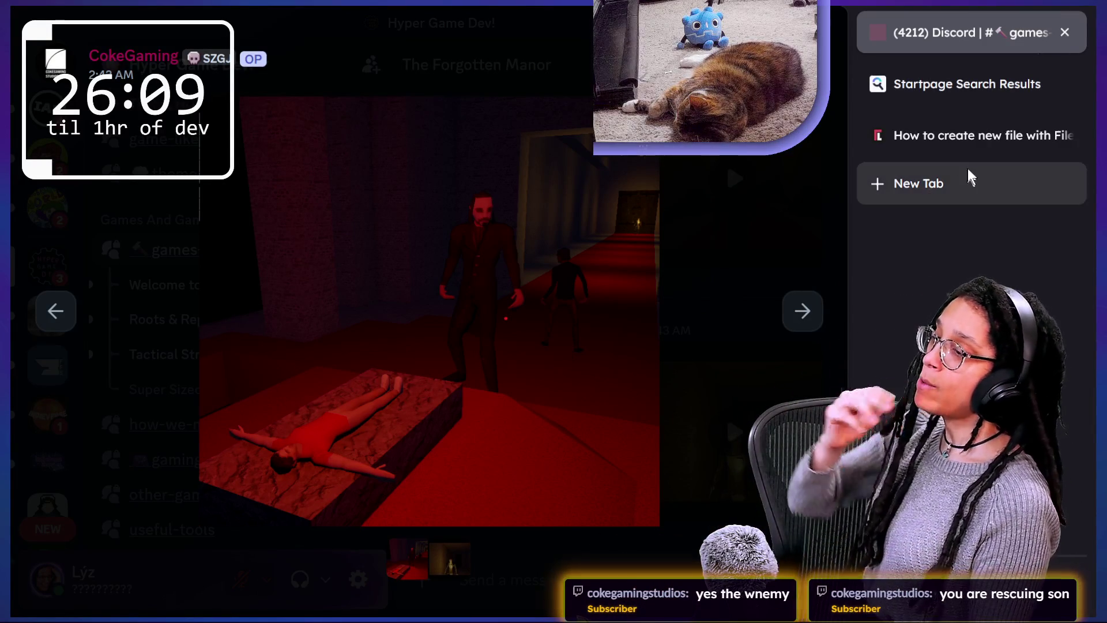
left_click(810, 312)
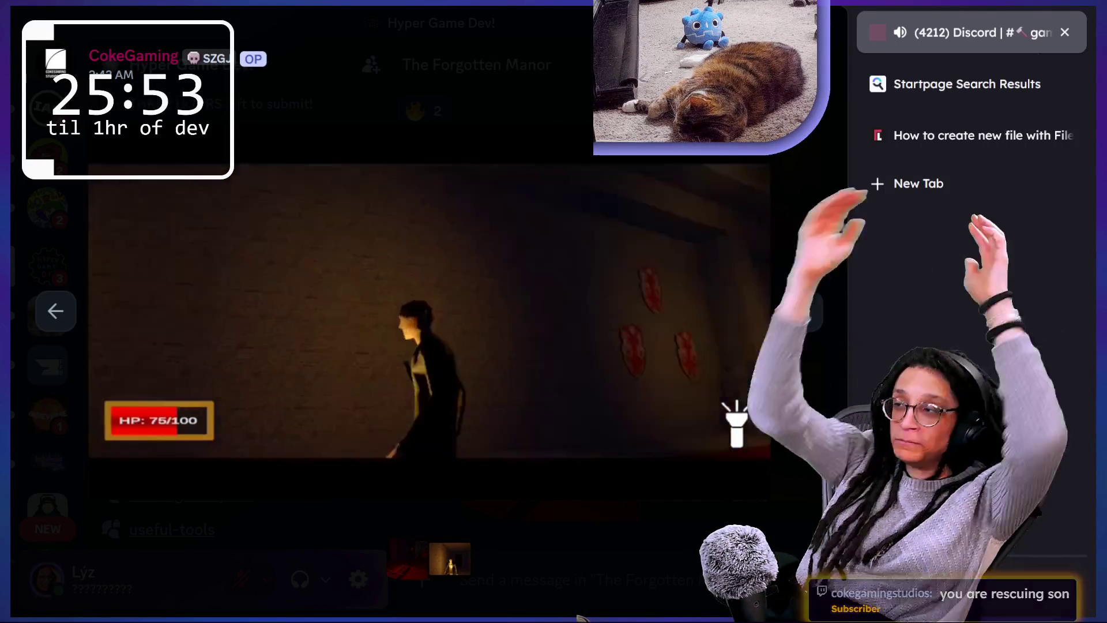
key("super")
key("super")
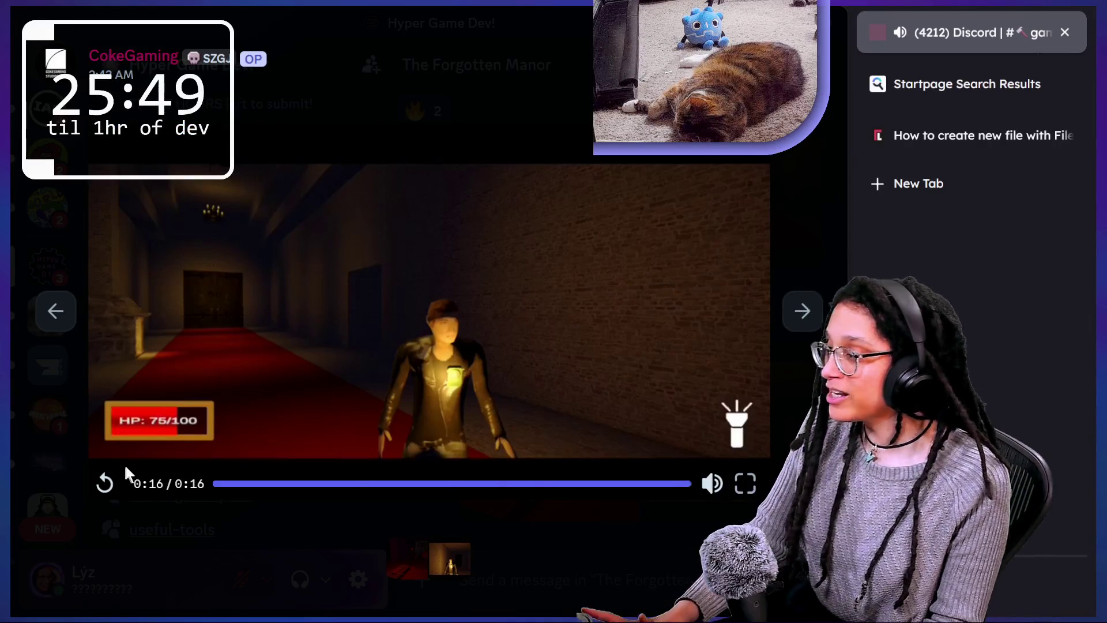
left_click(116, 482)
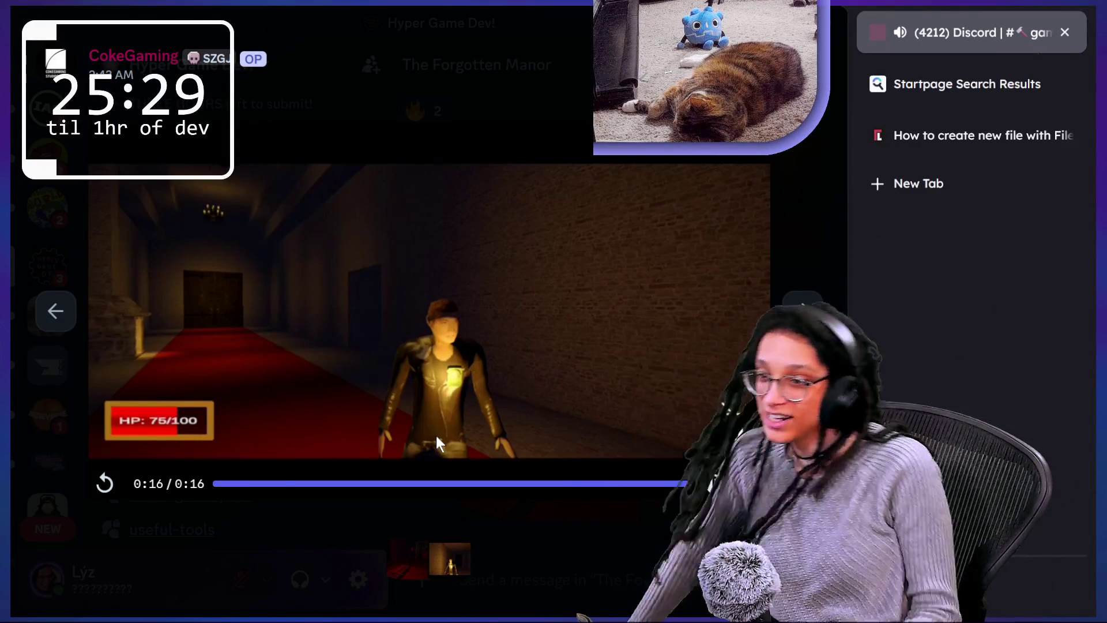
left_click(102, 483)
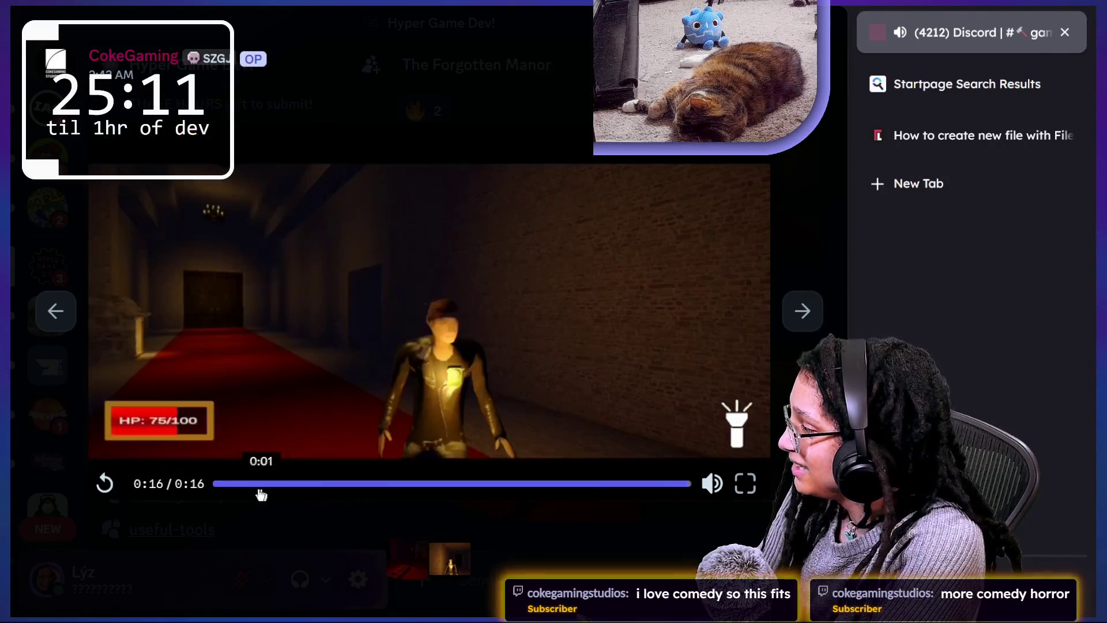
left_click(209, 503)
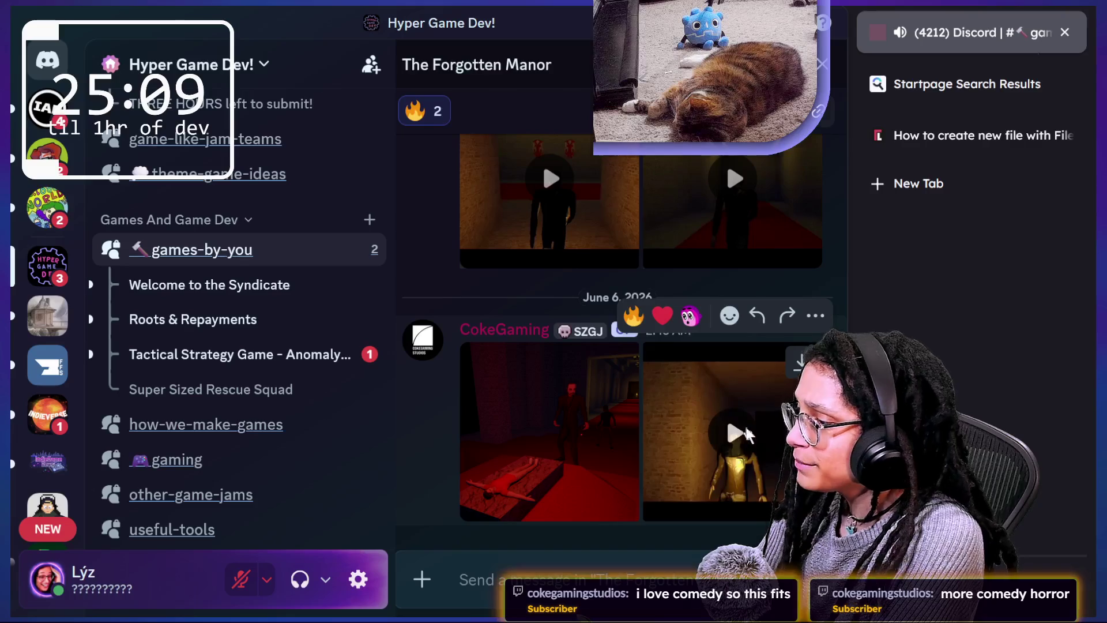
left_click(748, 433)
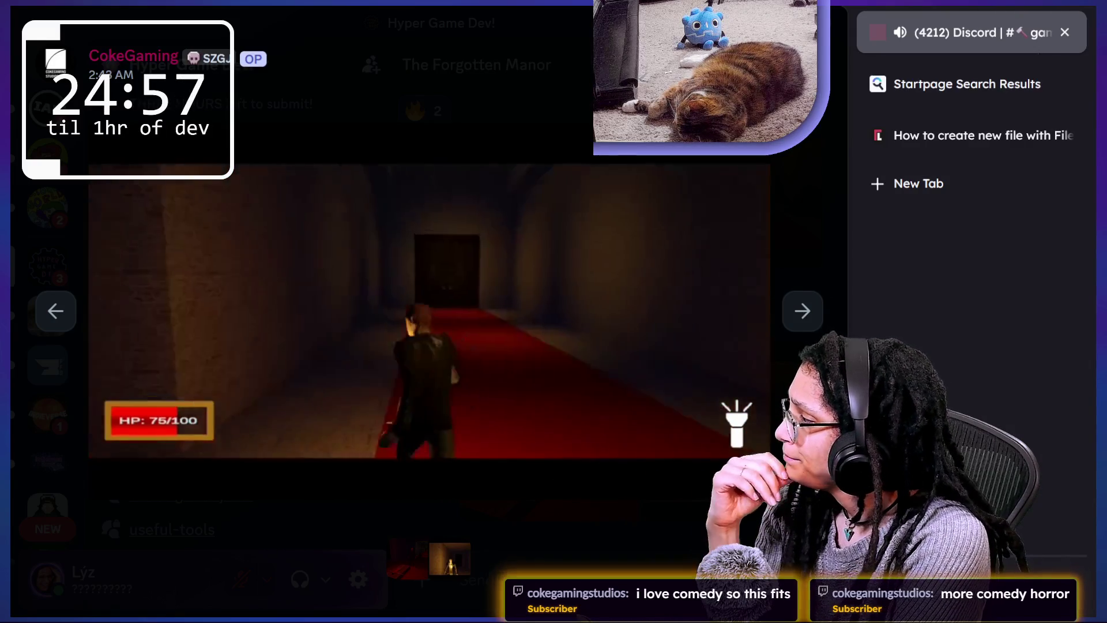
Flip between the red room screenshot and the corridor gameplay video in the media viewer.
left_click(581, 617)
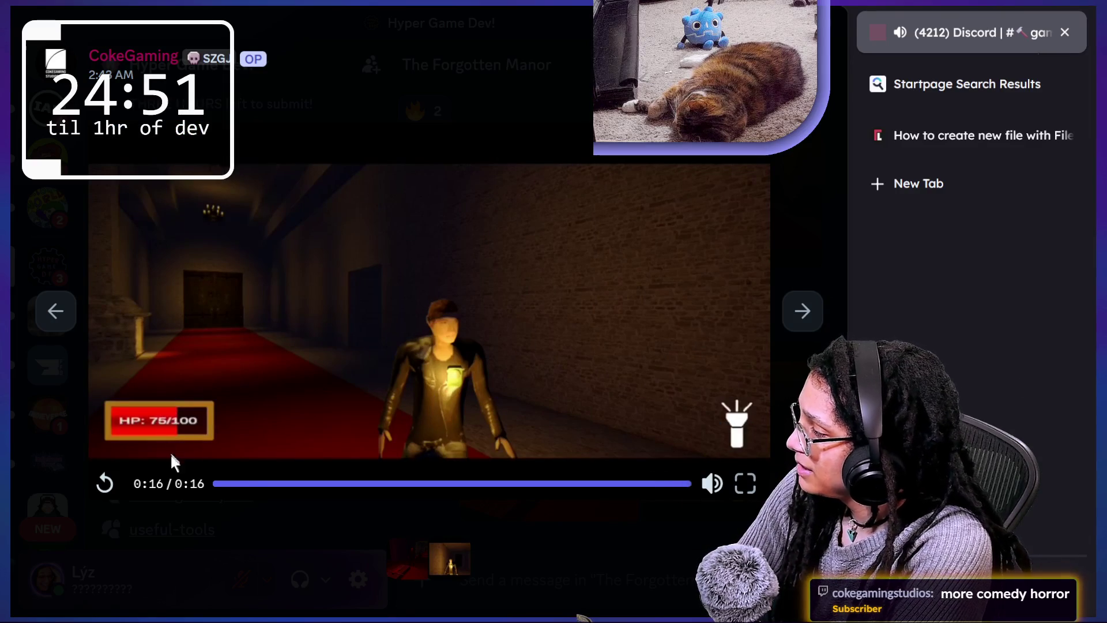
left_click(258, 483)
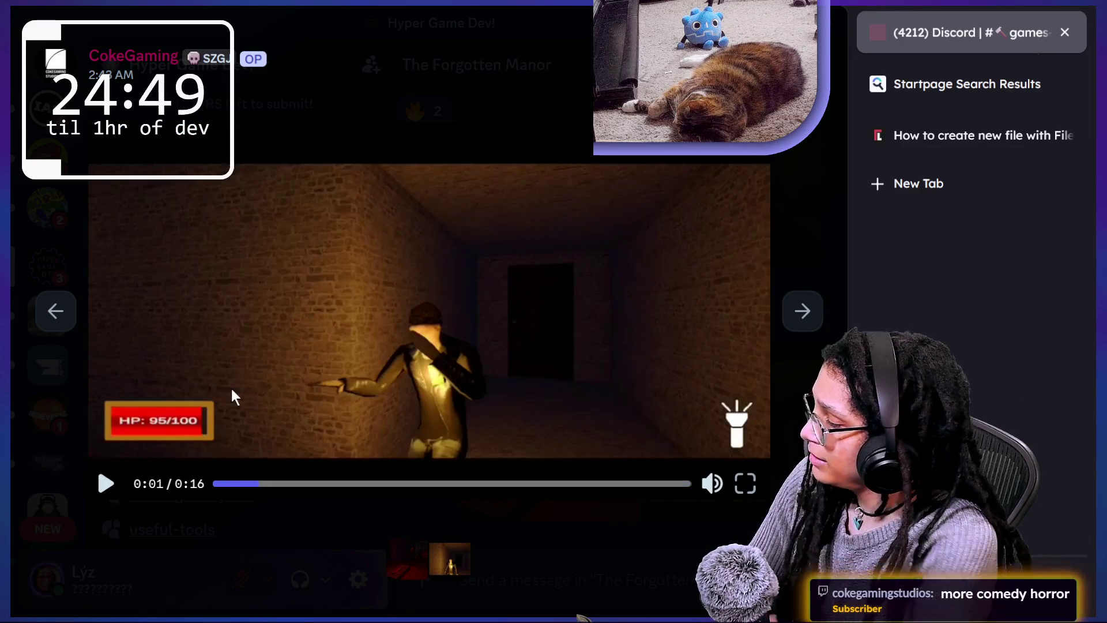
key("Left")
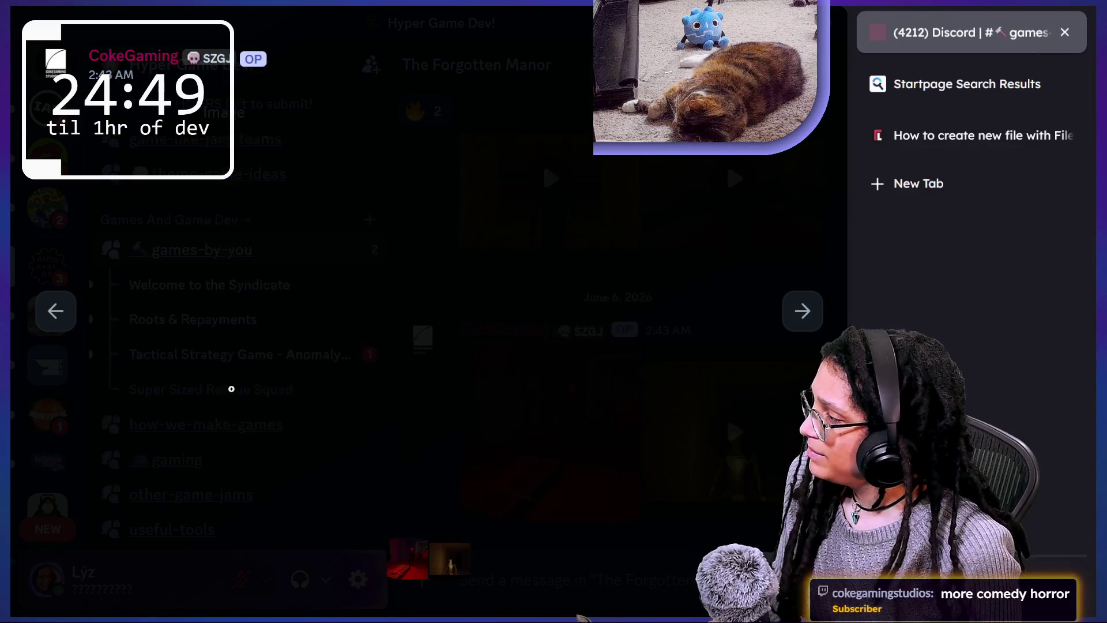
key("Right")
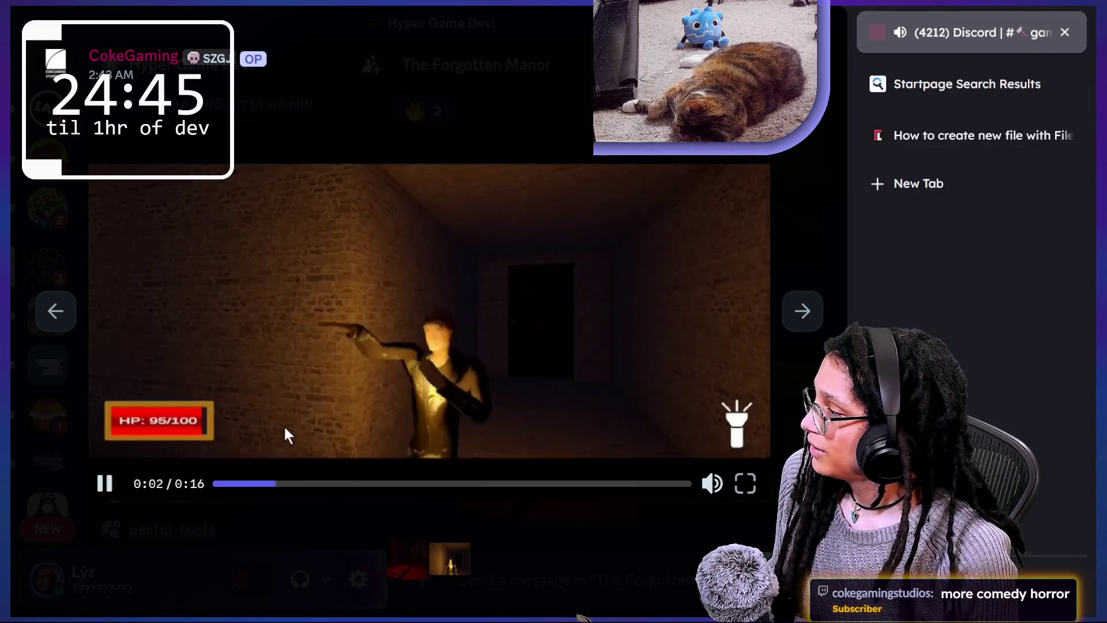
key("Left")
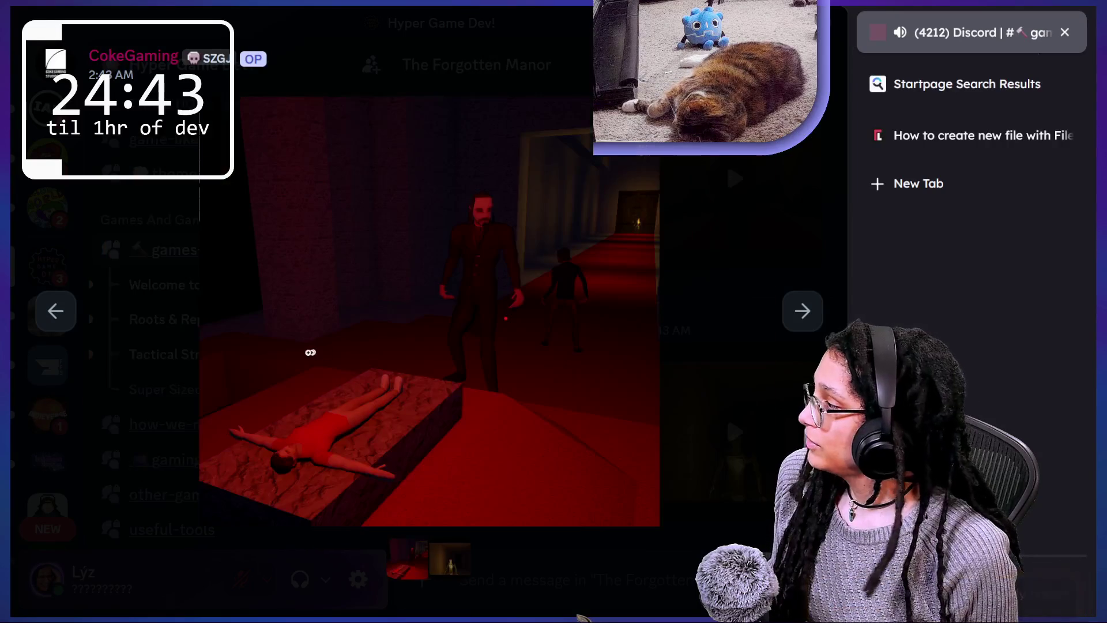
left_click(821, 310)
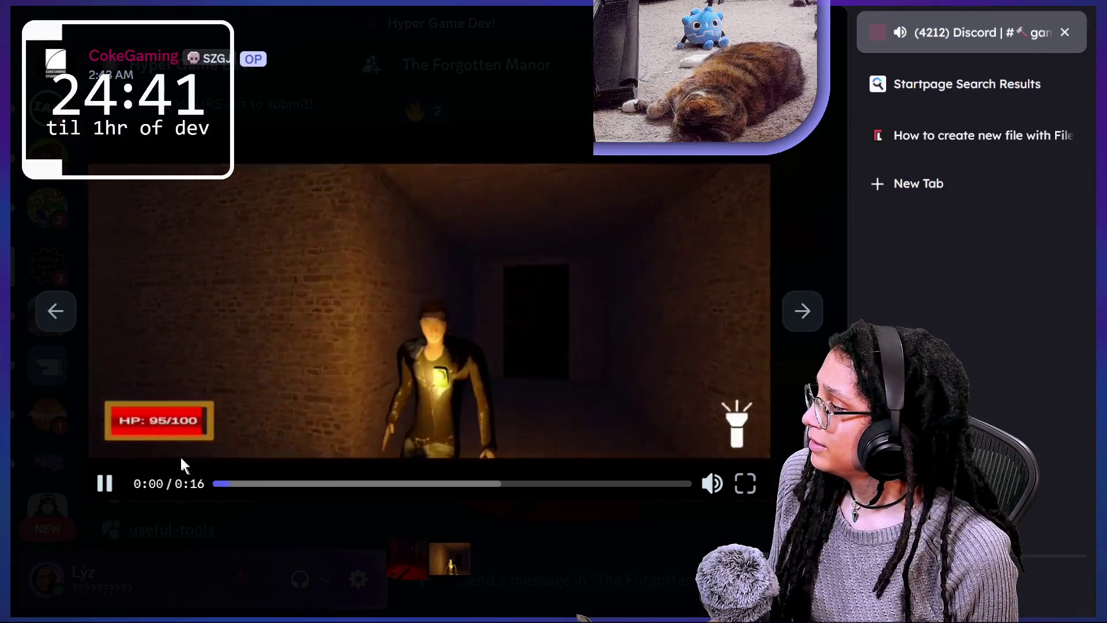
Rewind the clip to about 0:03, pause at 0:04, close it, and open the red gameplay image.
left_click(366, 483)
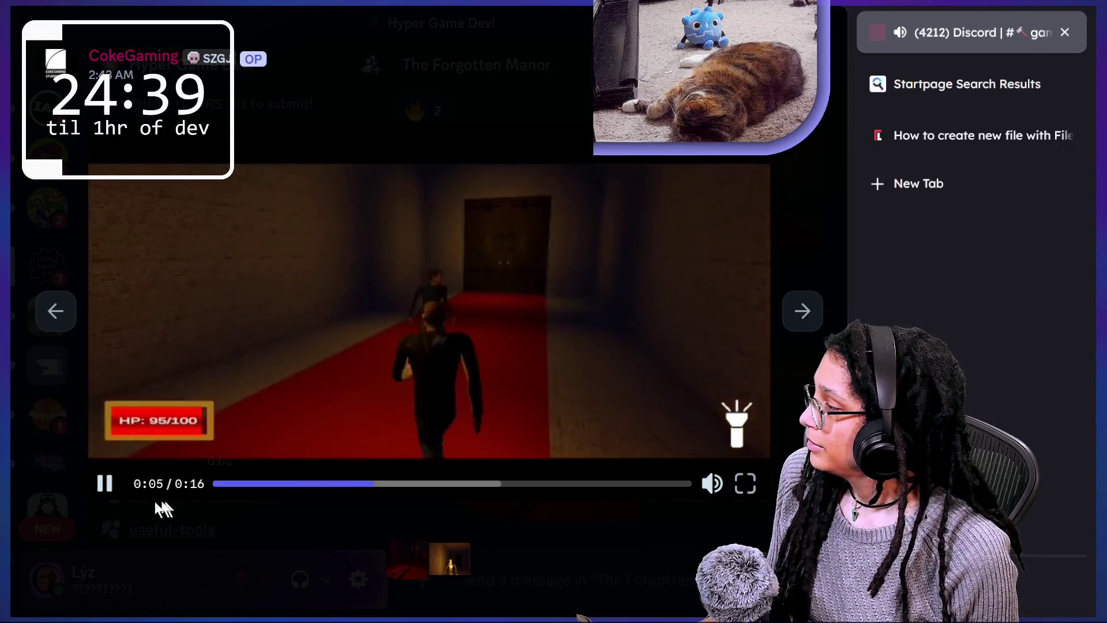
left_click(312, 484)
left_click(104, 484)
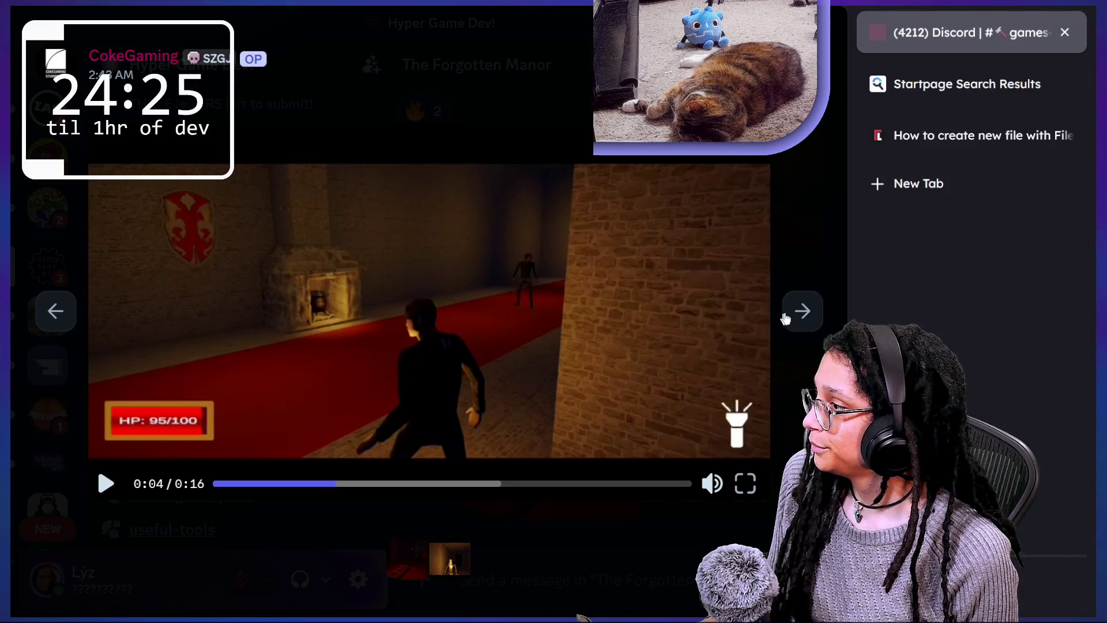
left_click(799, 254)
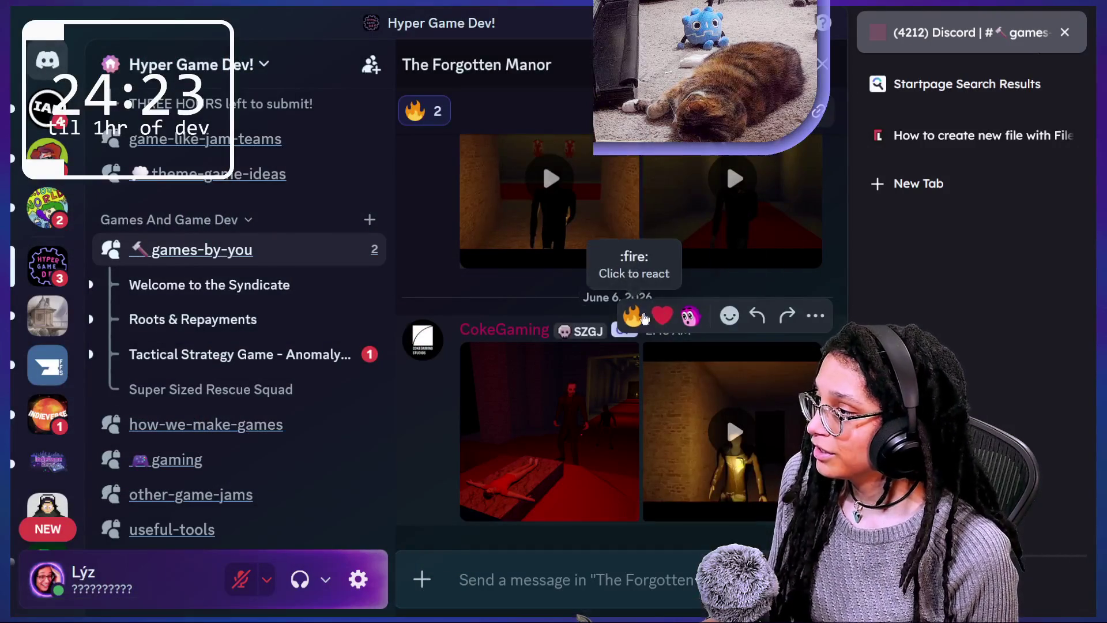
scroll(750, 497, "down", 1)
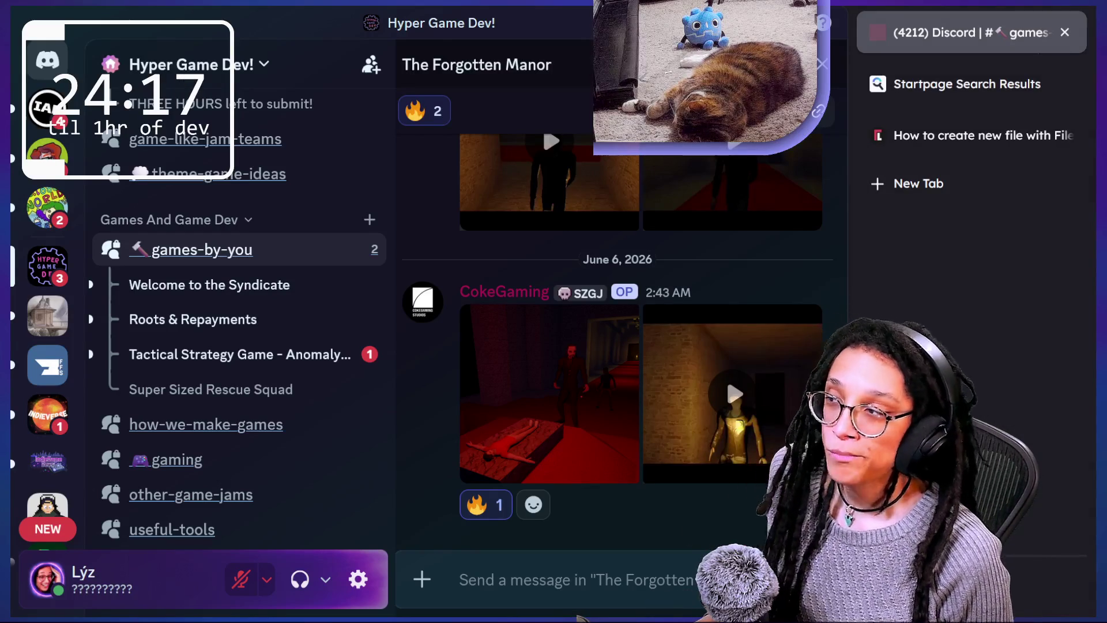
left_click(593, 444)
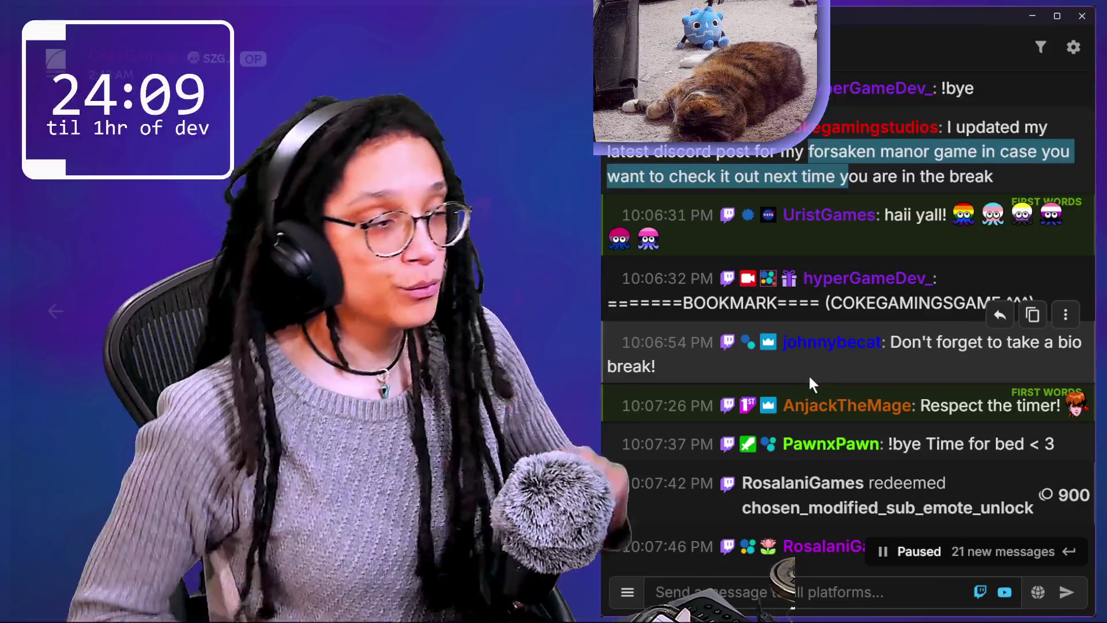
scroll(717, 459, "down", 1)
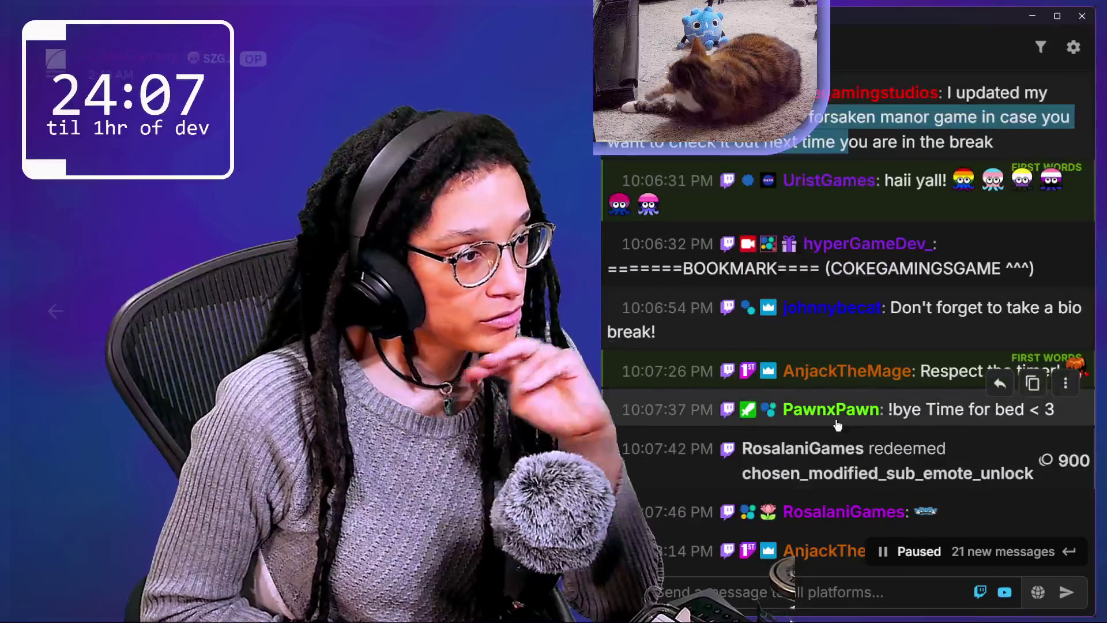
scroll(938, 405, "down", 4)
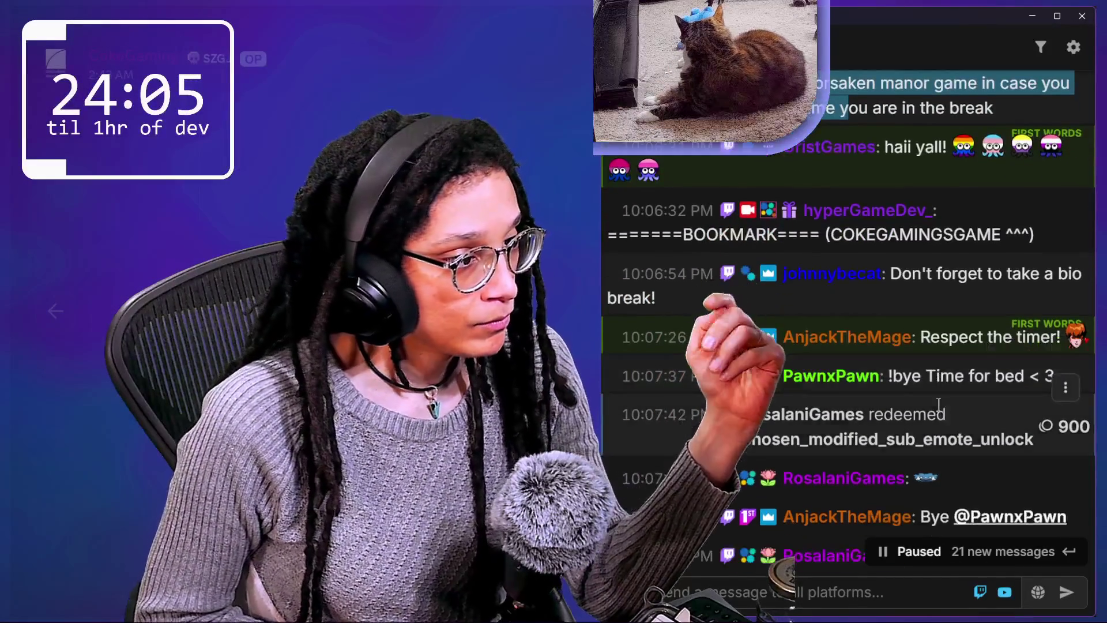
scroll(938, 403, "down", 8)
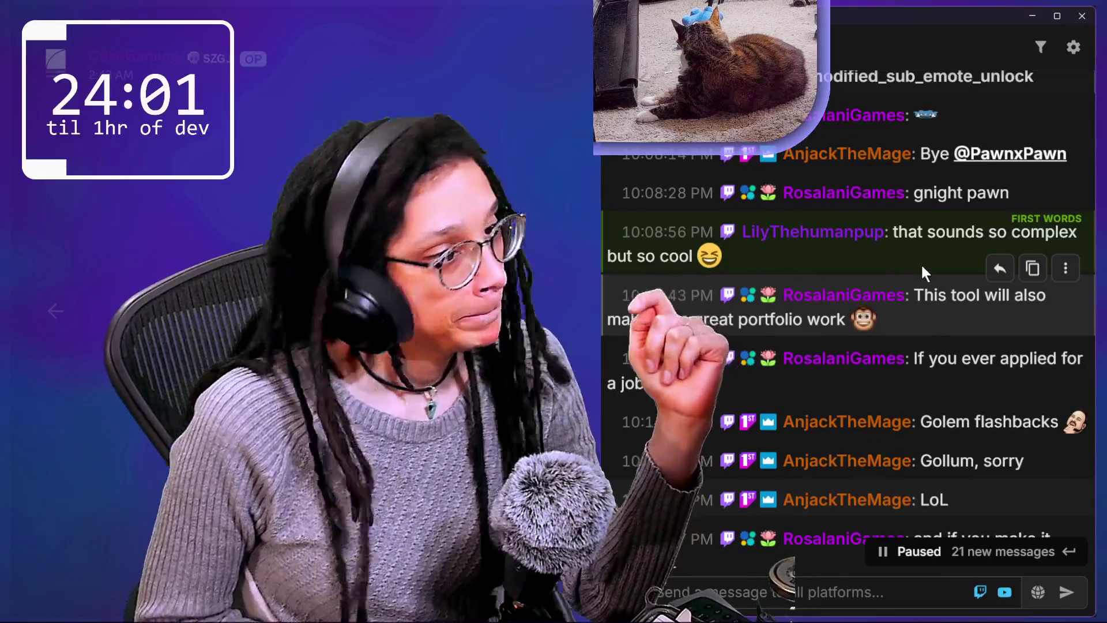
left_click_drag(922, 315, 955, 362)
scroll(919, 290, "down", 1)
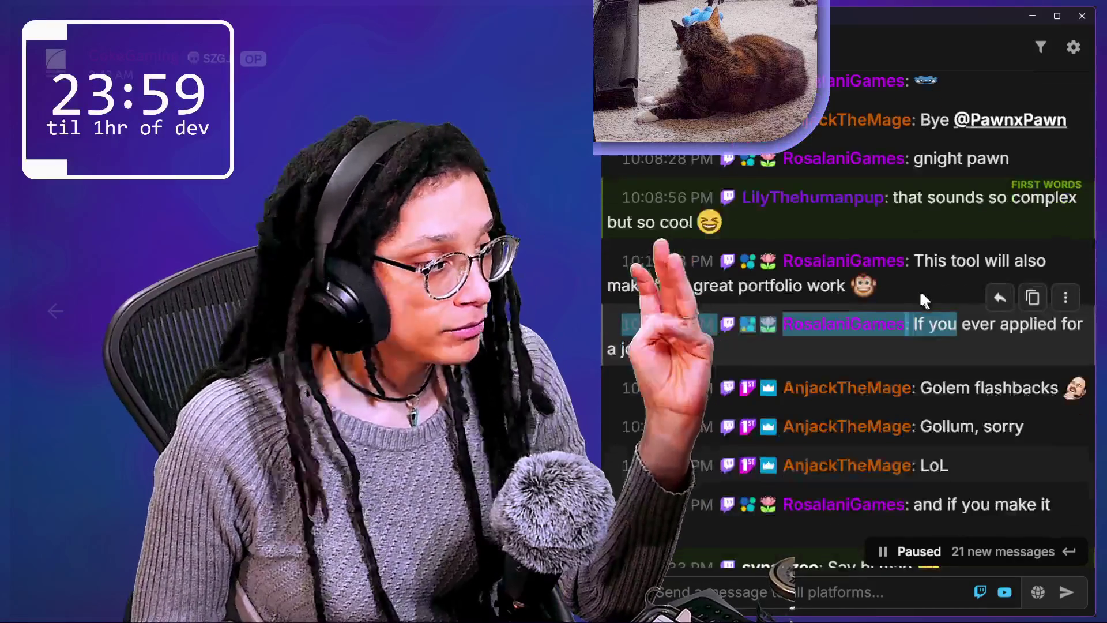
scroll(942, 293, "down", 2)
left_click_drag(941, 292, 969, 360)
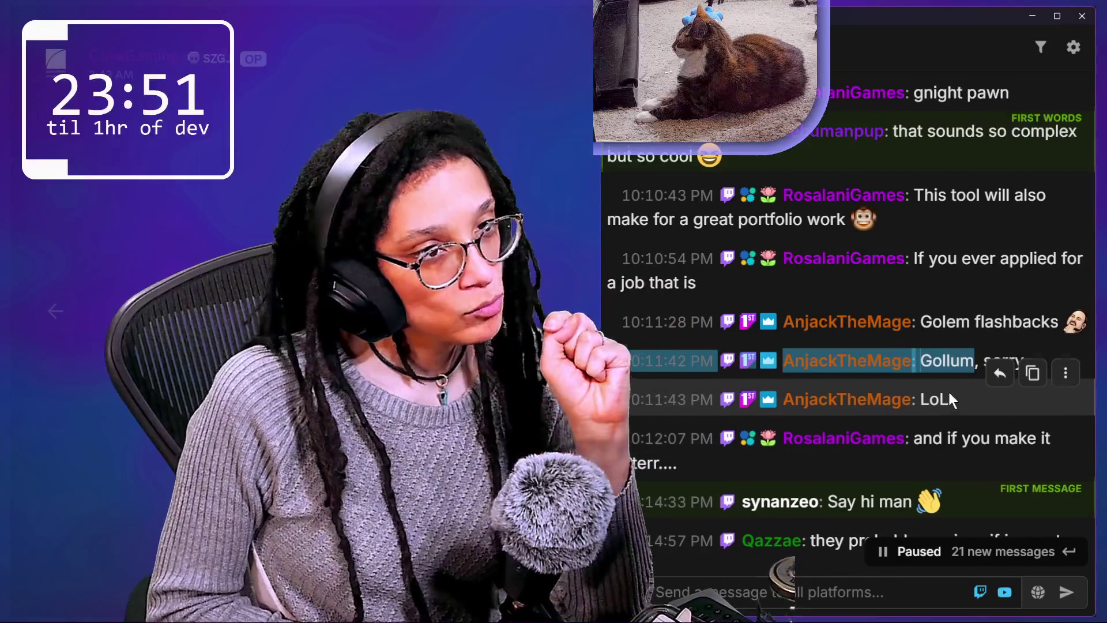
scroll(947, 389, "down", 3)
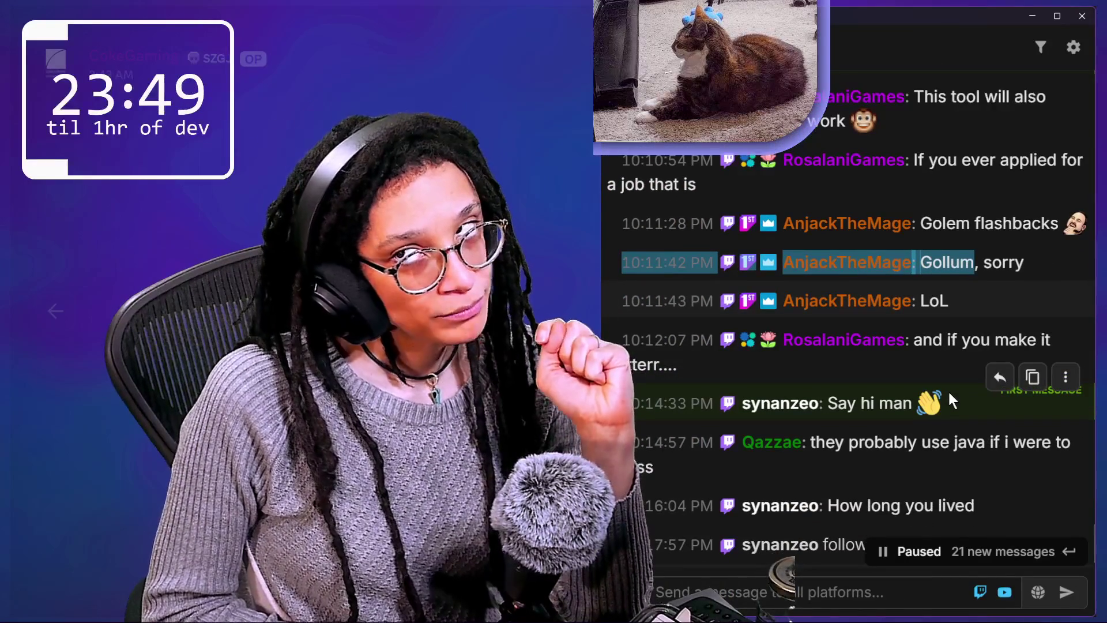
scroll(948, 390, "down", 4)
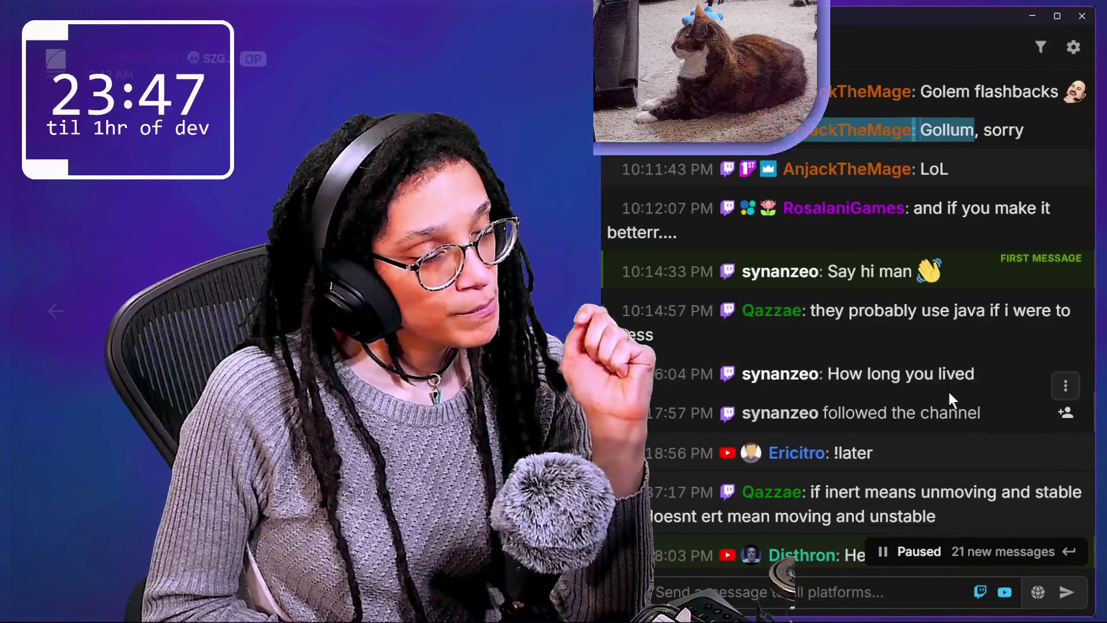
scroll(947, 389, "down", 1)
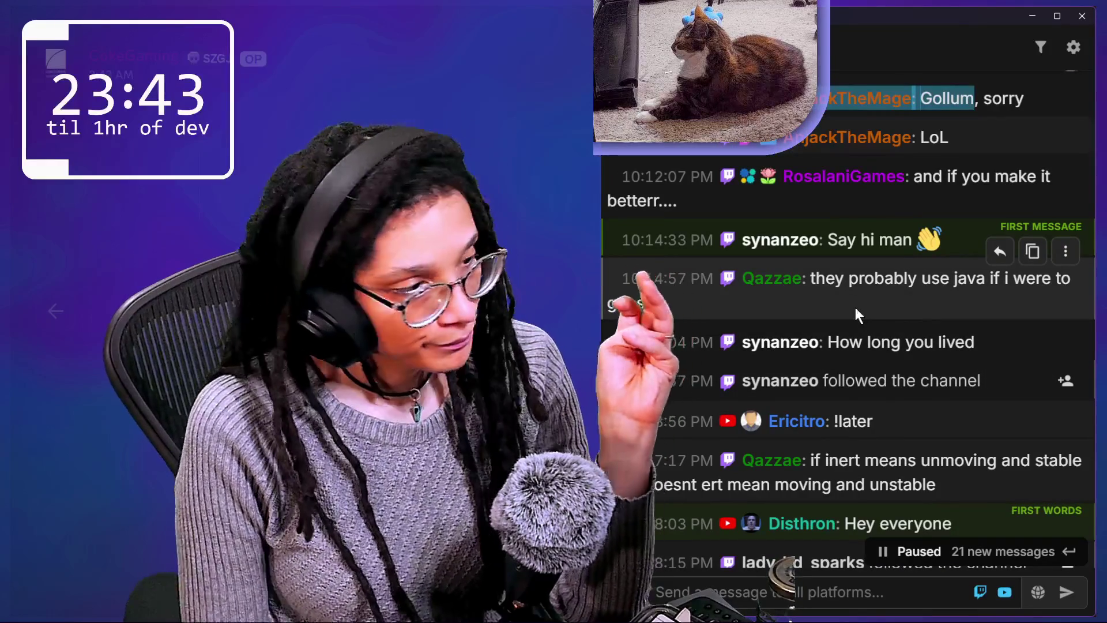
scroll(804, 425, "down", 2)
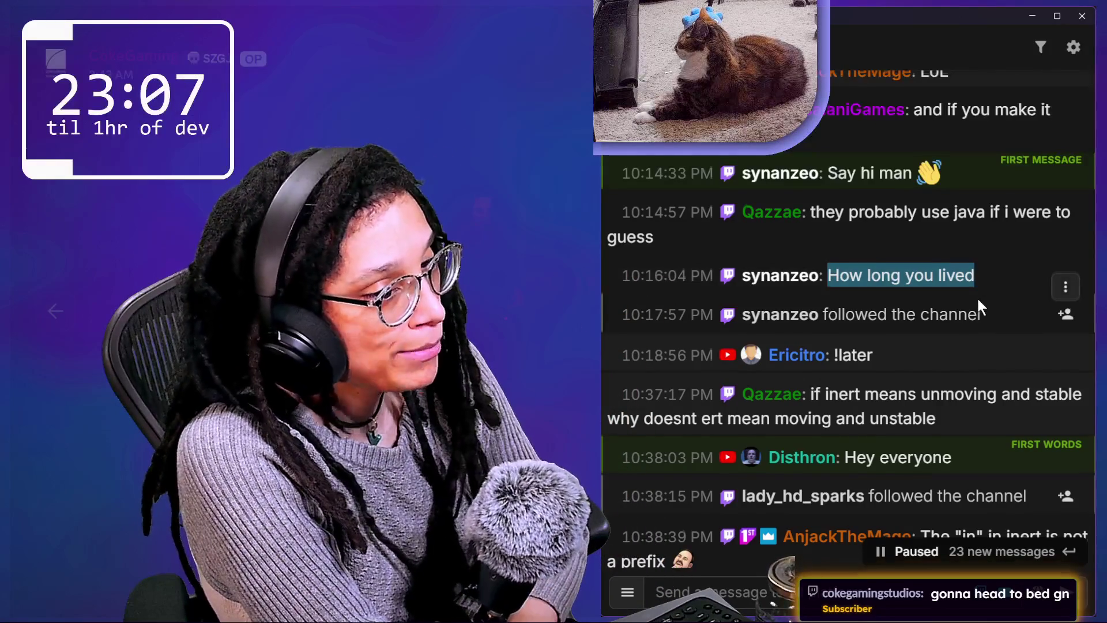
Highlight the viewer's message explaining that inert means unmoving.
scroll(977, 296, "down", 1)
scroll(923, 338, "down", 2)
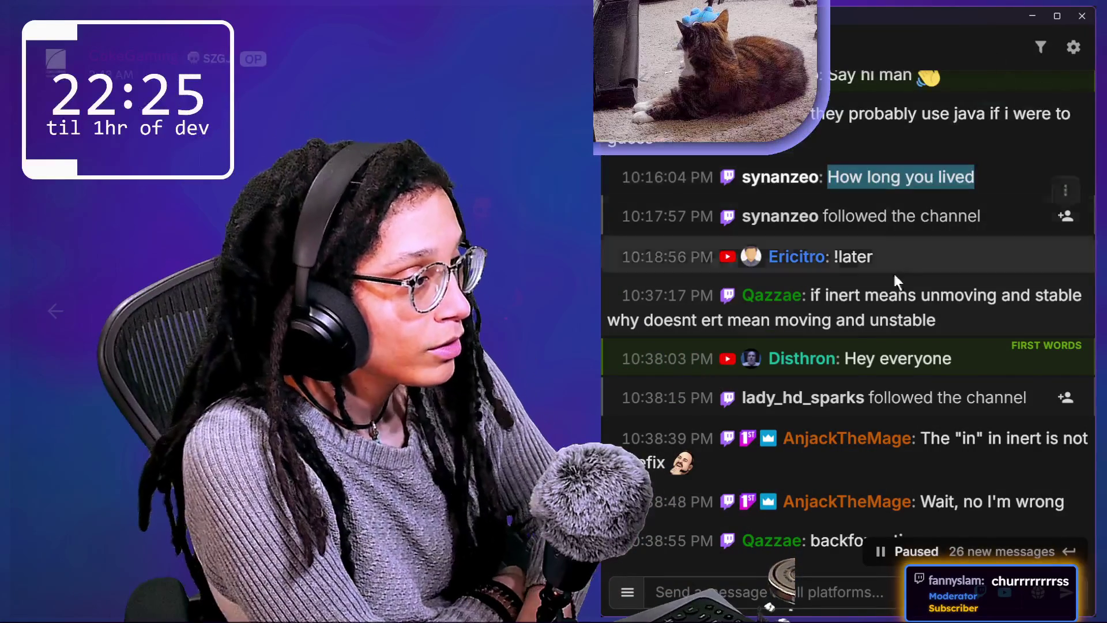
left_click(828, 277)
triple_click(933, 302)
left_click_drag(948, 318, 855, 308)
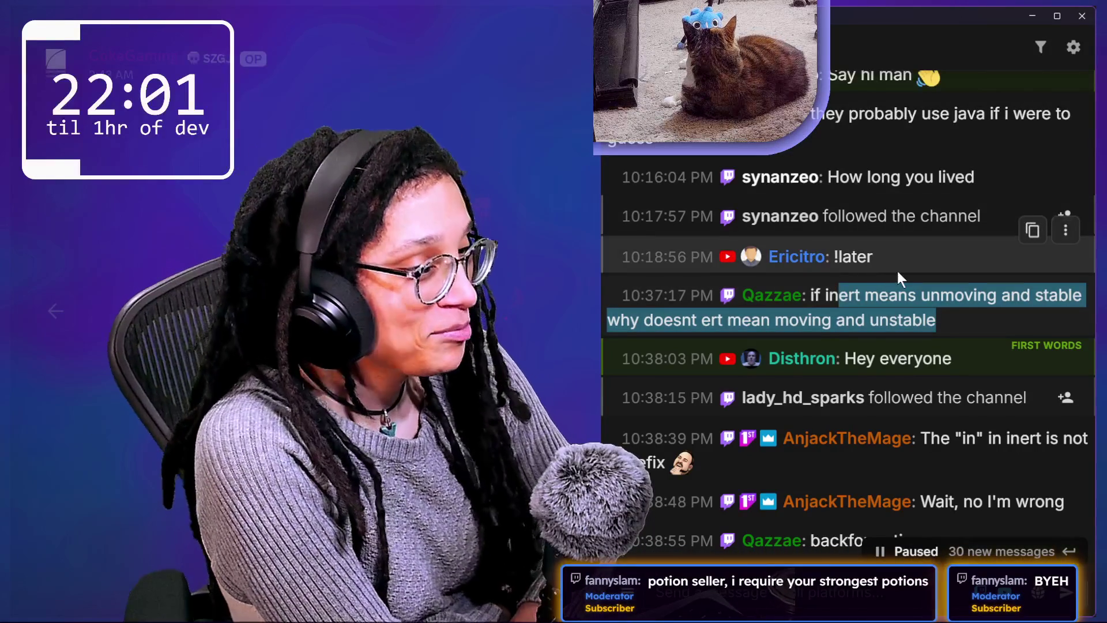
Read through the later chat messages and select the word 'backformations'.
scroll(897, 269, "down", 1)
scroll(897, 270, "down", 1)
scroll(897, 269, "down", 1)
scroll(924, 300, "down", 1)
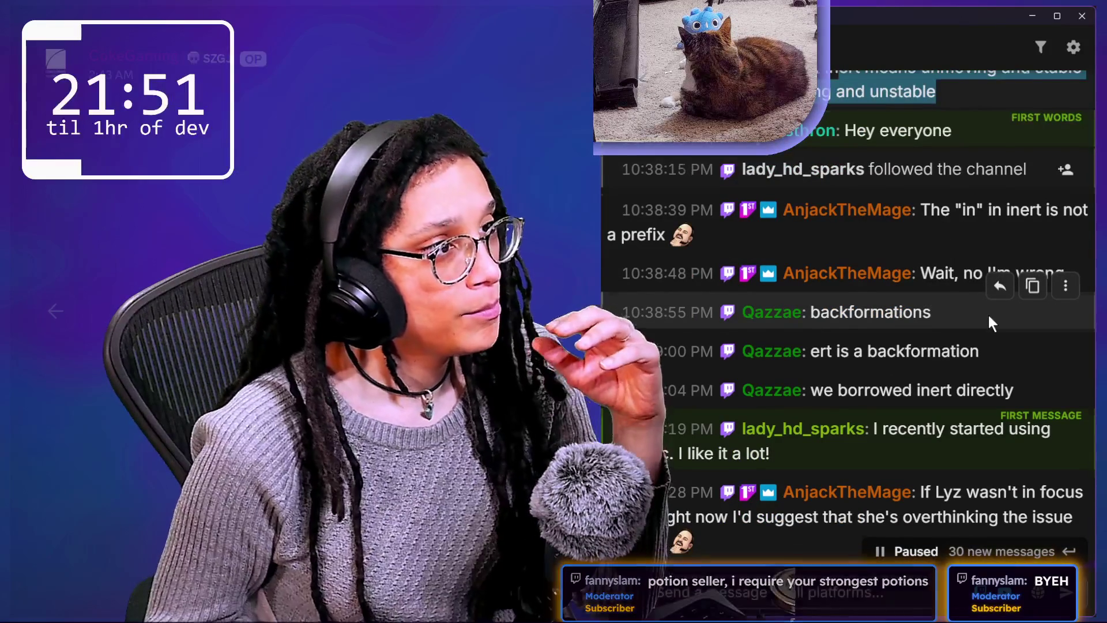
scroll(988, 313, "up", 1)
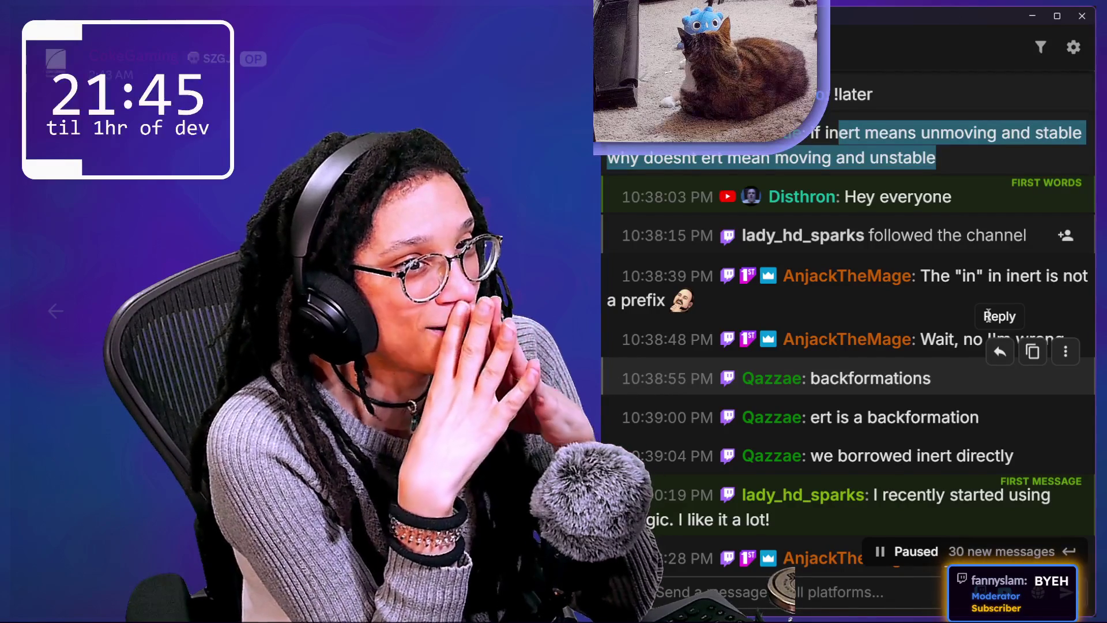
scroll(989, 320, "up", 1)
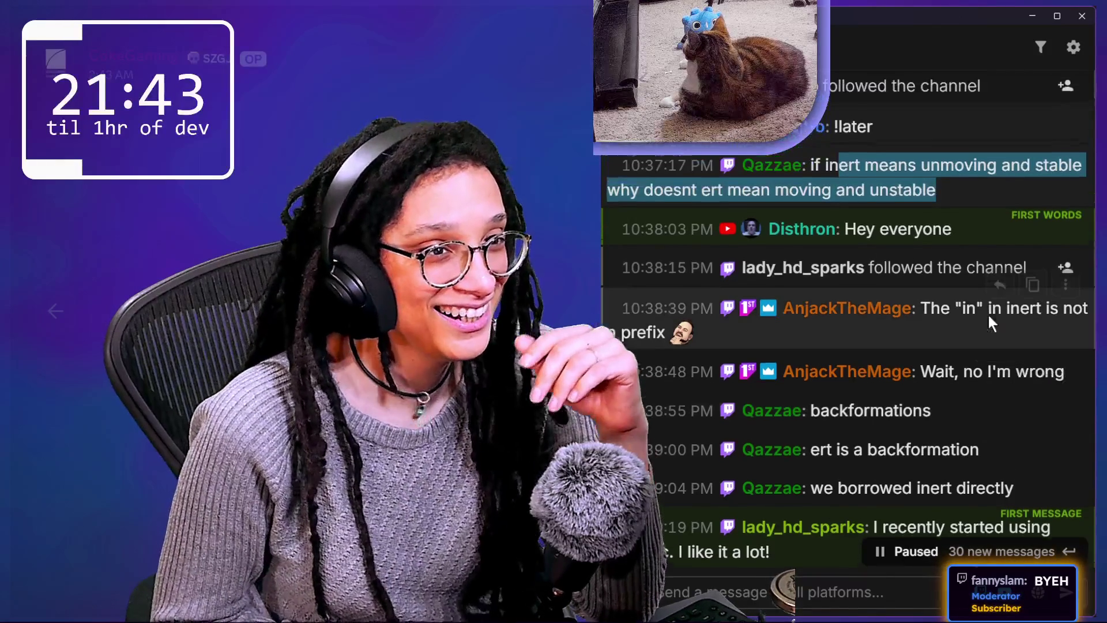
scroll(990, 319, "down", 2)
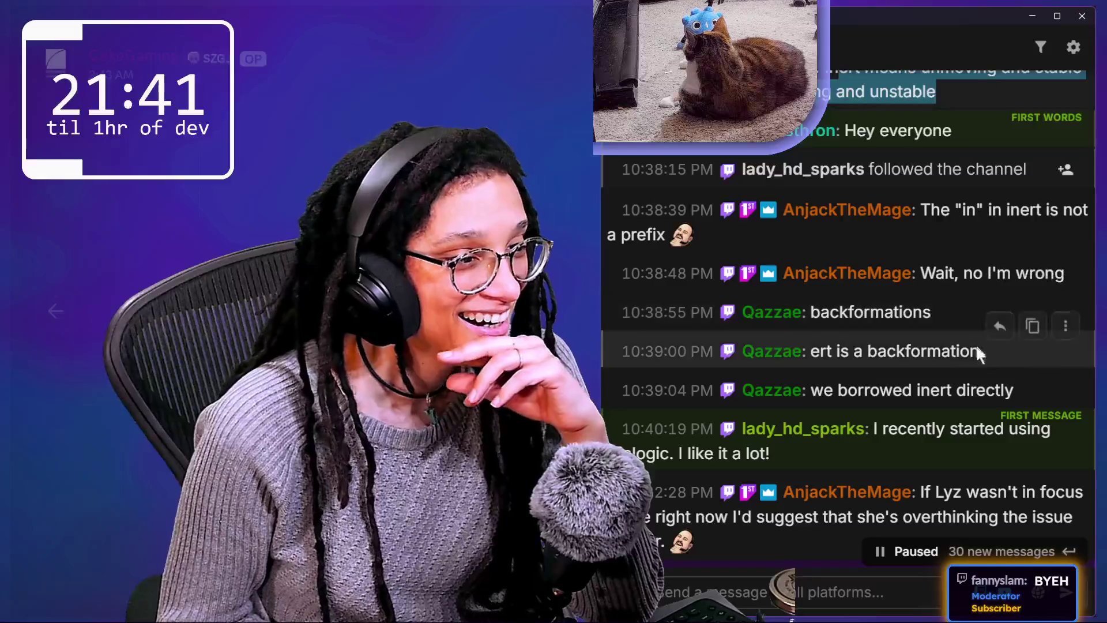
left_click_drag(992, 273, 1065, 274)
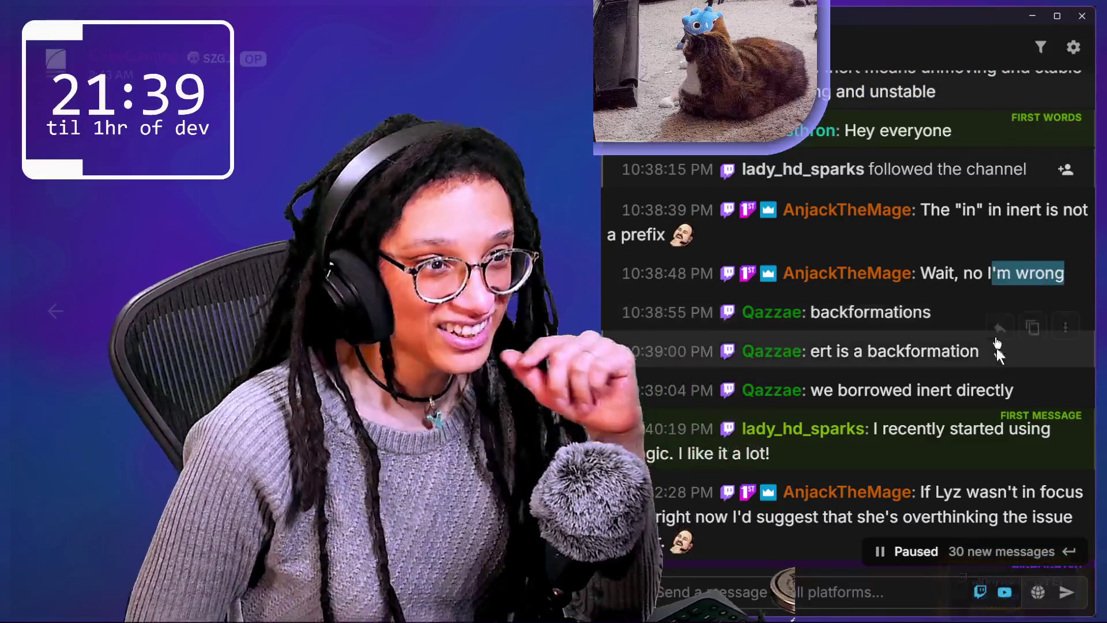
left_click(921, 316)
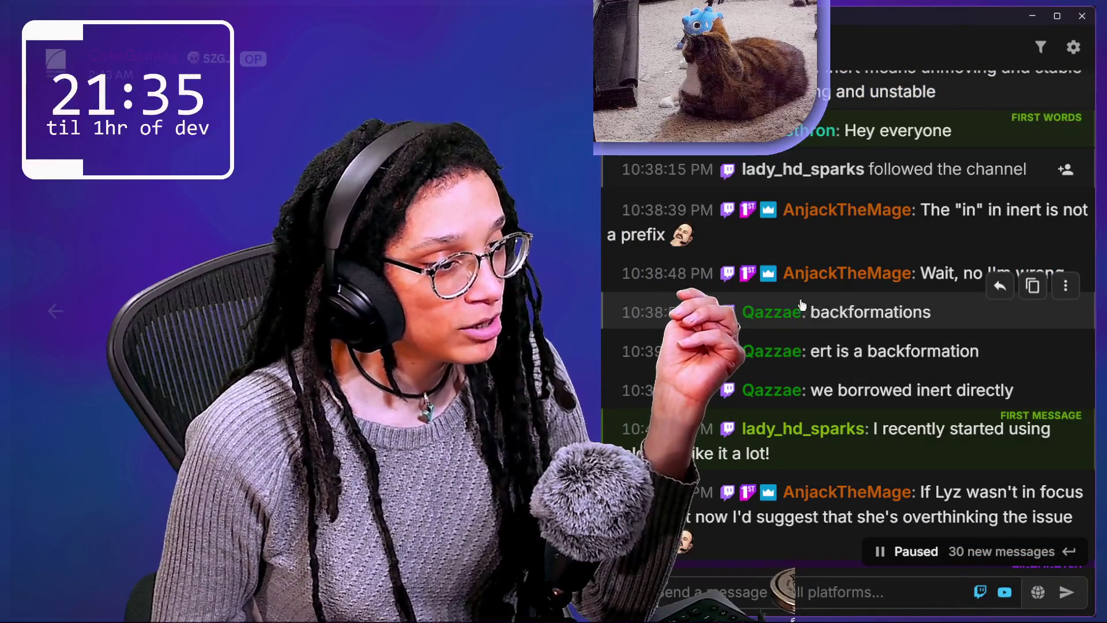
left_click_drag(802, 302, 940, 382)
left_click(927, 336)
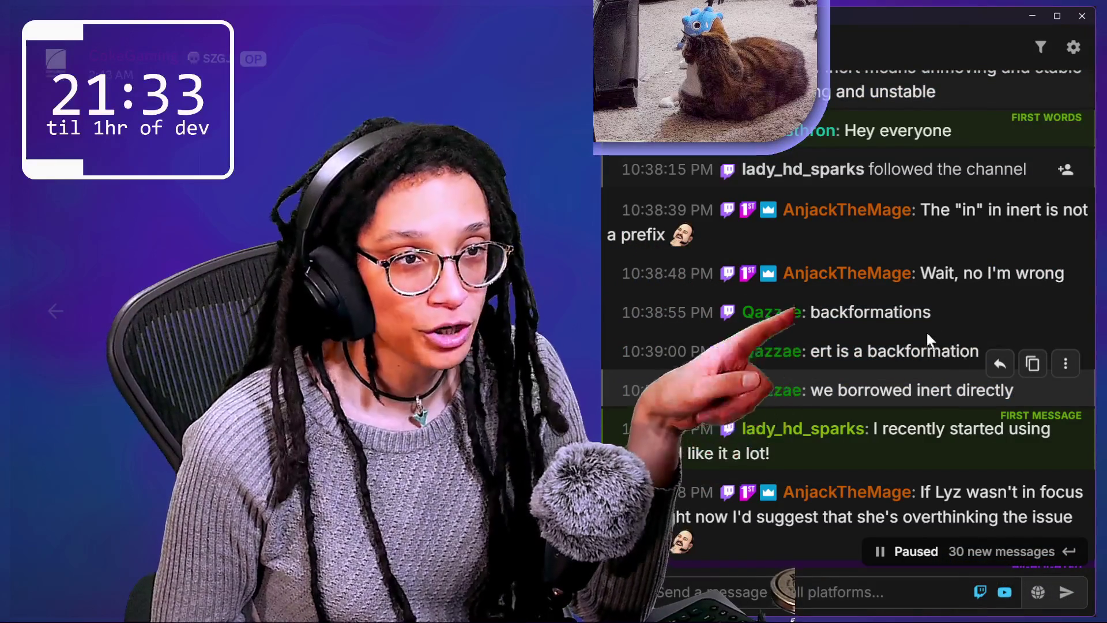
scroll(923, 325, "down", 1)
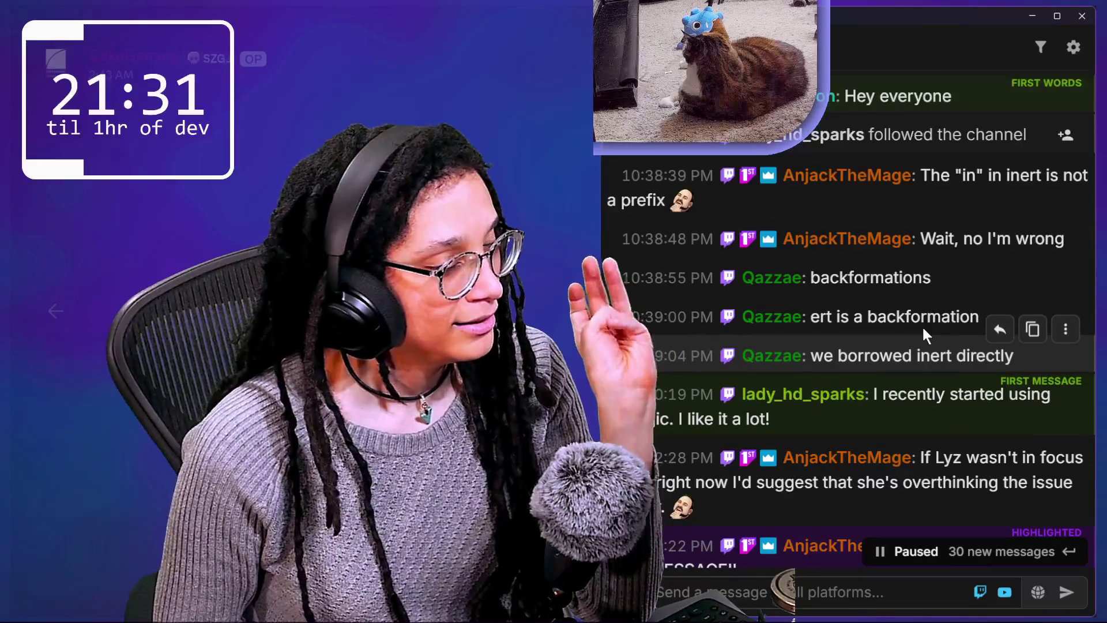
double_click(861, 276)
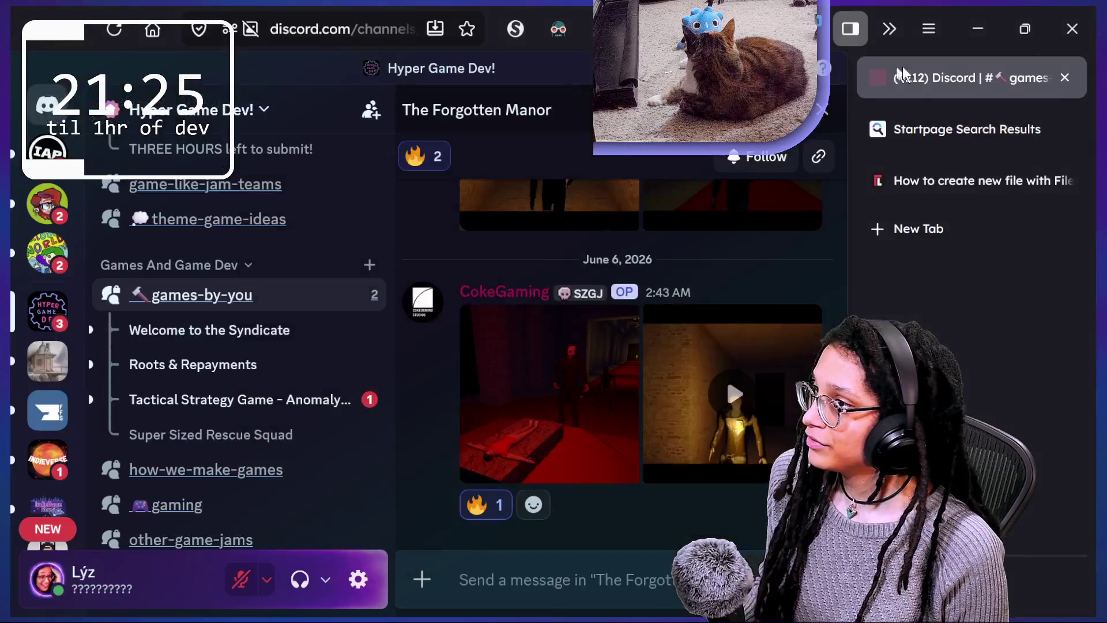
Search Startpage for 'backformationslaguage' in a new tab.
left_click(942, 224)
type("backformationslaguage")
key("Return")
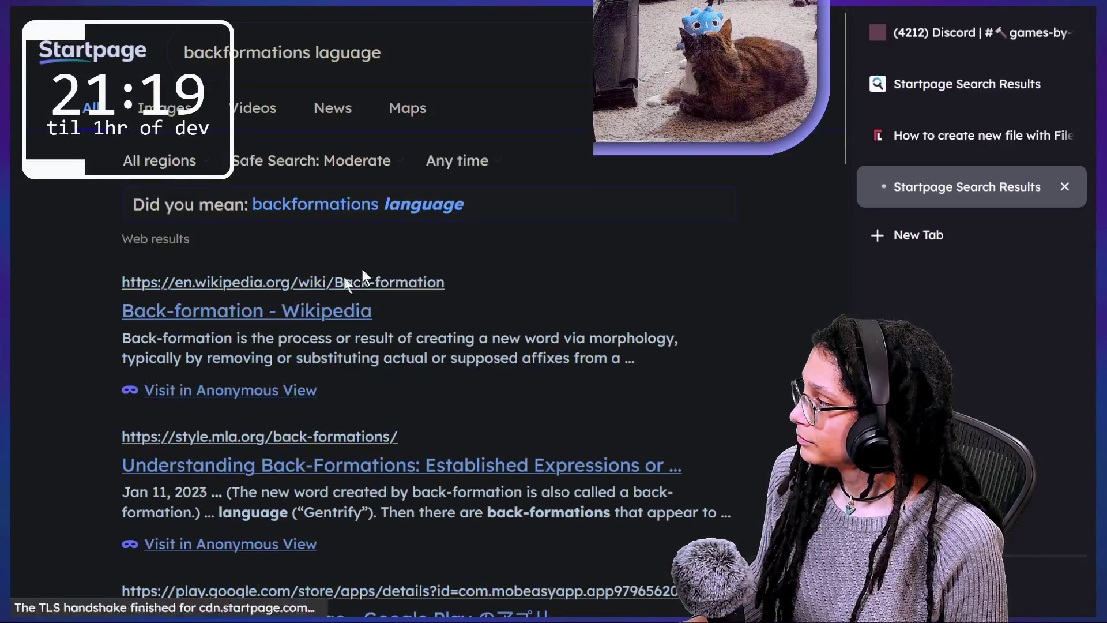
Read the back-formation definition on expanding lexemes and root words, then open the Wikipedia article.
scroll(418, 482, "down", 1)
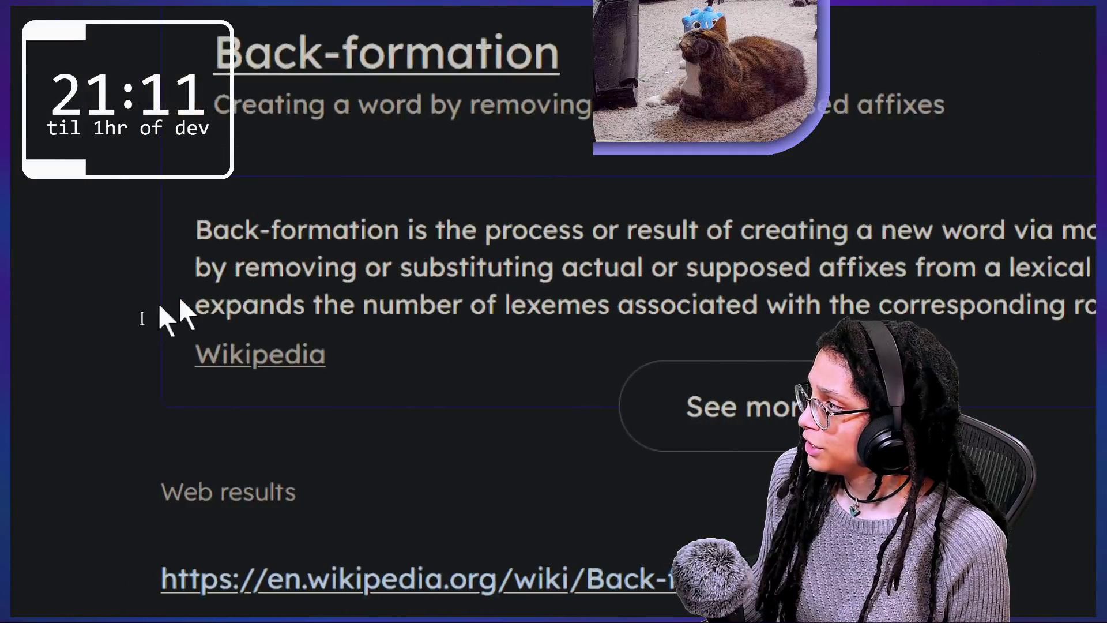
left_click_drag(211, 271, 761, 277)
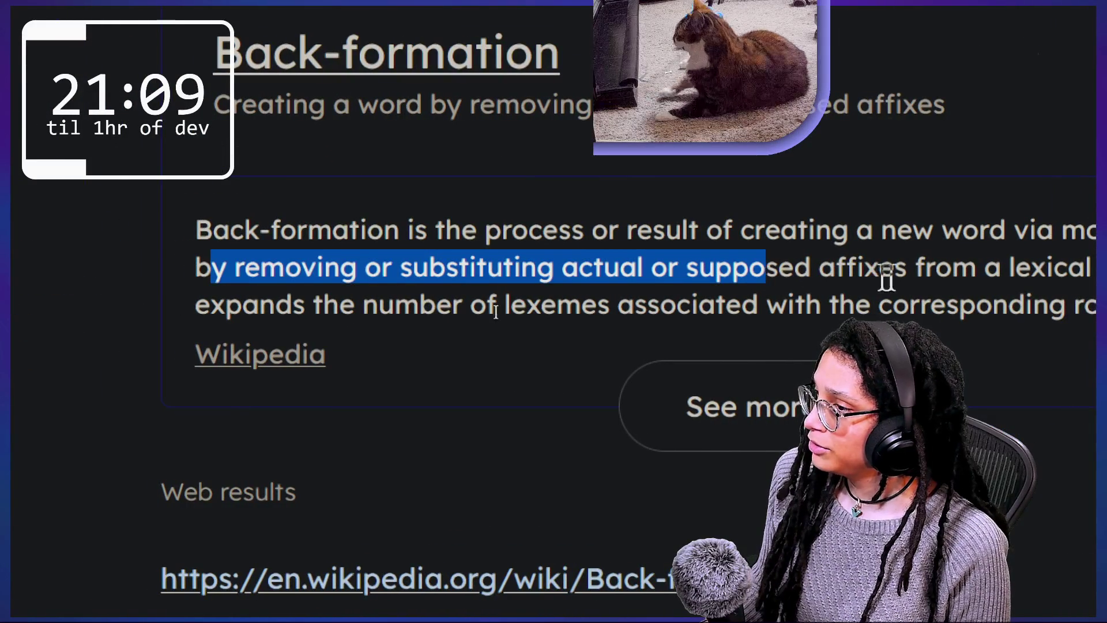
left_click(942, 280)
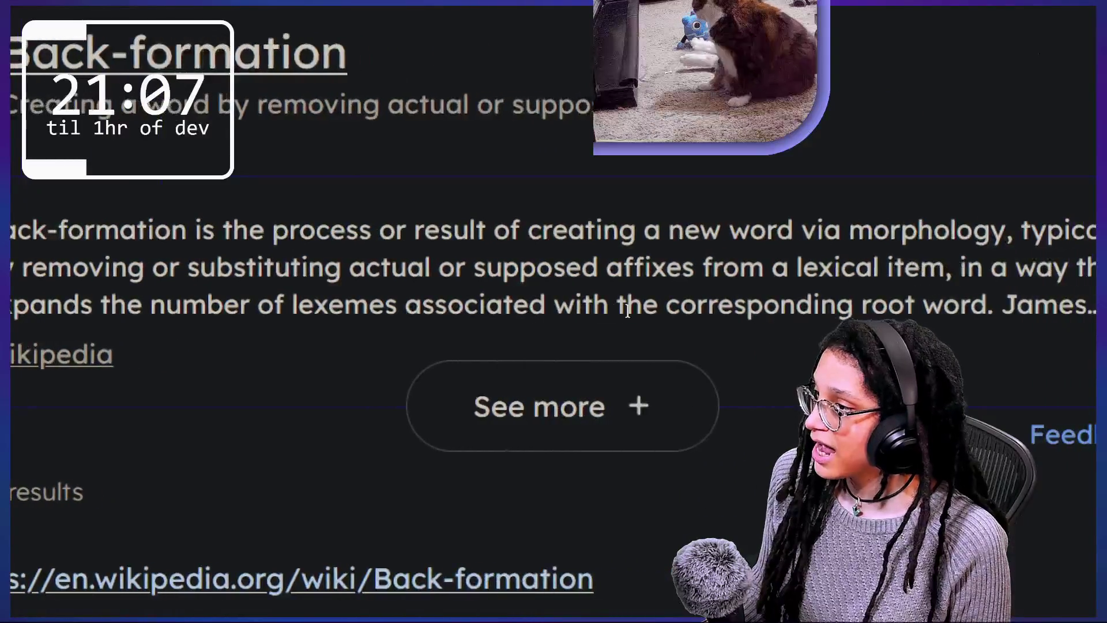
left_click_drag(649, 270, 959, 279)
left_click(154, 330)
mouse_move(287, 314)
left_mouse_down()
mouse_move(946, 271)
mouse_move(940, 289)
mouse_move(433, 388)
mouse_move(603, 306)
mouse_move(650, 329)
left_mouse_up()
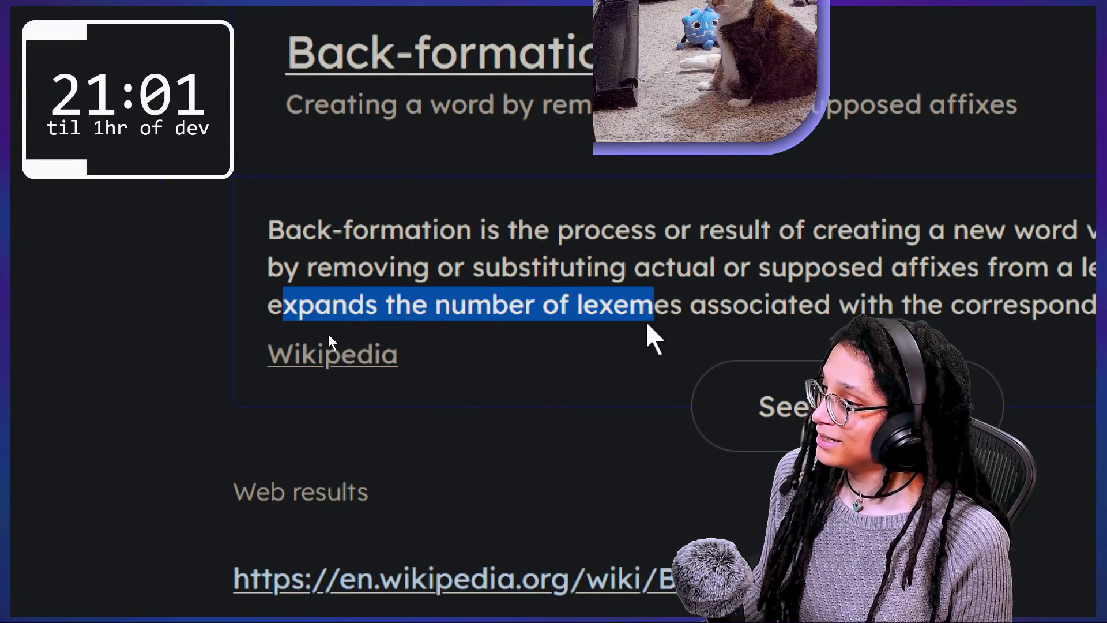
left_click_drag(776, 306, 960, 291)
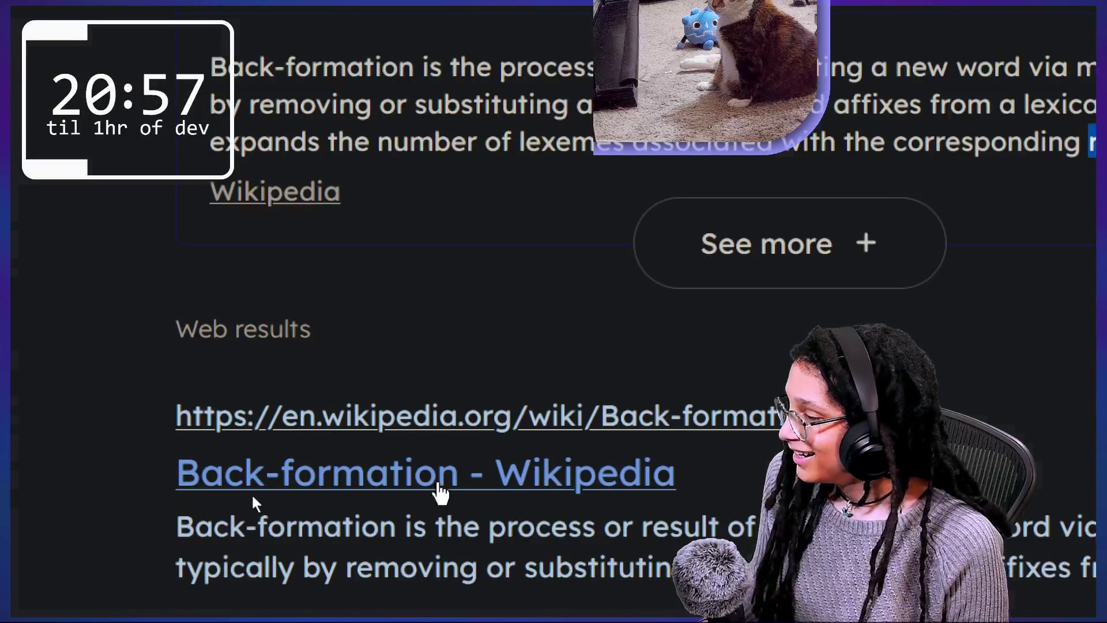
left_click(438, 484)
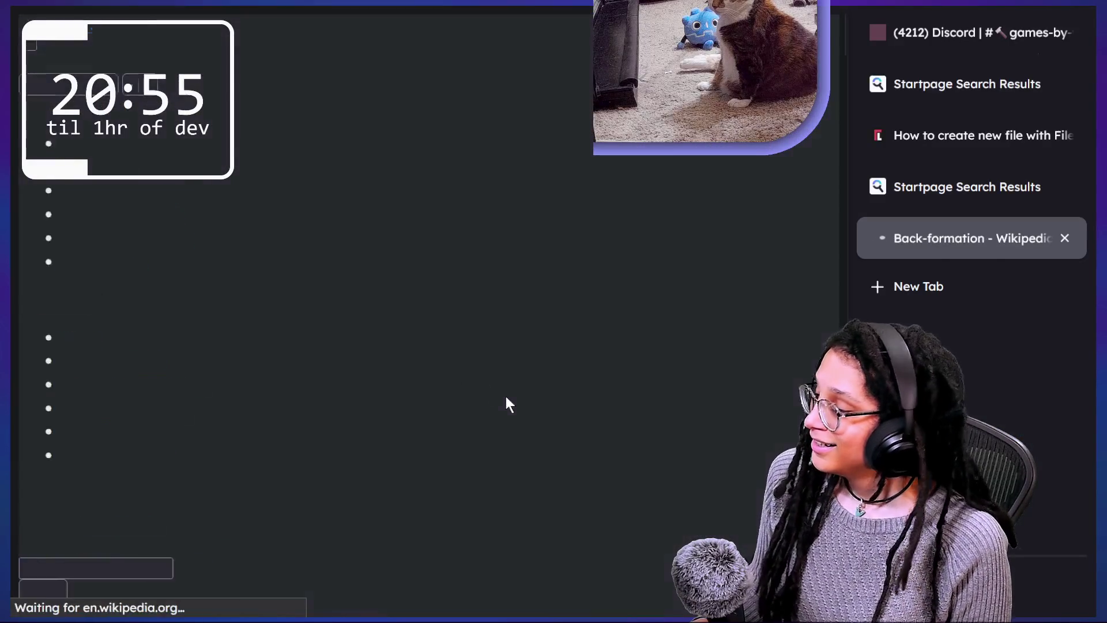
Read down the Back-formation article, marking the 1889 sentence and the resurrection phrase.
scroll(365, 354, "down", 2)
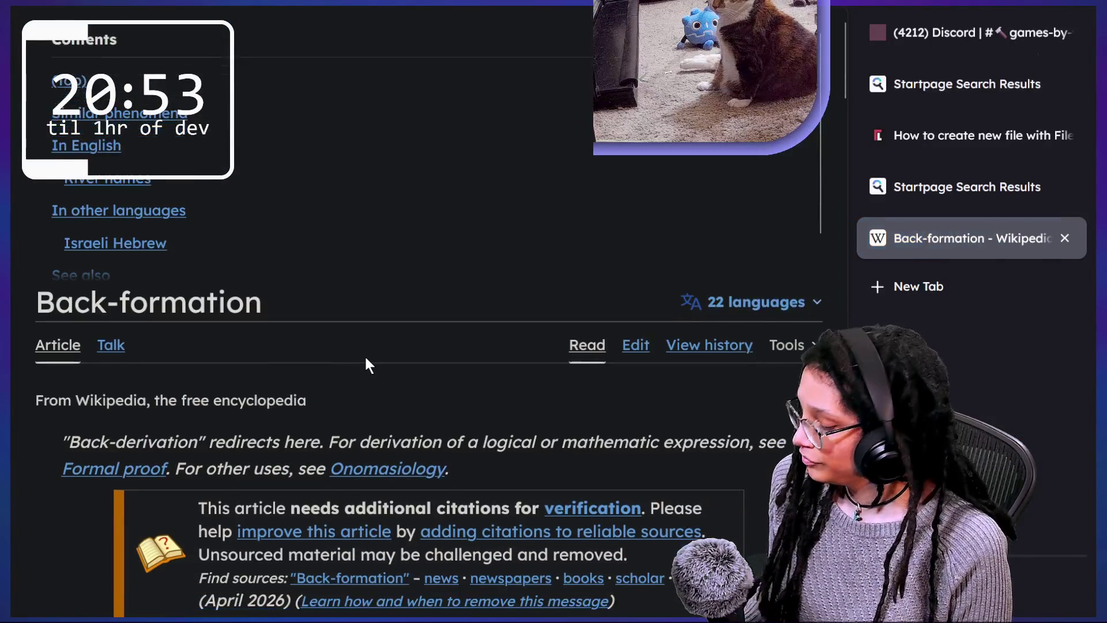
scroll(332, 389, "down", 4)
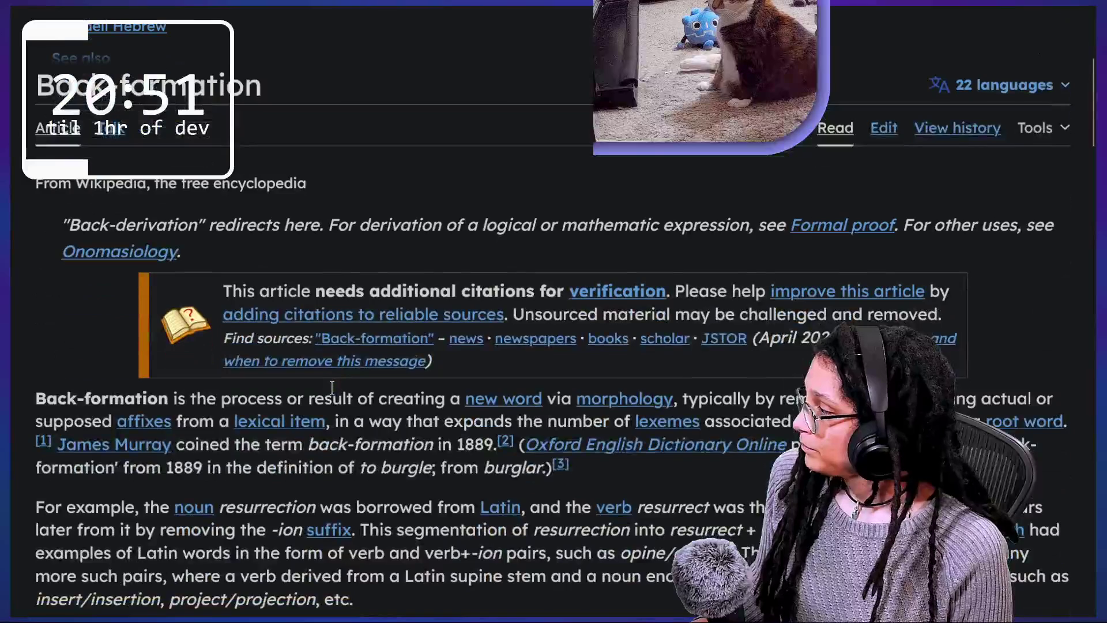
scroll(272, 402, "down", 2)
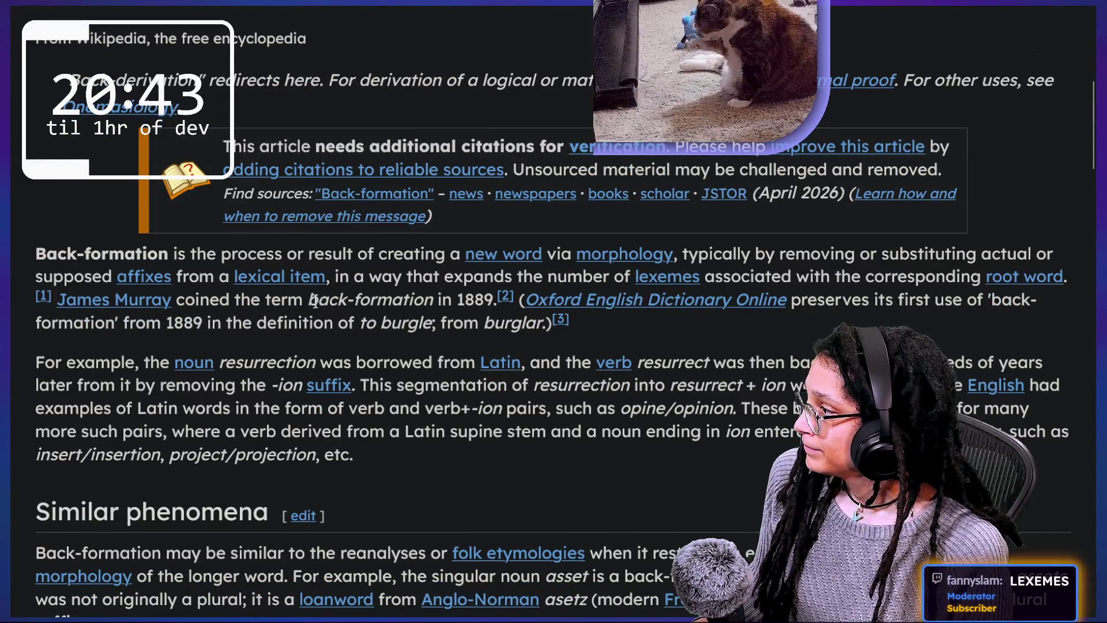
left_click_drag(412, 299, 802, 300)
left_click(912, 292)
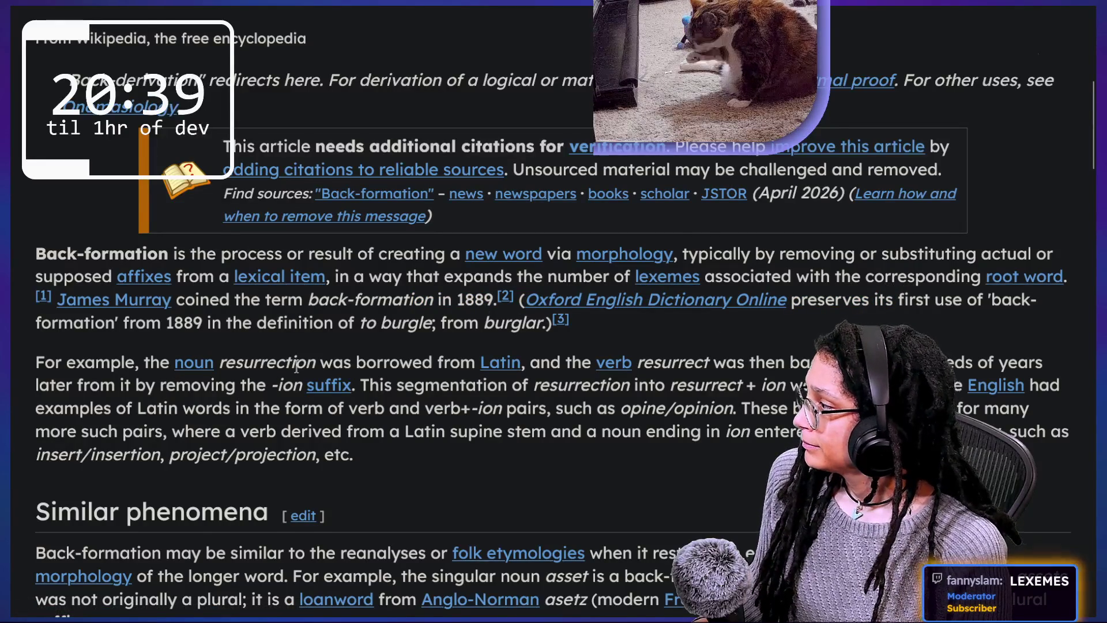
scroll(297, 367, "down", 1)
mouse_move(221, 333)
left_mouse_down()
mouse_move(570, 313)
mouse_move(565, 323)
mouse_move(747, 327)
left_mouse_up()
left_click(361, 322)
left_click(748, 328)
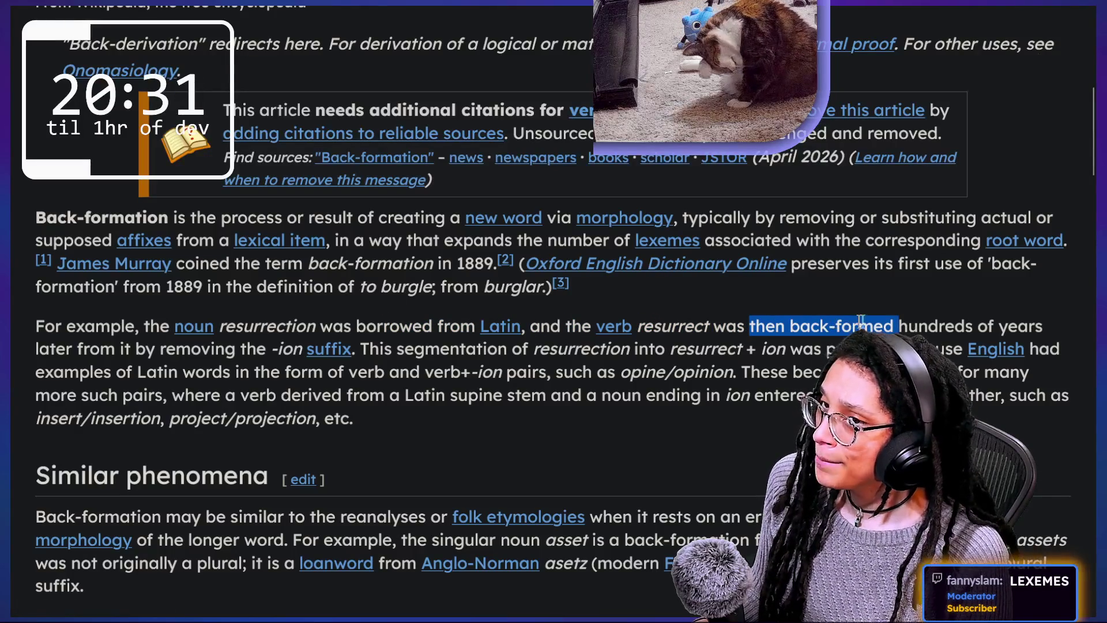
Read the passage on removing the -ion suffix and select the resurrection example paragraph.
scroll(906, 321, "down", 1)
left_click_drag(66, 312, 198, 312)
left_click(196, 310)
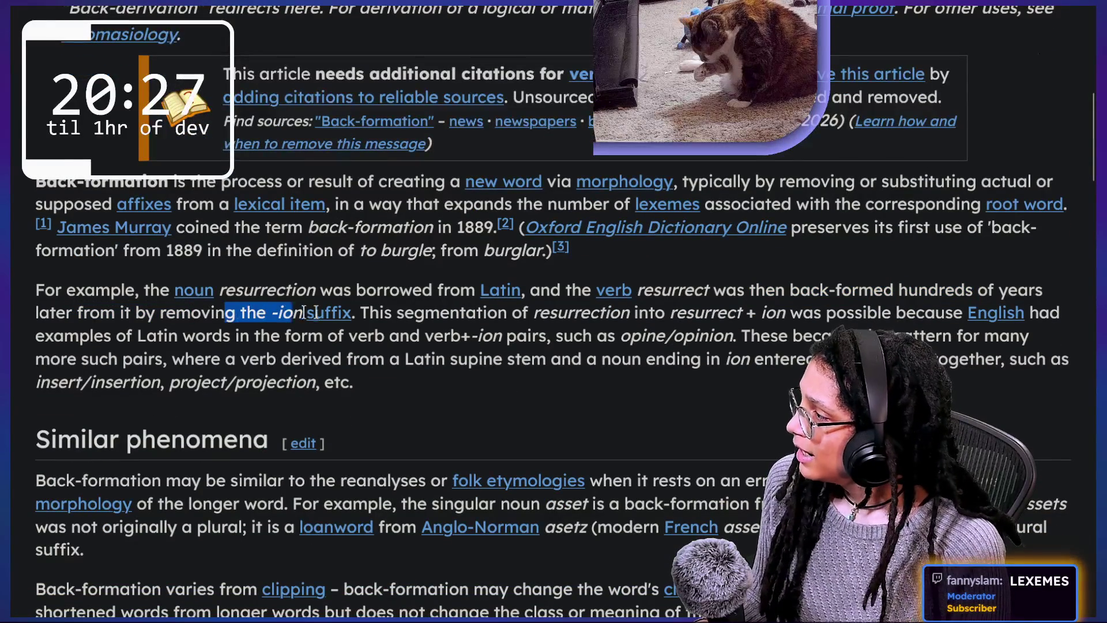
left_click_drag(265, 312, 334, 313)
left_click(343, 285)
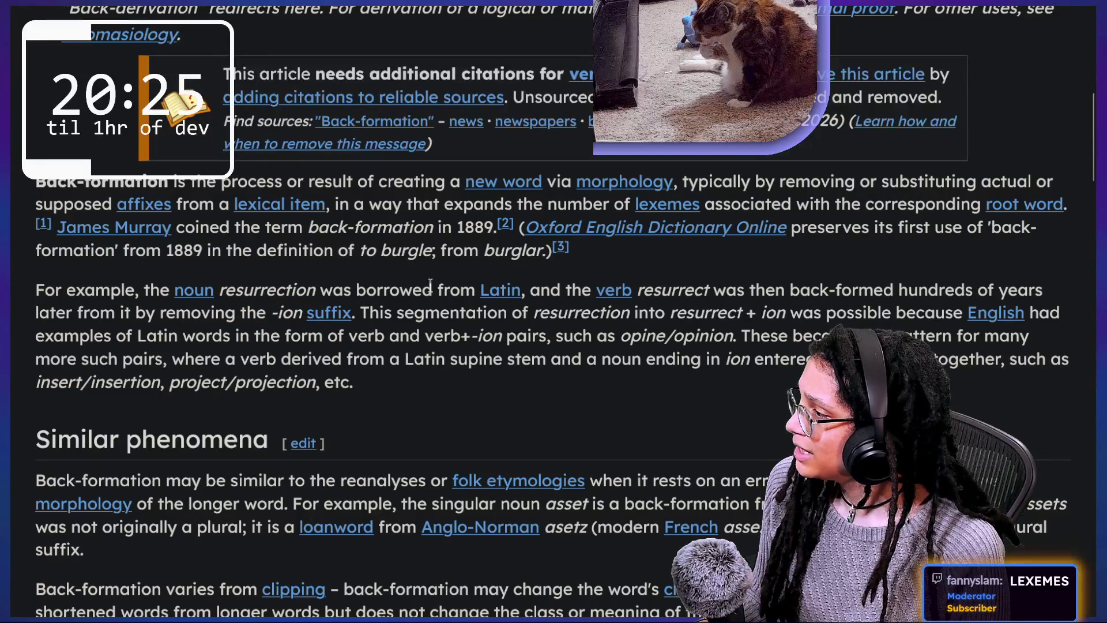
left_click_drag(419, 312, 552, 312)
left_click(551, 312)
scroll(551, 312, "down", 1)
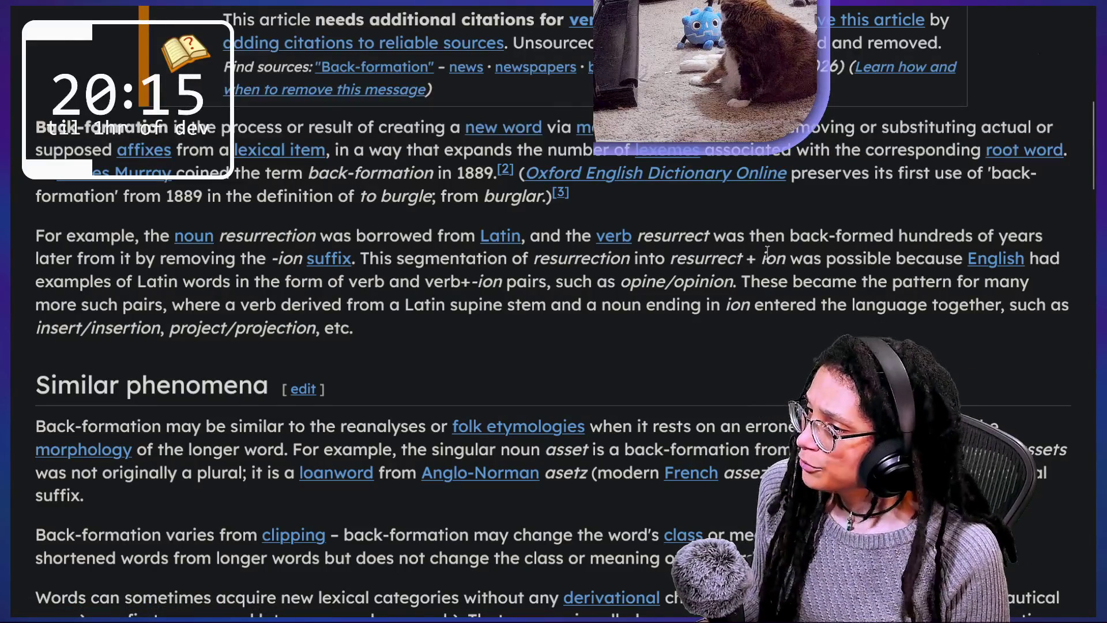
scroll(767, 250, "down", 1)
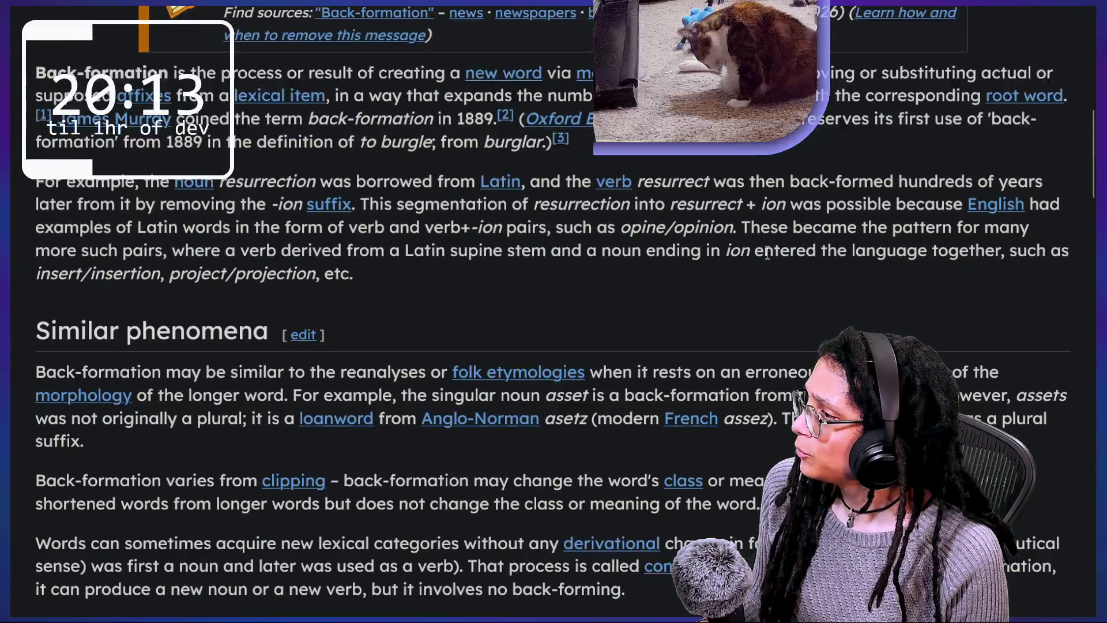
left_click_drag(220, 181, 312, 180)
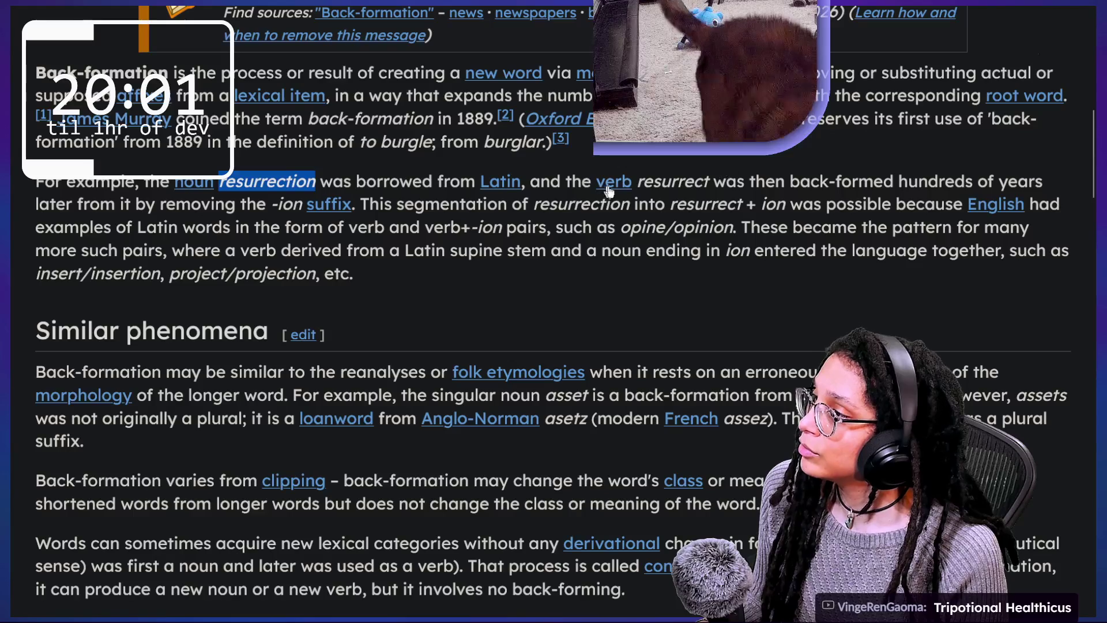
left_click(633, 183)
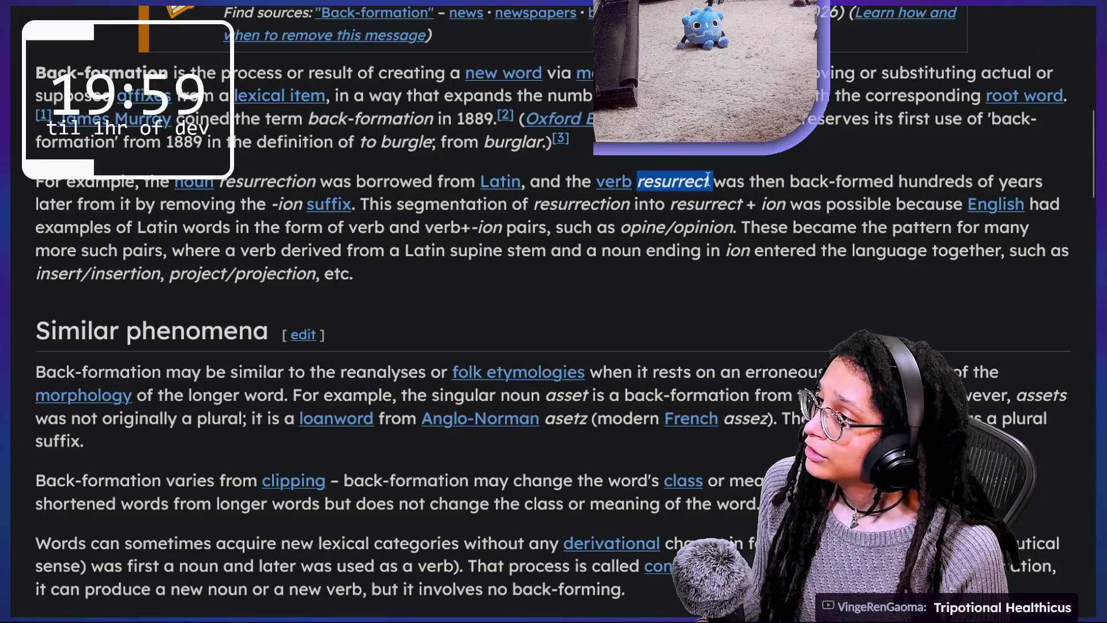
triple_click(709, 181)
left_click(708, 181)
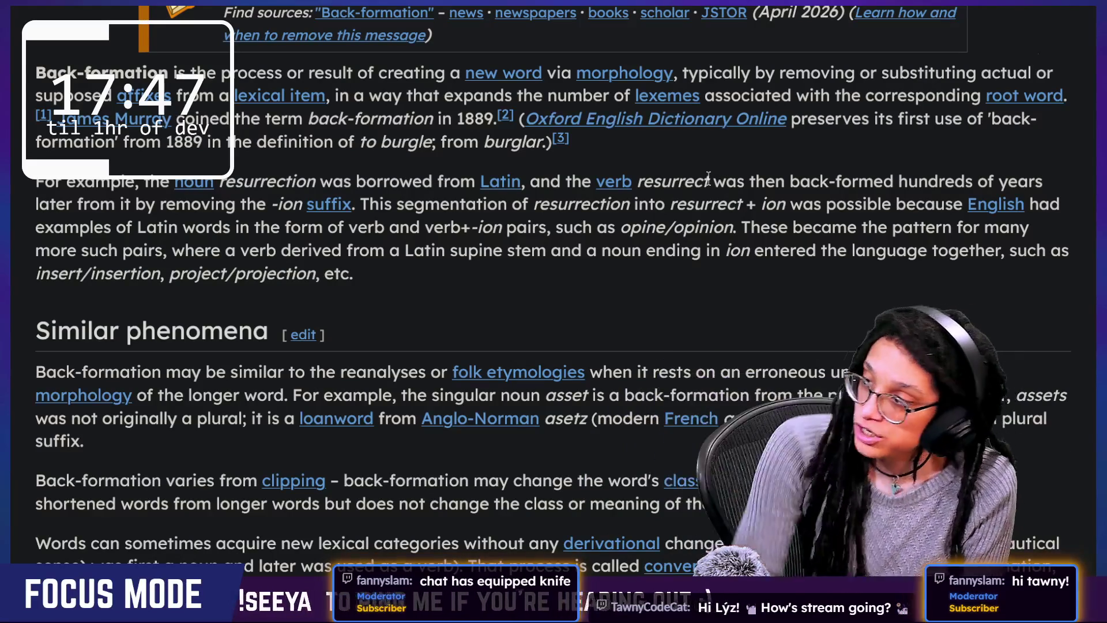
key("alt+Tab")
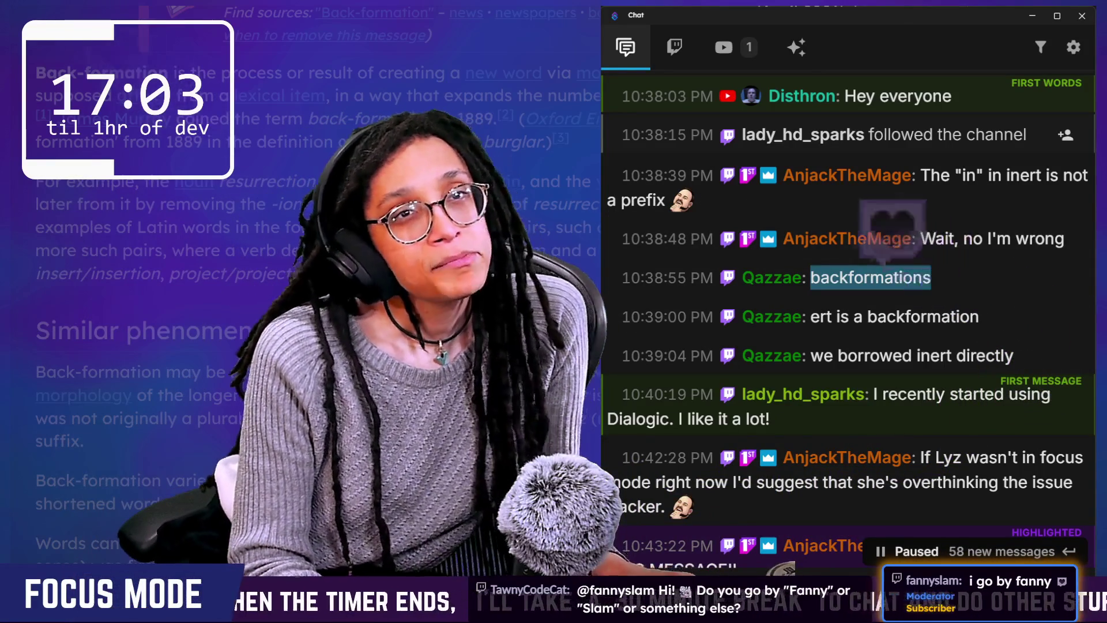
Switch from the Stream chat client to Obsidian's STREAM-TO-DOs note.
key("alt+Tab")
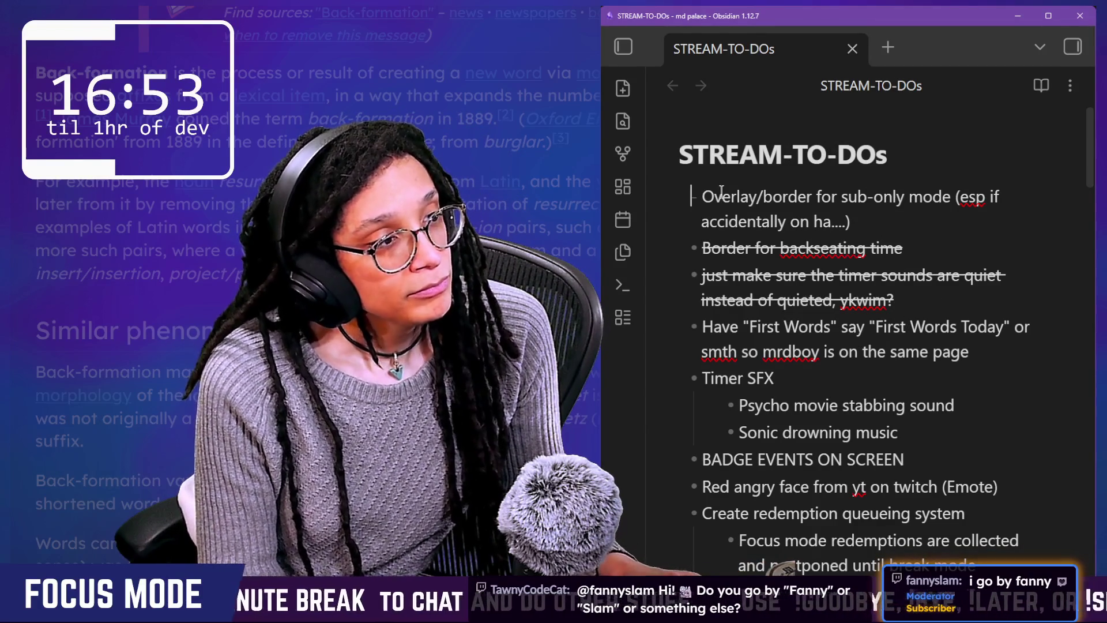
Insert a new top line and type the CAM heading with # and == highlight markup, fixing typos.
key("Return")
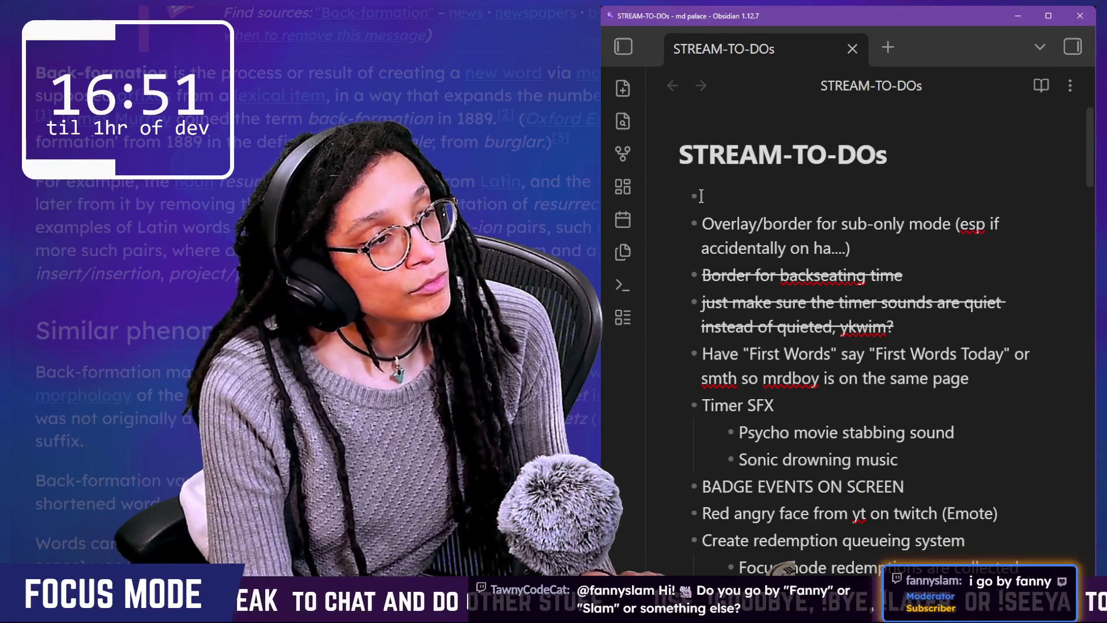
type("ROOMBACAM CHAT CAN CONTROL")
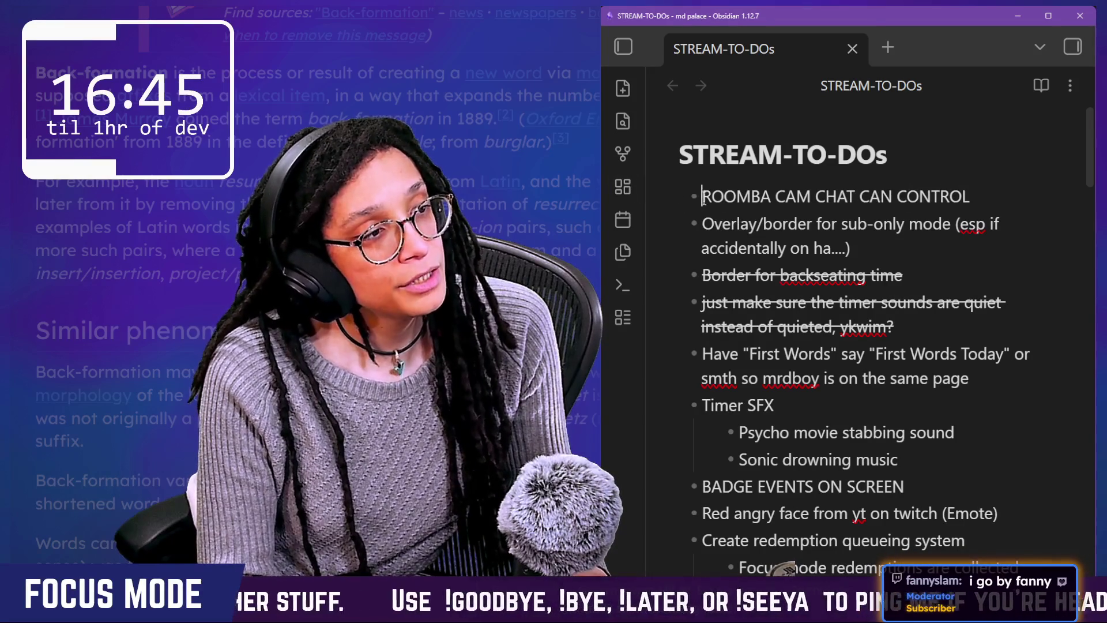
type("# ==")
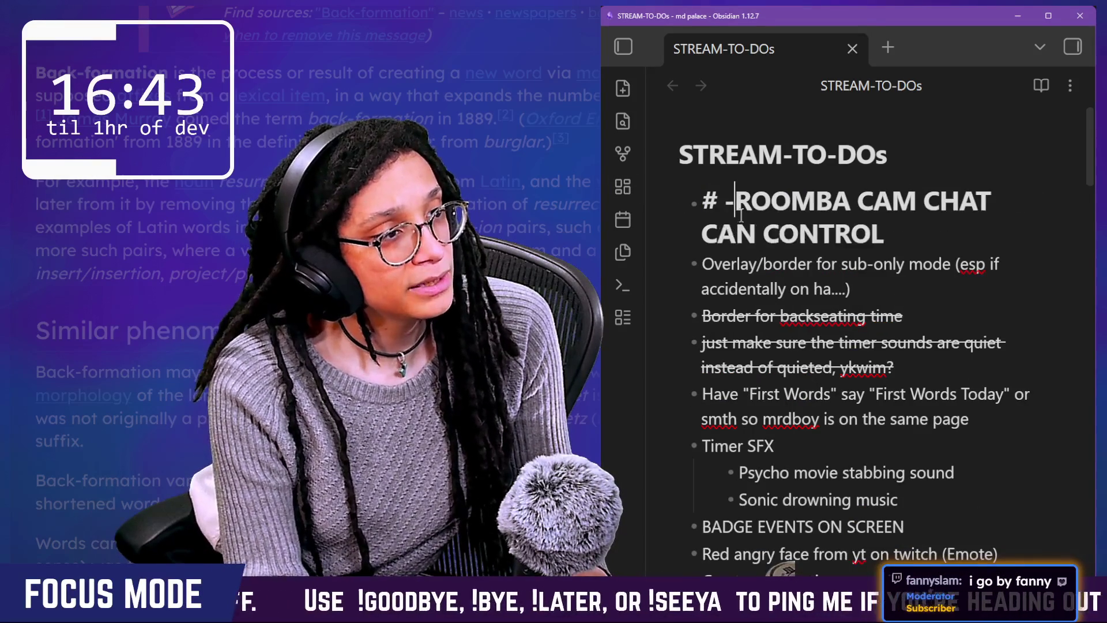
key("Down")
key("Down")
key("Down")
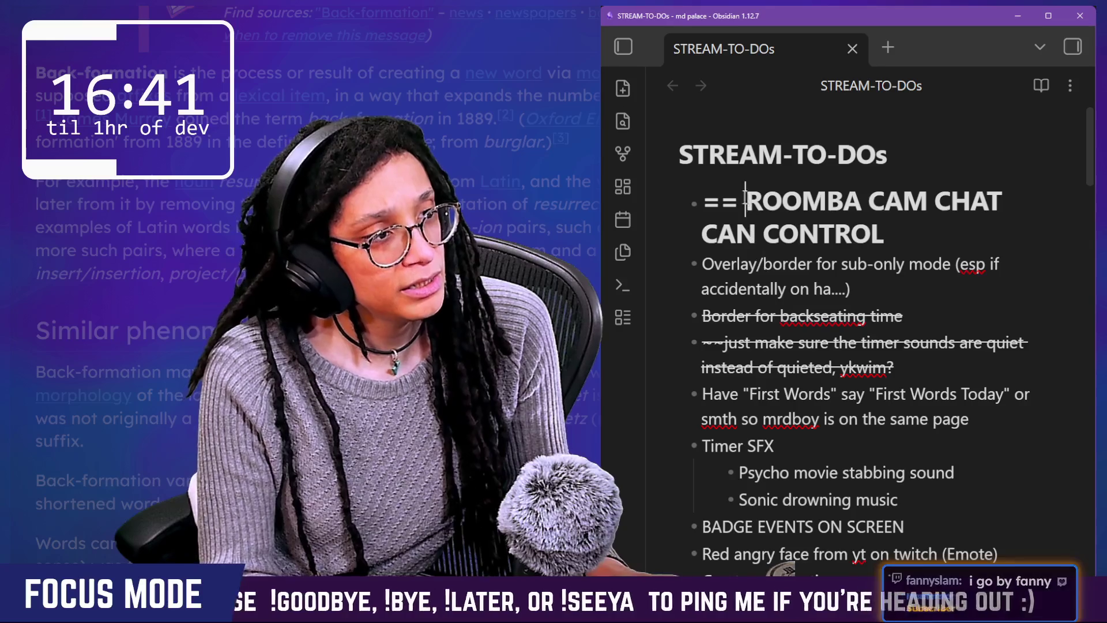
key("BackSpace")
key("BackSpace")
type("--")
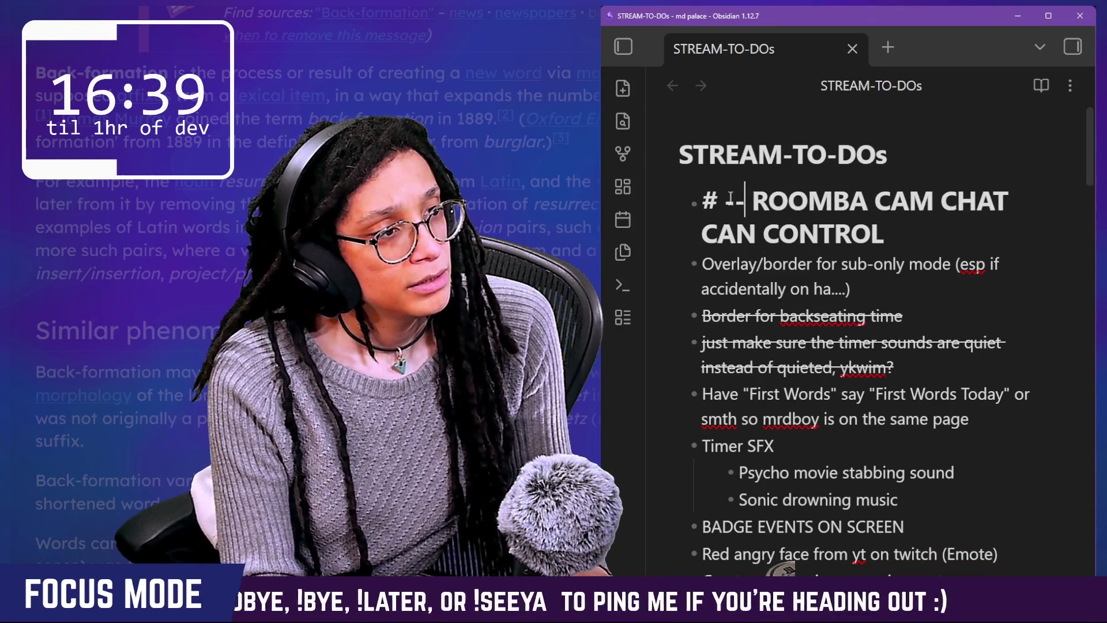
key("BackSpace")
key("BackSpace")
type("===")
key("BackSpace")
key("BackSpace")
key("BackSpace")
key("Delete")
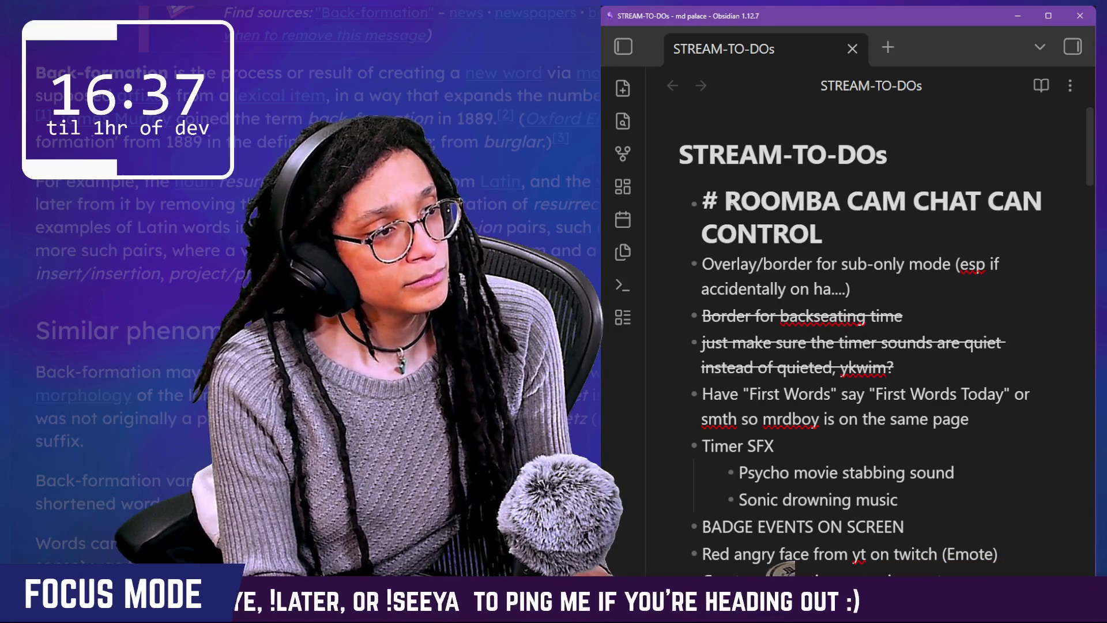
type("==")
left_click(869, 420)
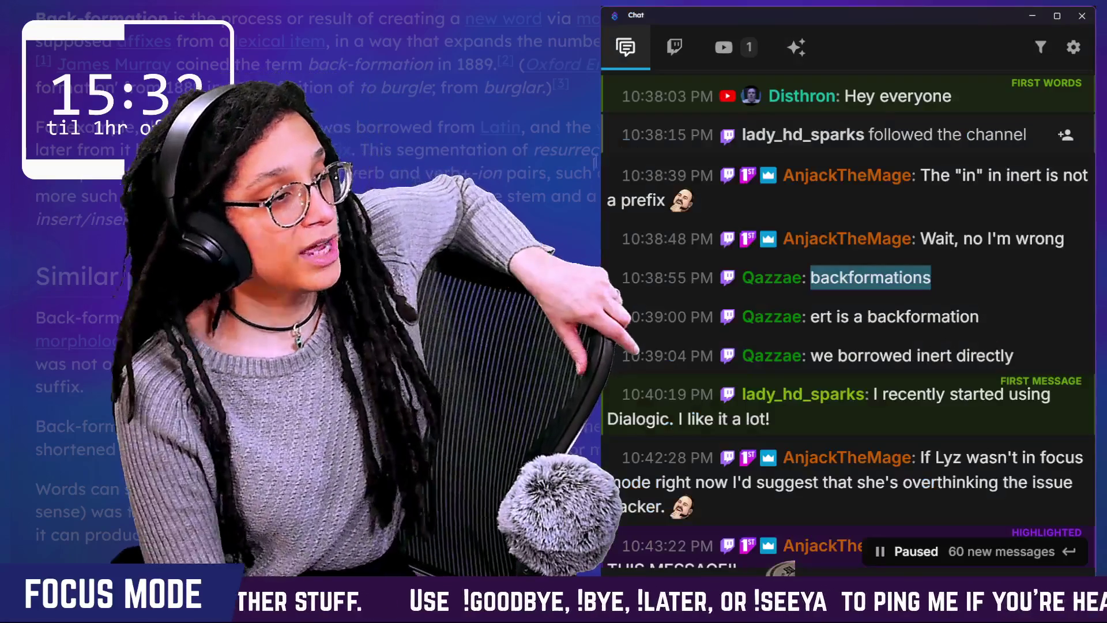
Clear the selected chat text and scroll down to the later stream chat messages.
mouse_move(940, 256)
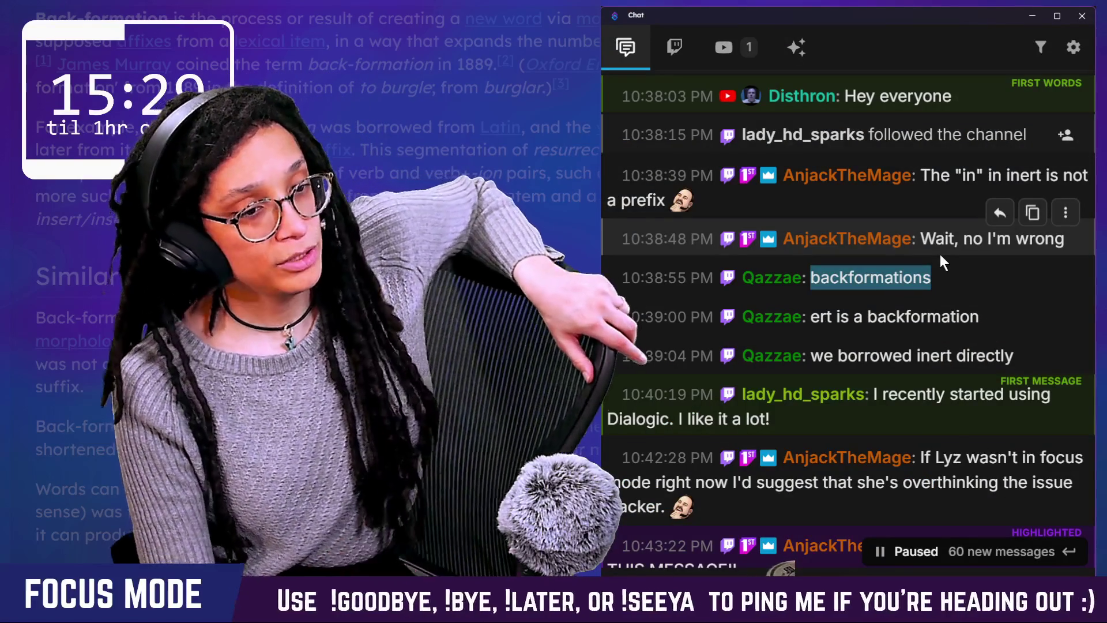
left_click(836, 317)
scroll(775, 402, "down", 1)
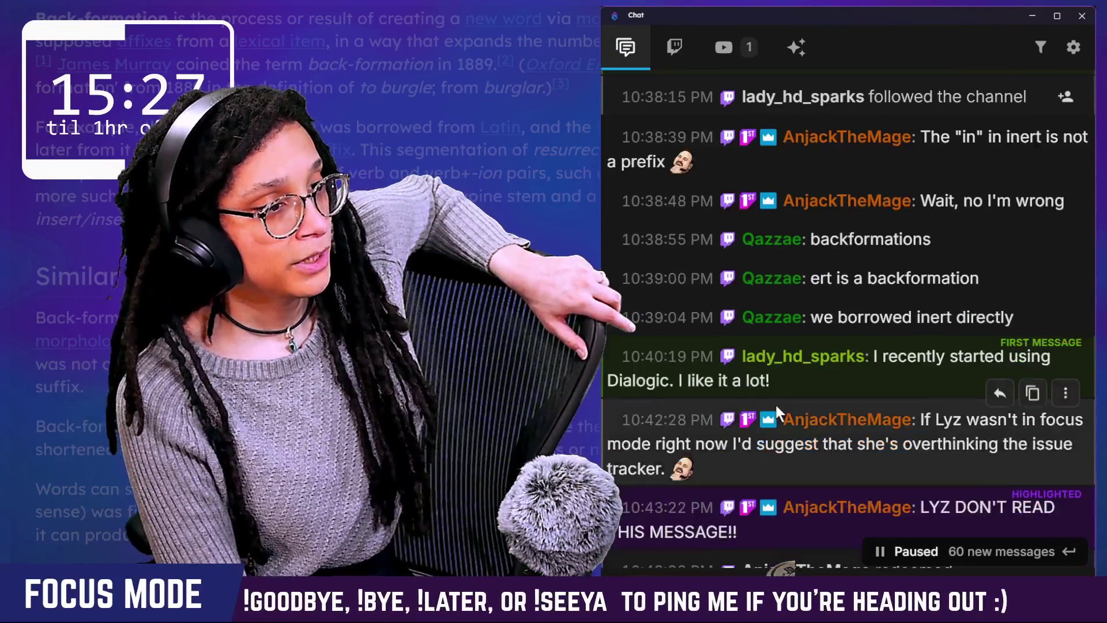
scroll(775, 402, "down", 1)
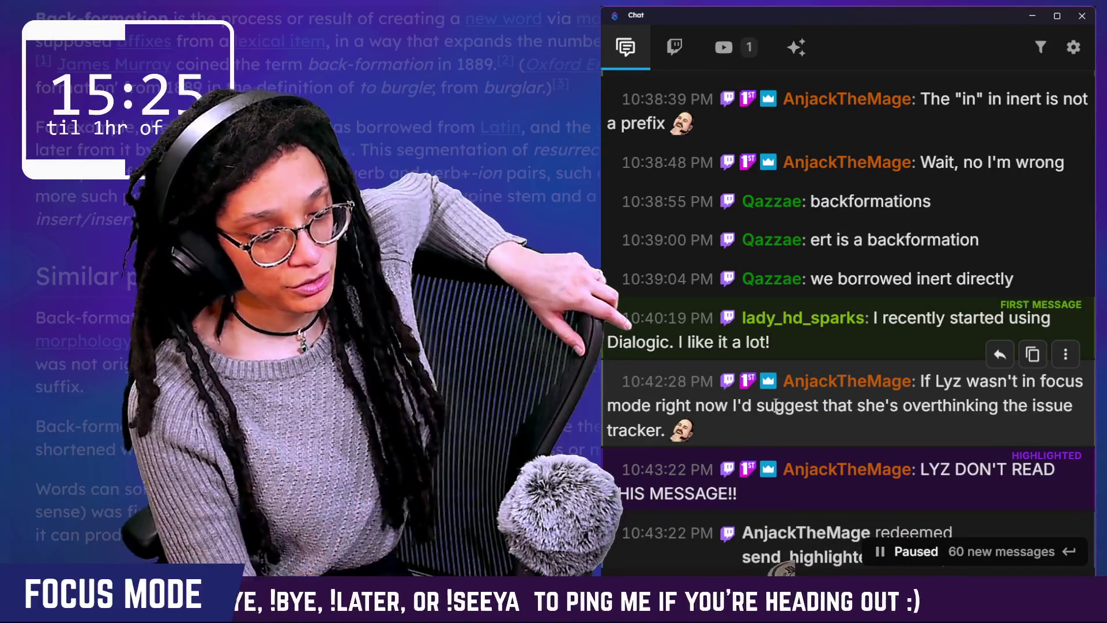
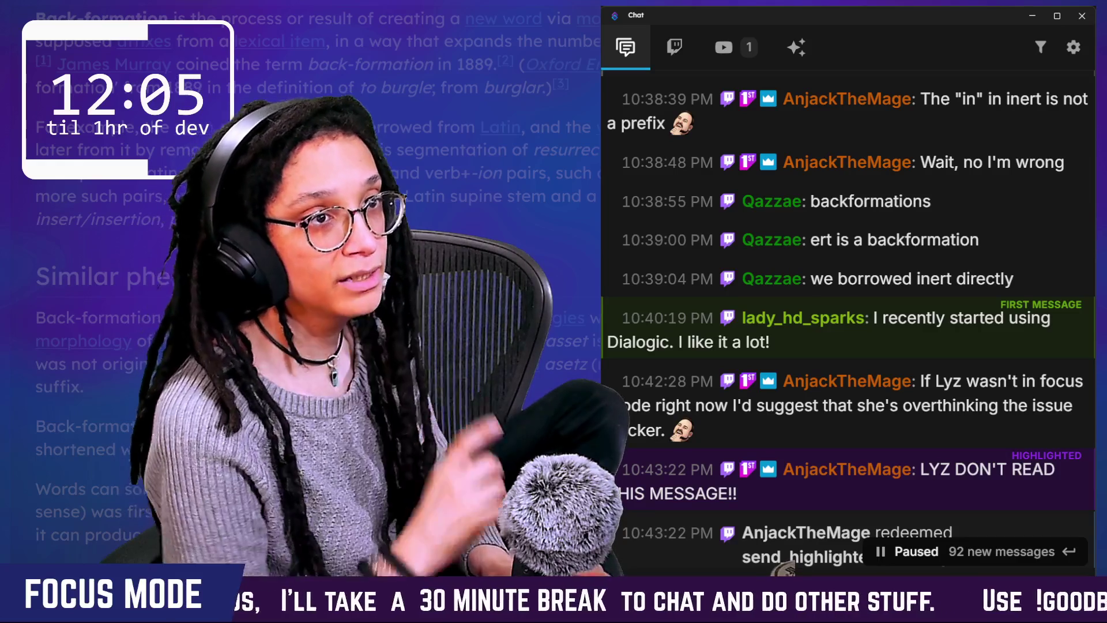
Switch from the chat window, past the CONVOS folder, to the browser showing Twitch Stream Manager.
key("alt+Tab")
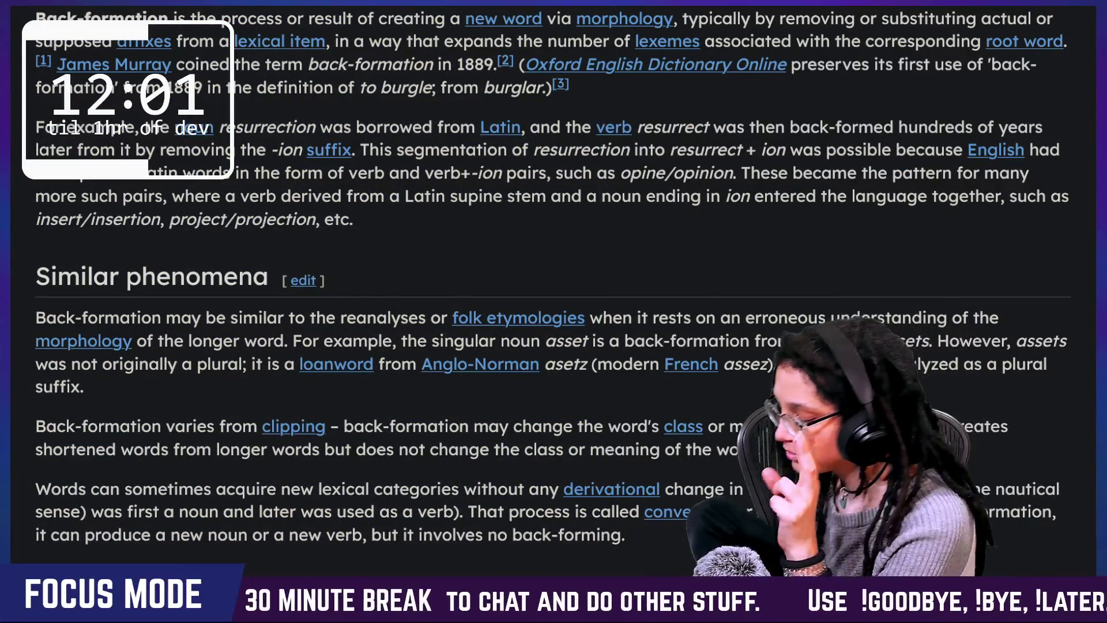
key("alt+Tab")
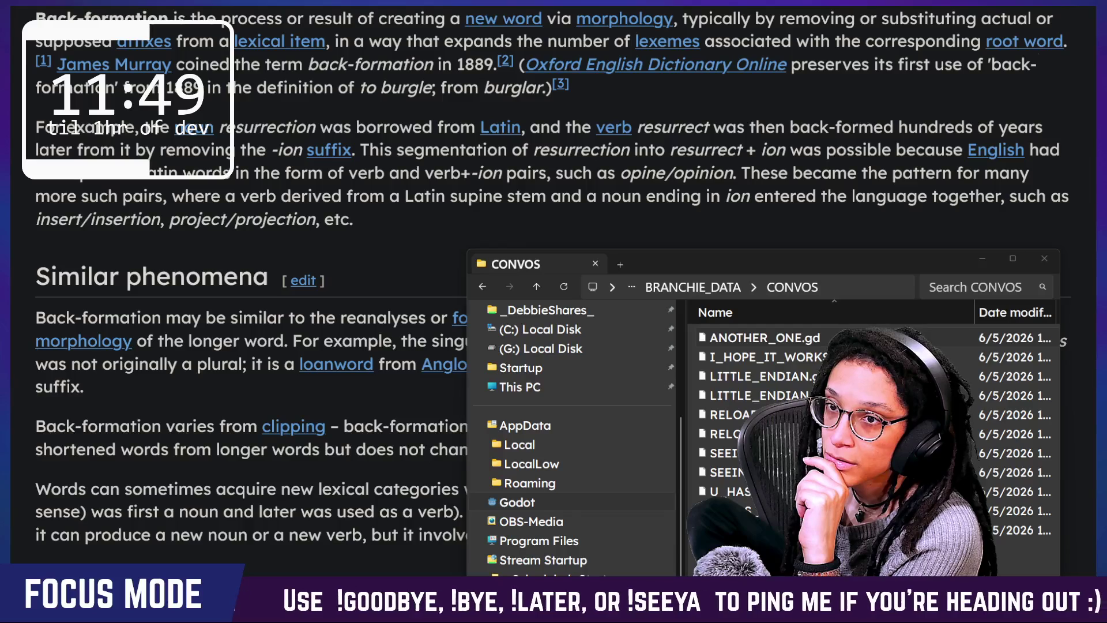
key("alt+Tab")
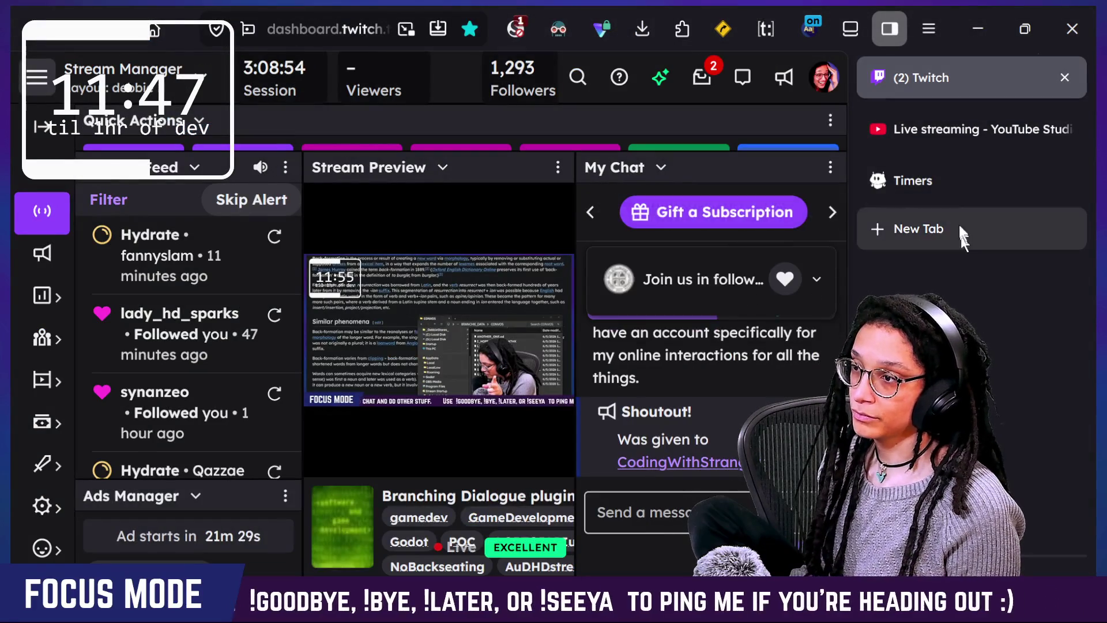
Go to Nightbot's Commands page and start a new command named !pobox.
left_click(954, 190)
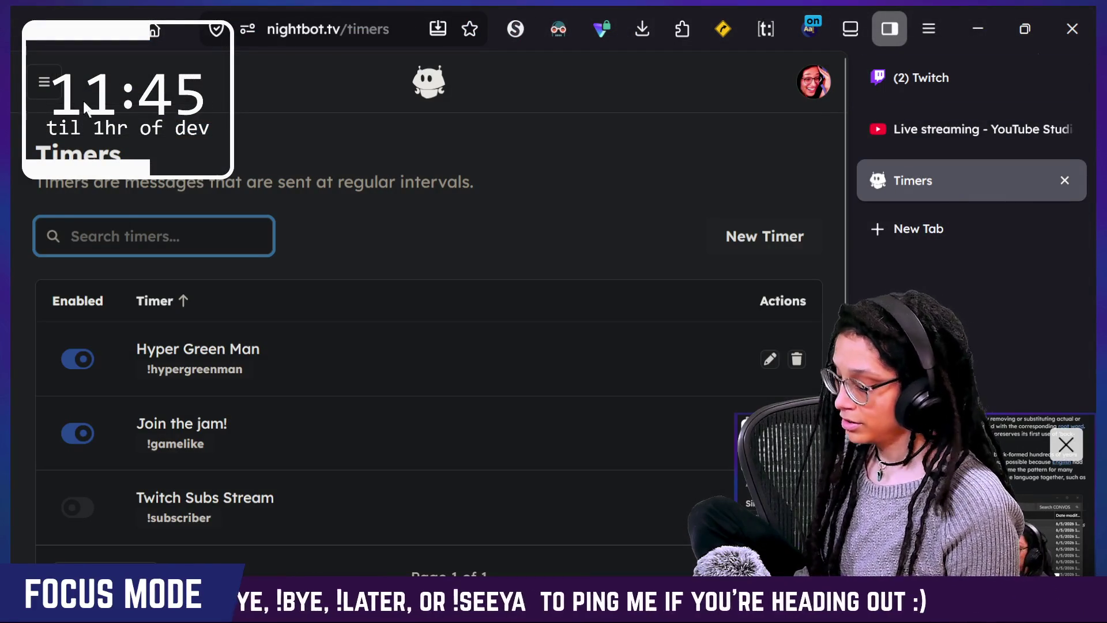
left_click(354, 132)
key("ctrl+alt+z")
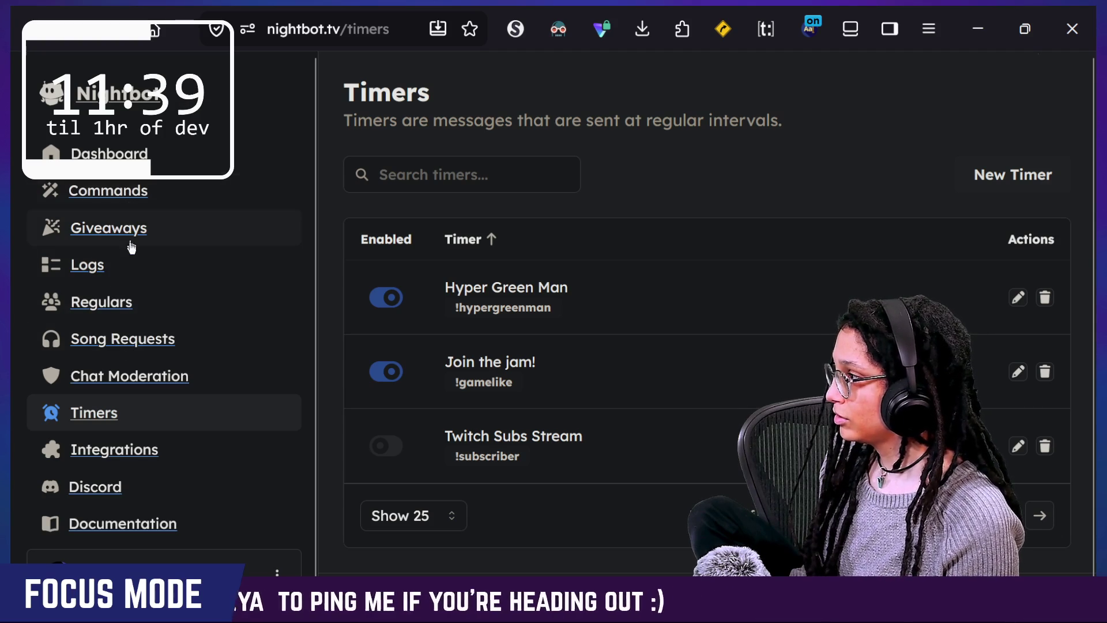
left_click(125, 196)
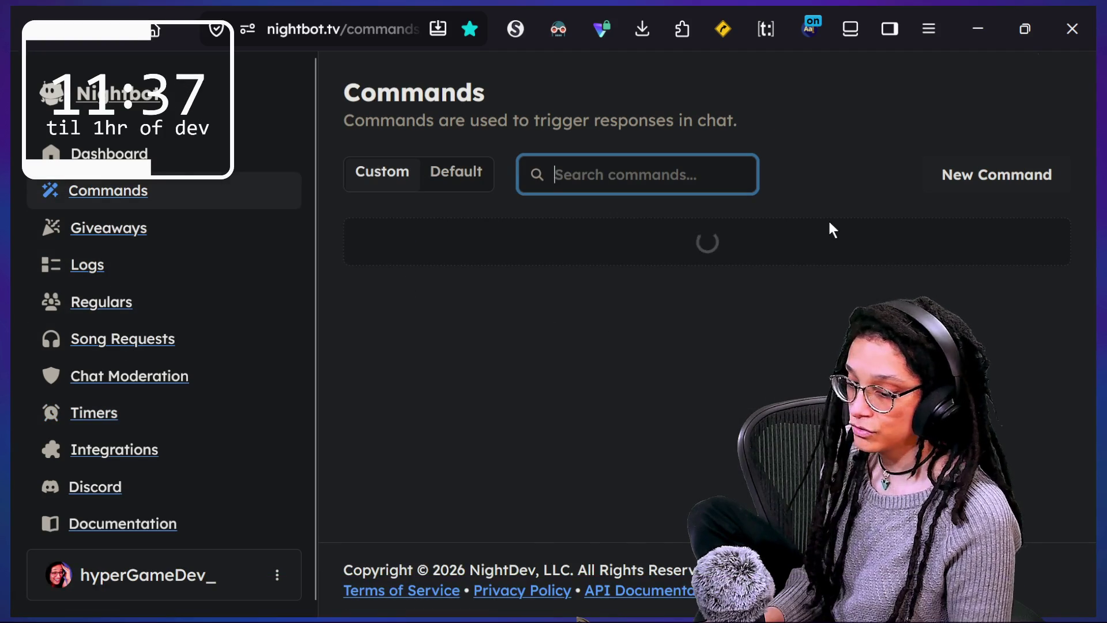
left_click(960, 178)
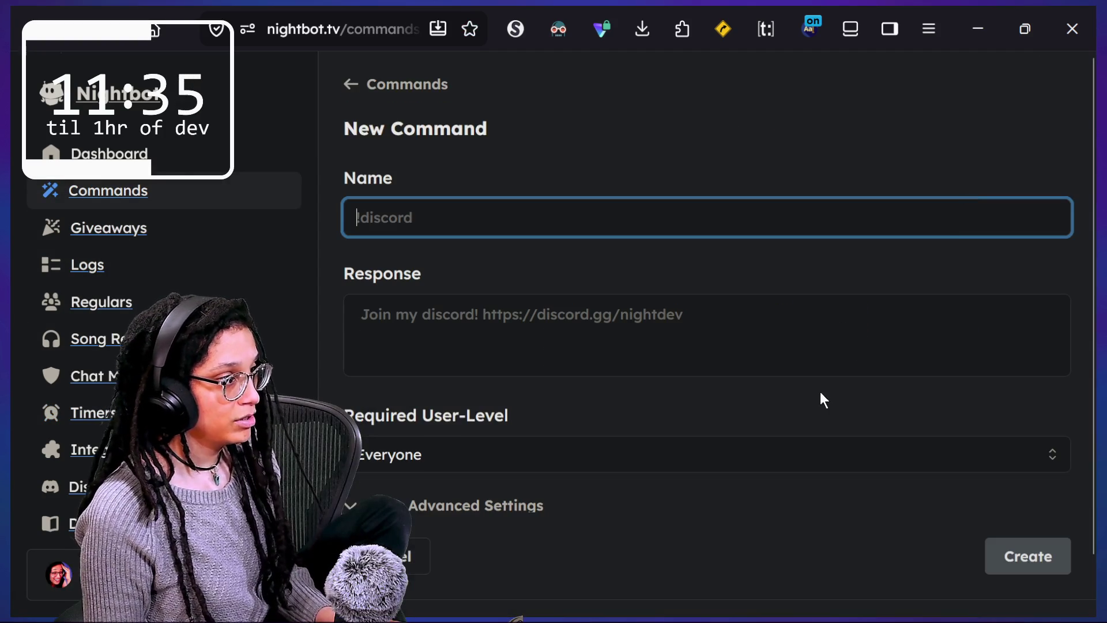
type("!")
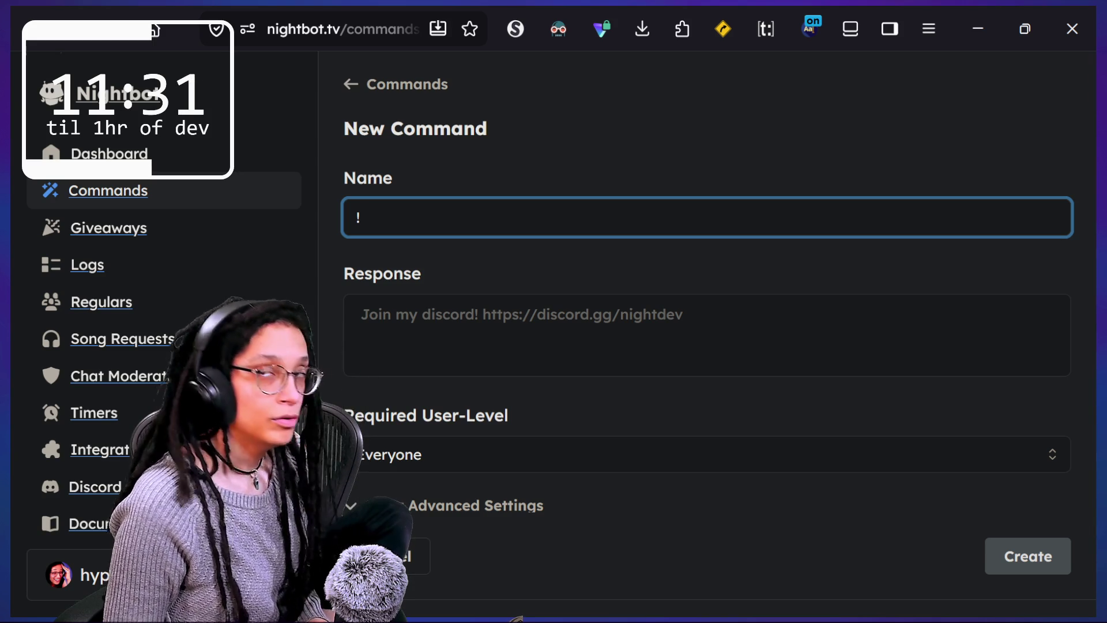
type("pobox")
left_click(639, 317)
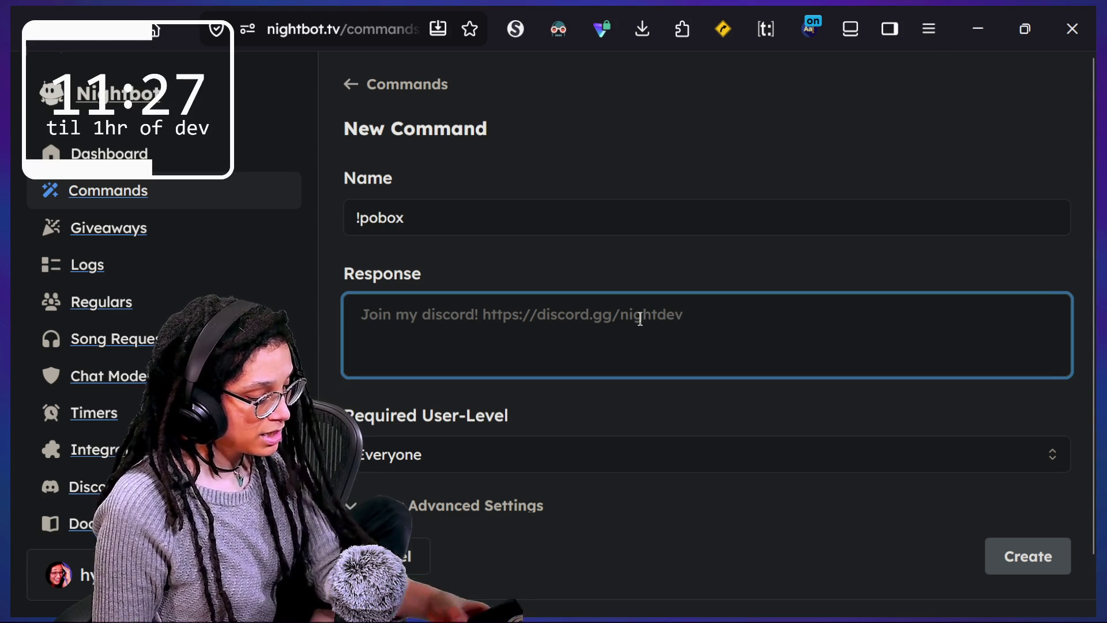
Begin the !pobox response with 'If sending via USPS:'.
type("t")
key("BackSpace")
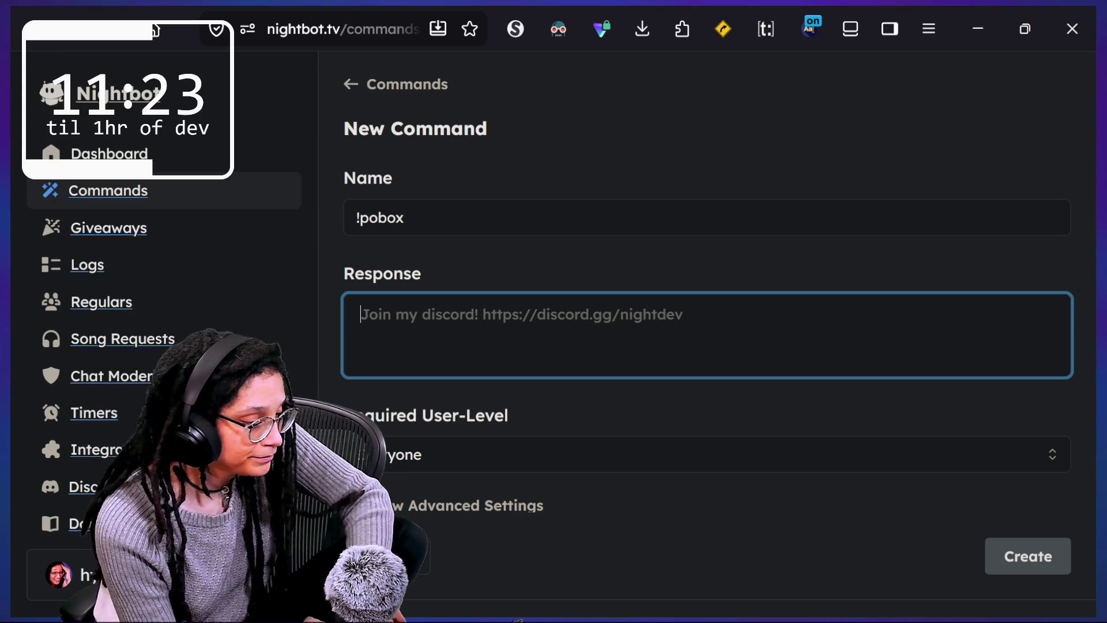
type("d")
key("BackSpace")
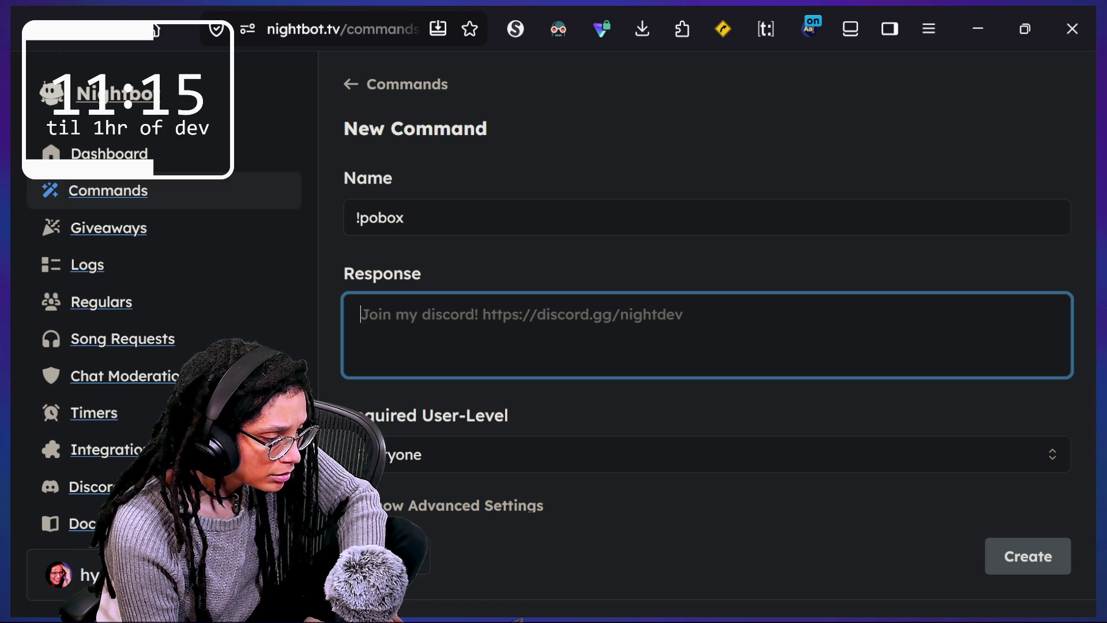
type("USPS")
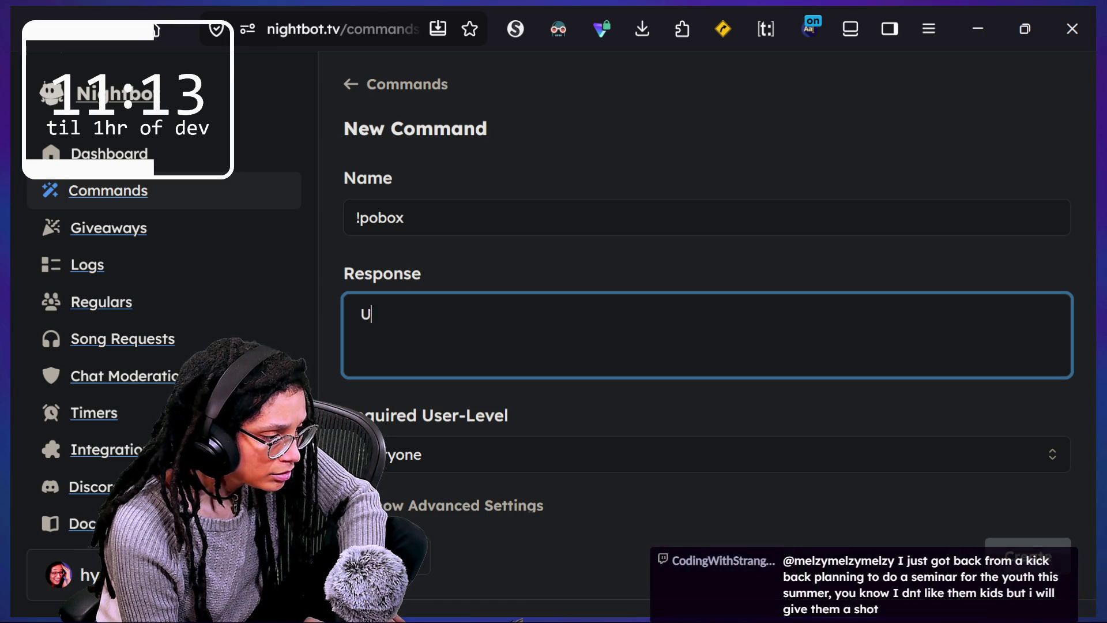
key("BackSpace")
key("BackSpace")
key("BackSpace")
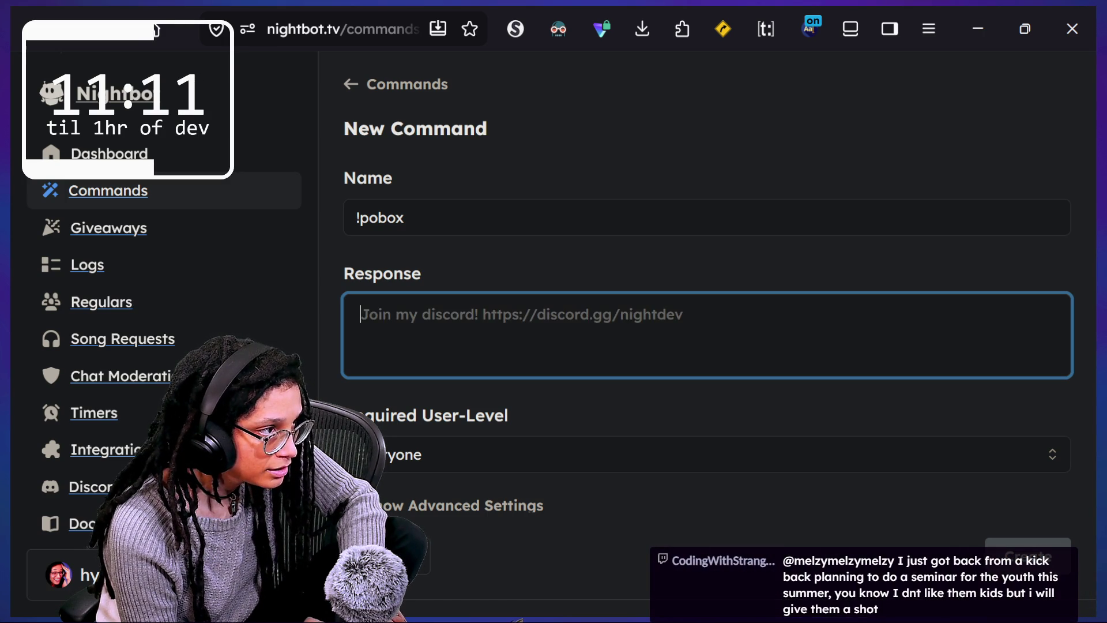
type("USPS")
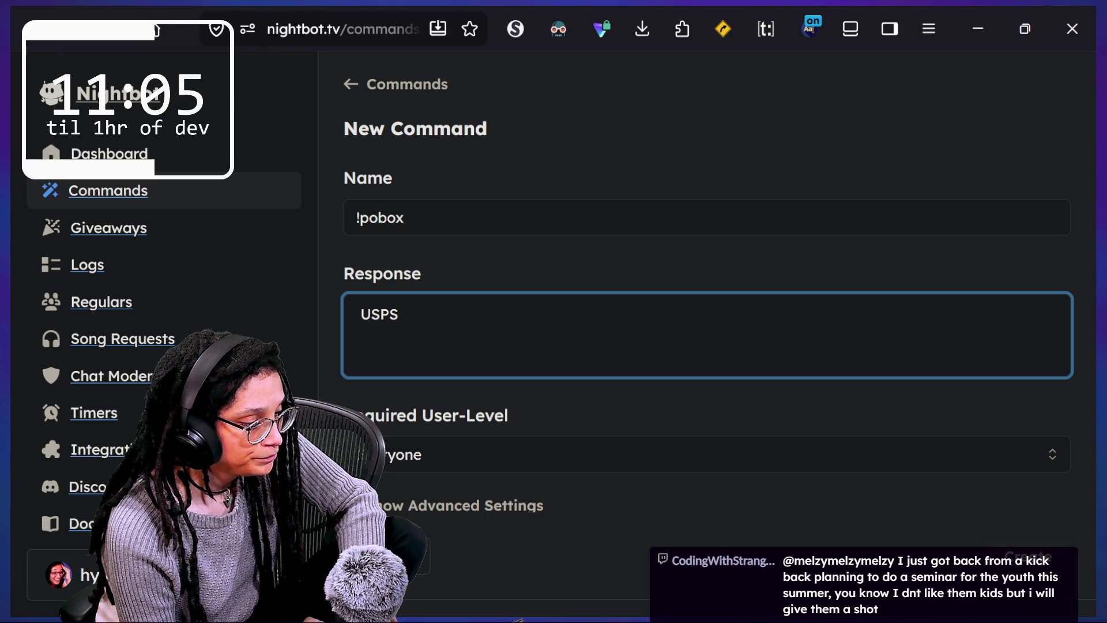
key("BackSpace")
key("BackSpace")
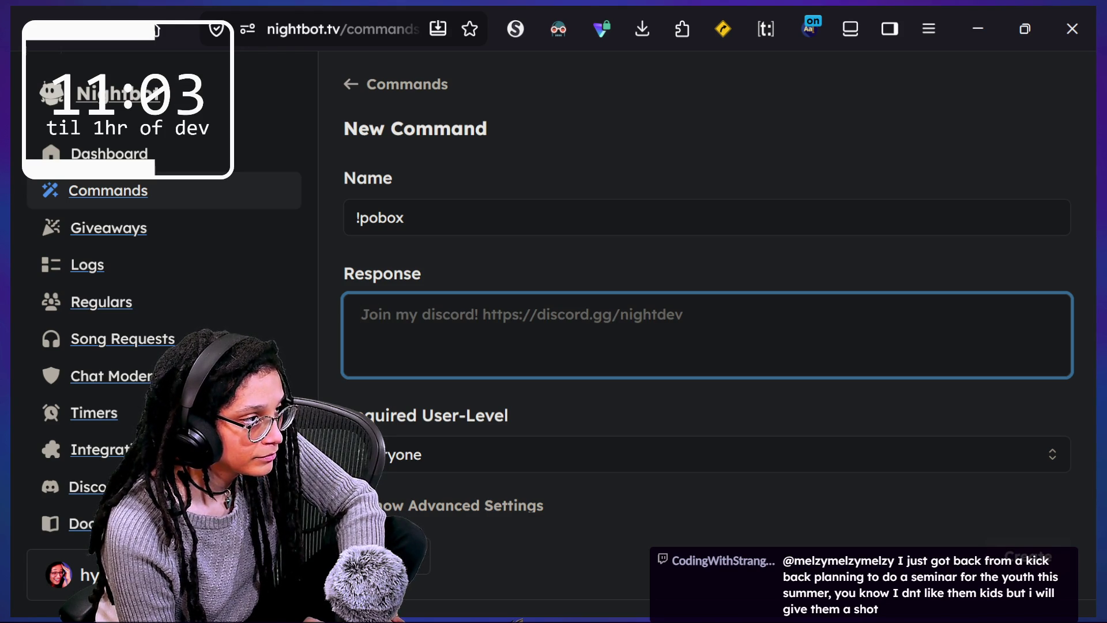
type("If sending")
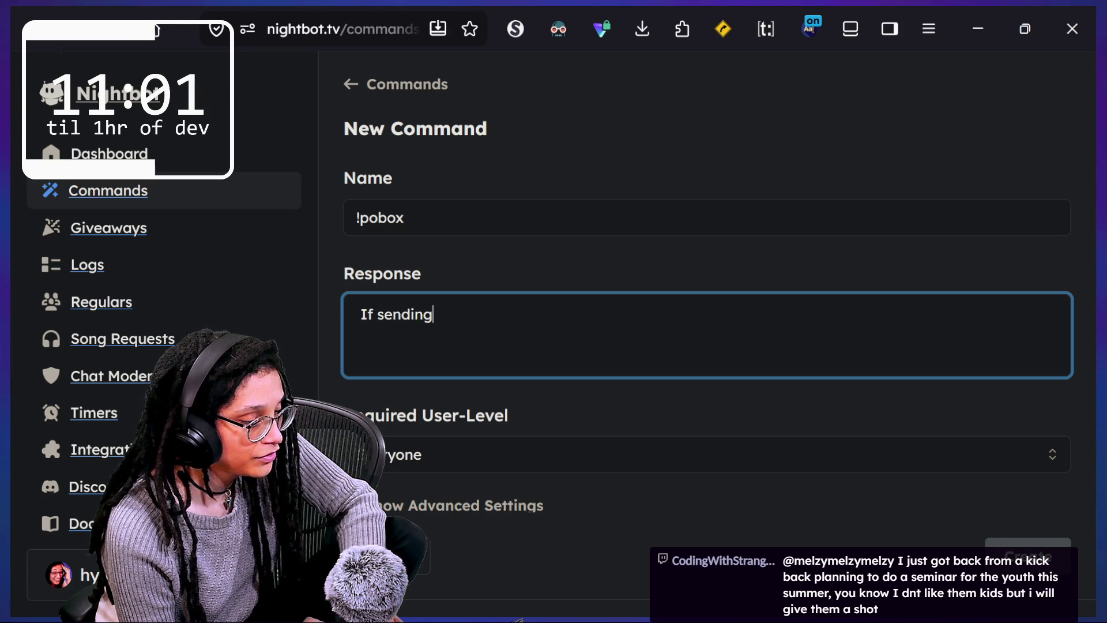
type(" USPS")
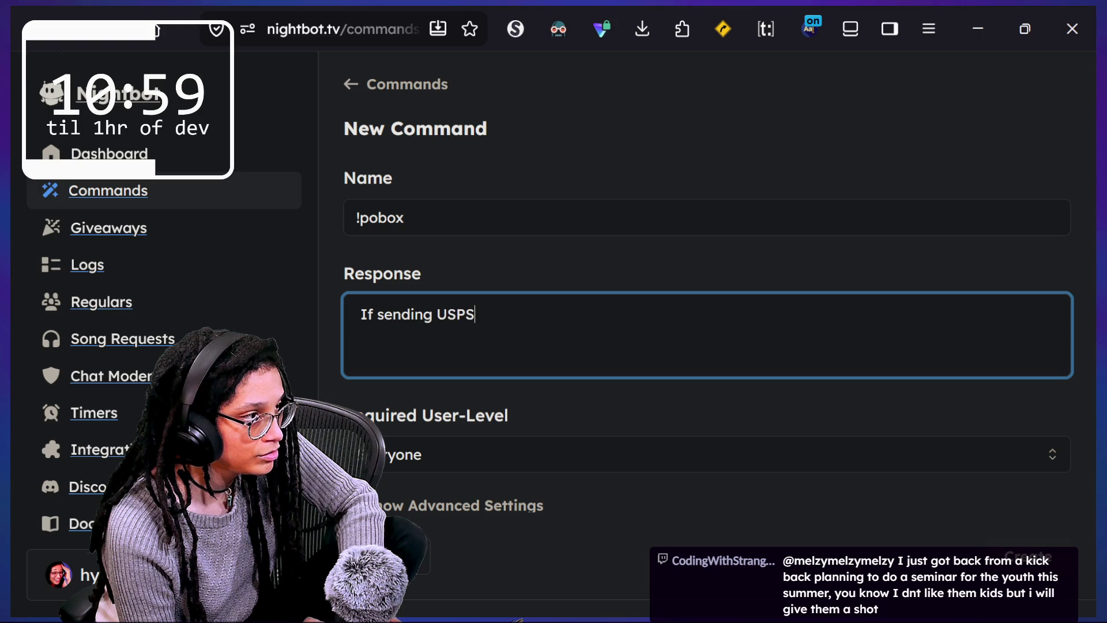
key("BackSpace")
key("BackSpace")
key("BackSpace")
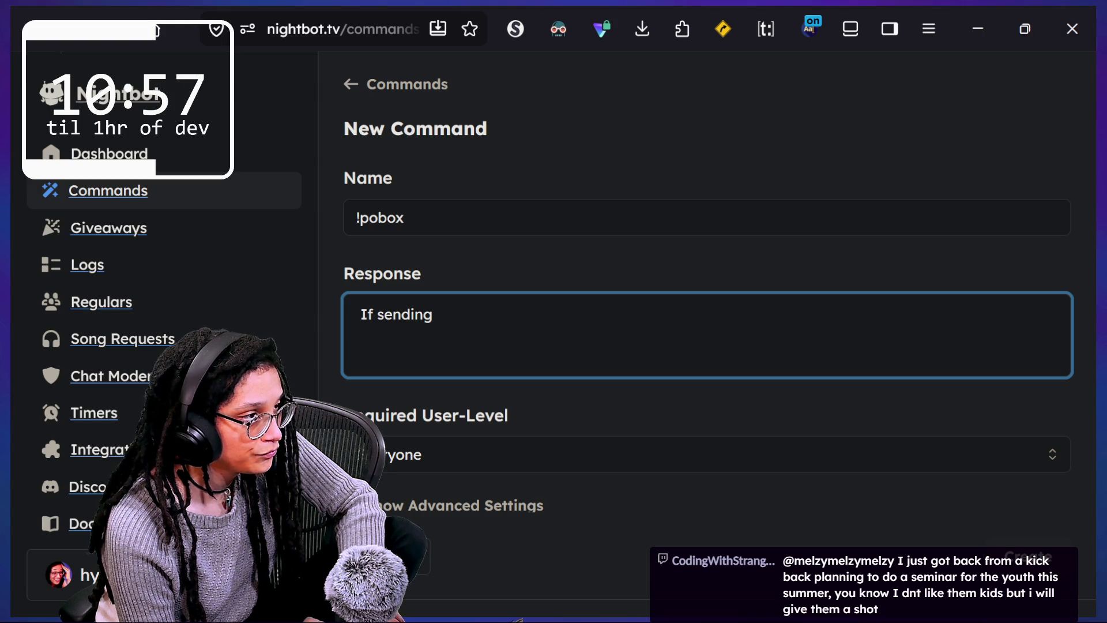
type("c")
key("BackSpace")
type("via SU")
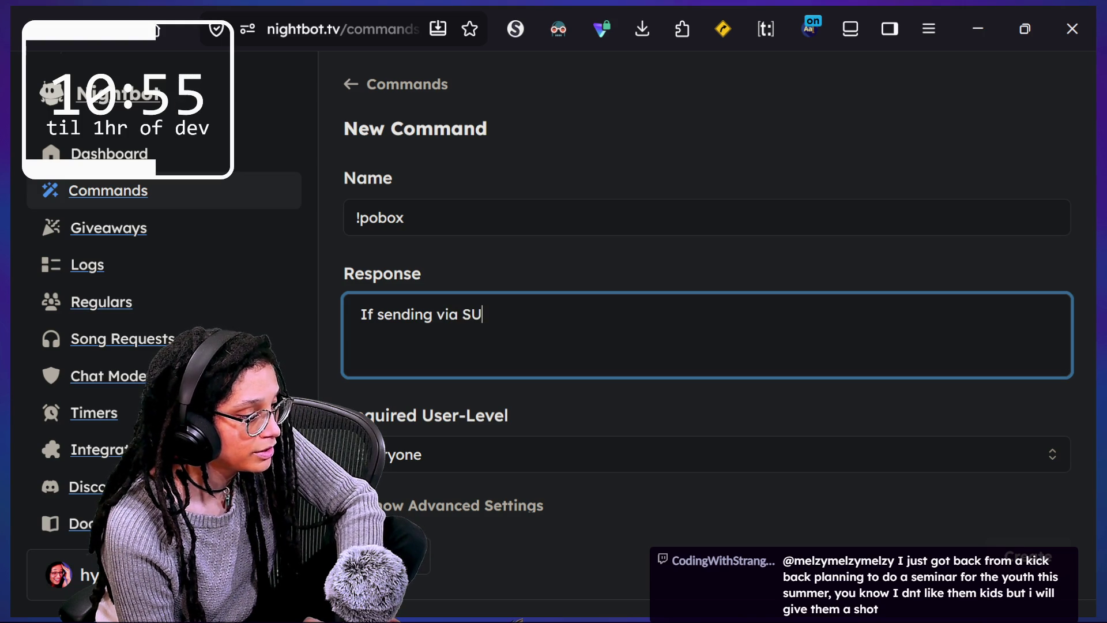
key("BackSpace")
key("BackSpace")
type("USPS:")
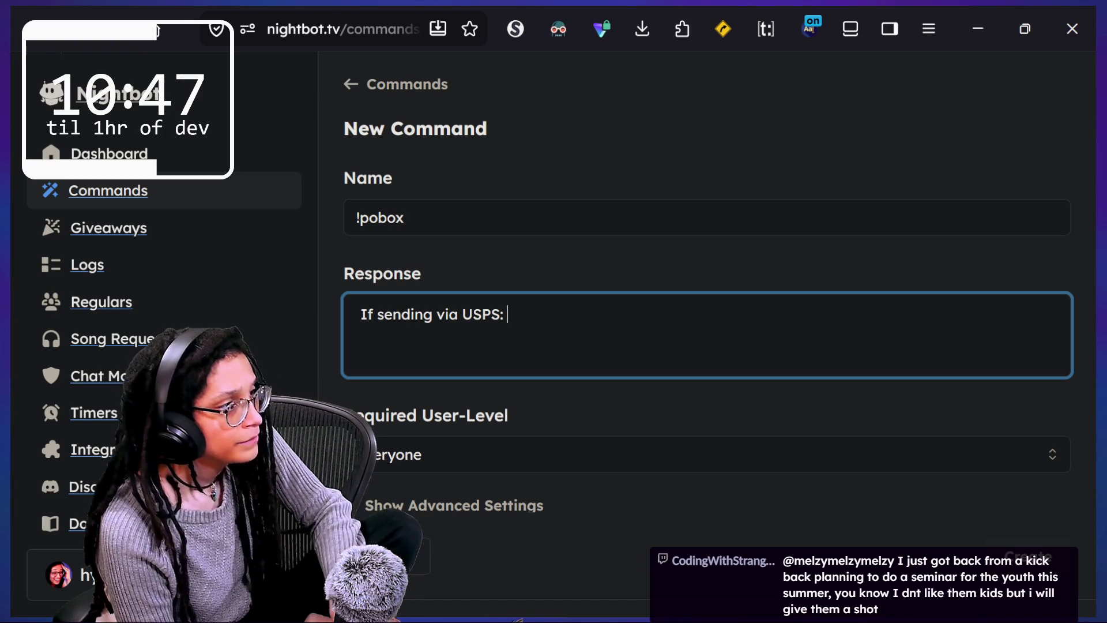
Follow it with the recipient's name and full PO box mailing address.
type("yz L")
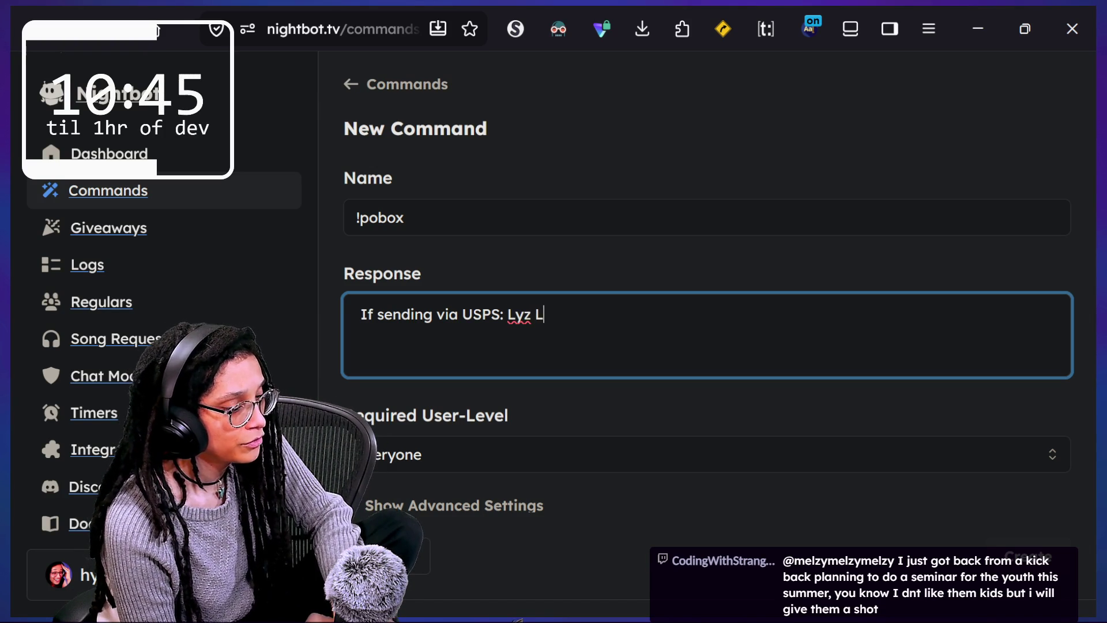
type("issade")
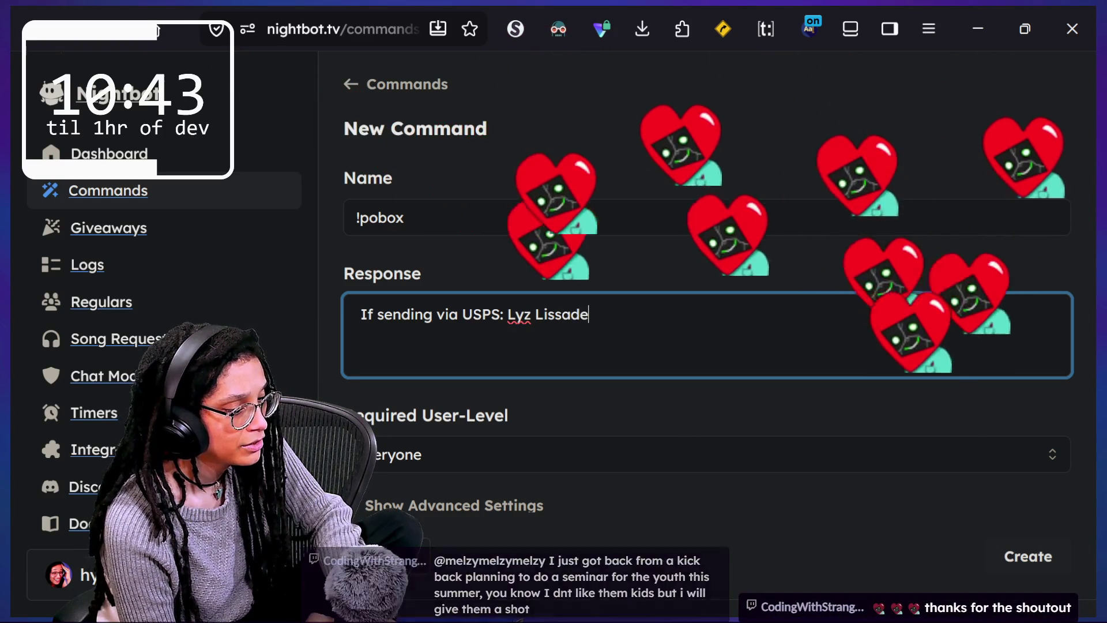
type(", PO")
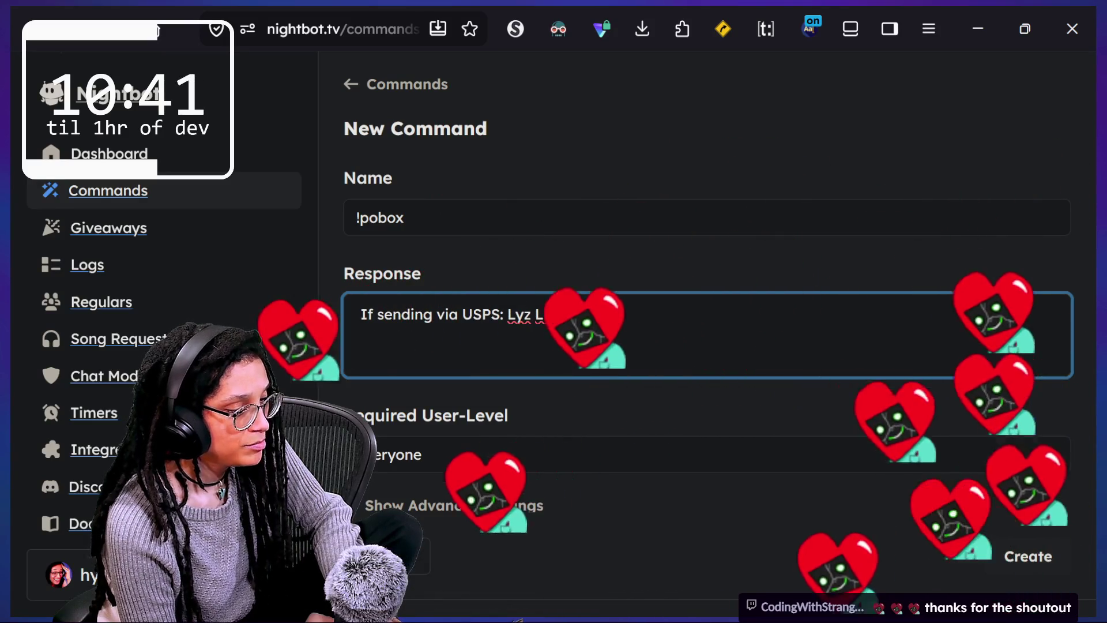
type(" Box 18")
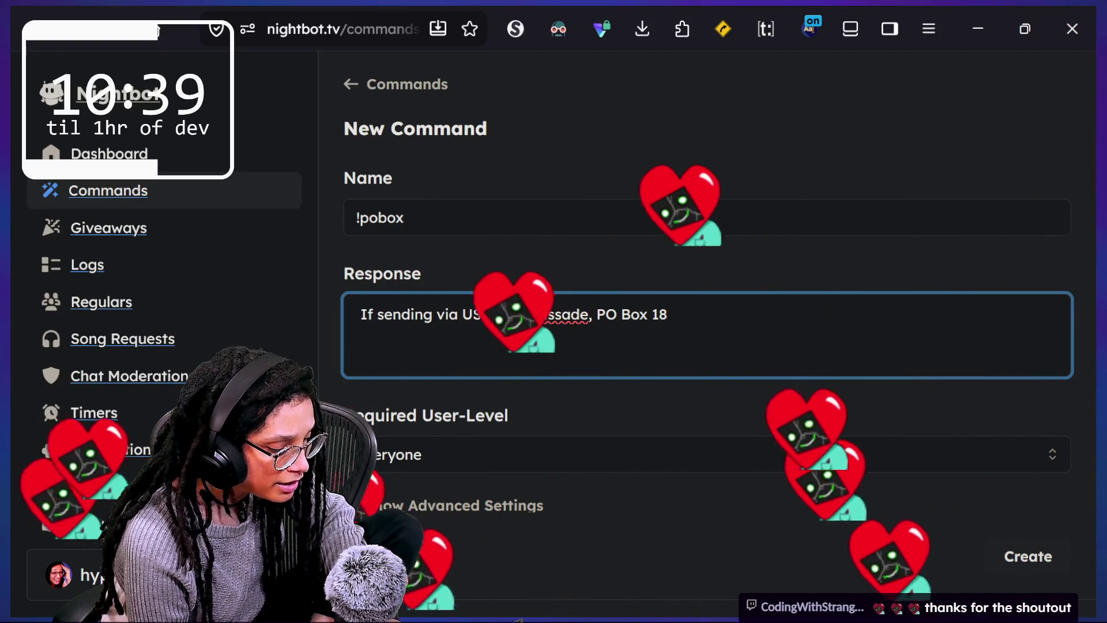
type("623, ")
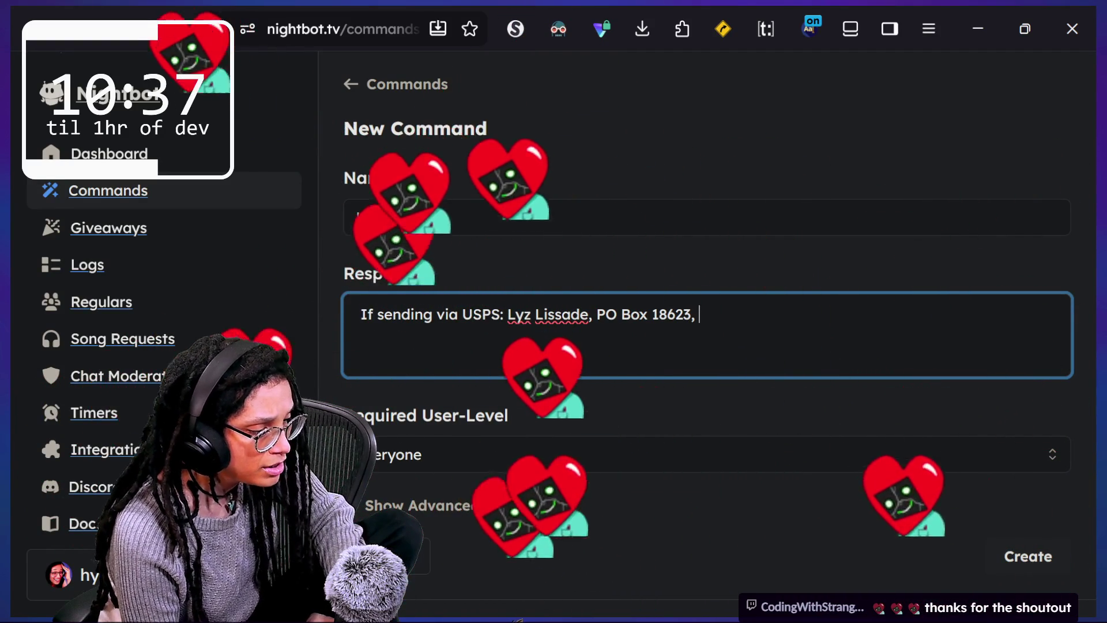
type("Saint Louis")
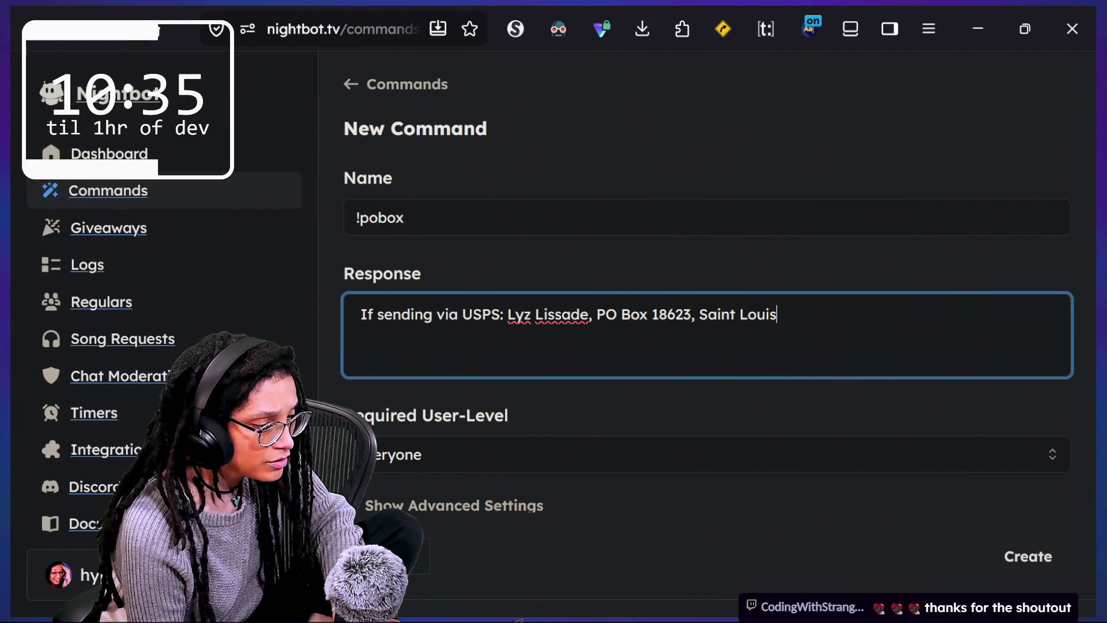
type(", MO")
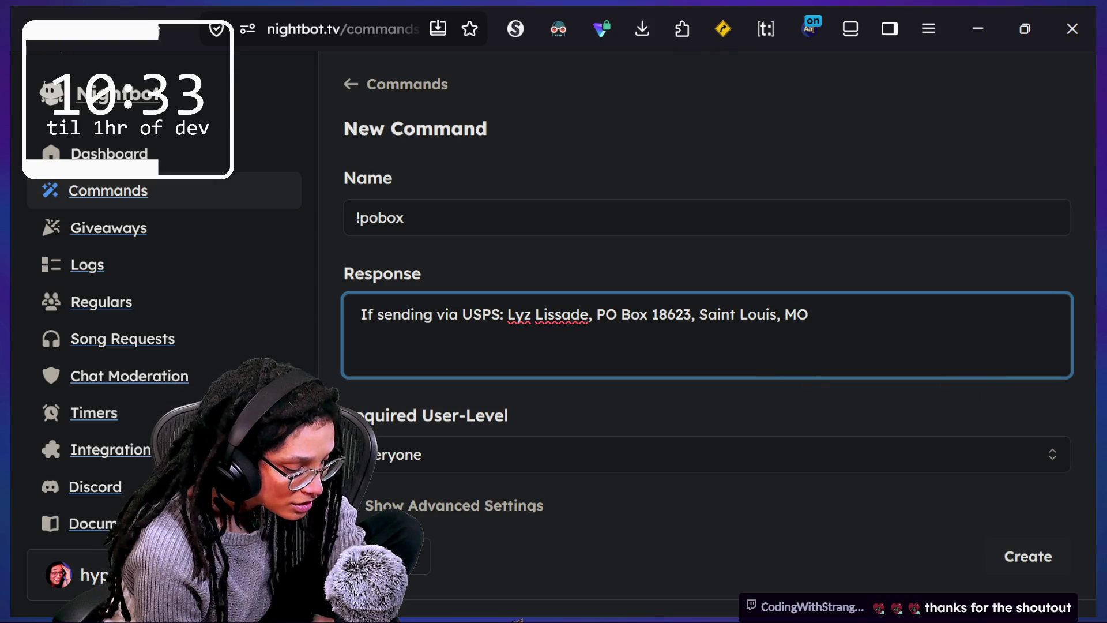
type(" 63")
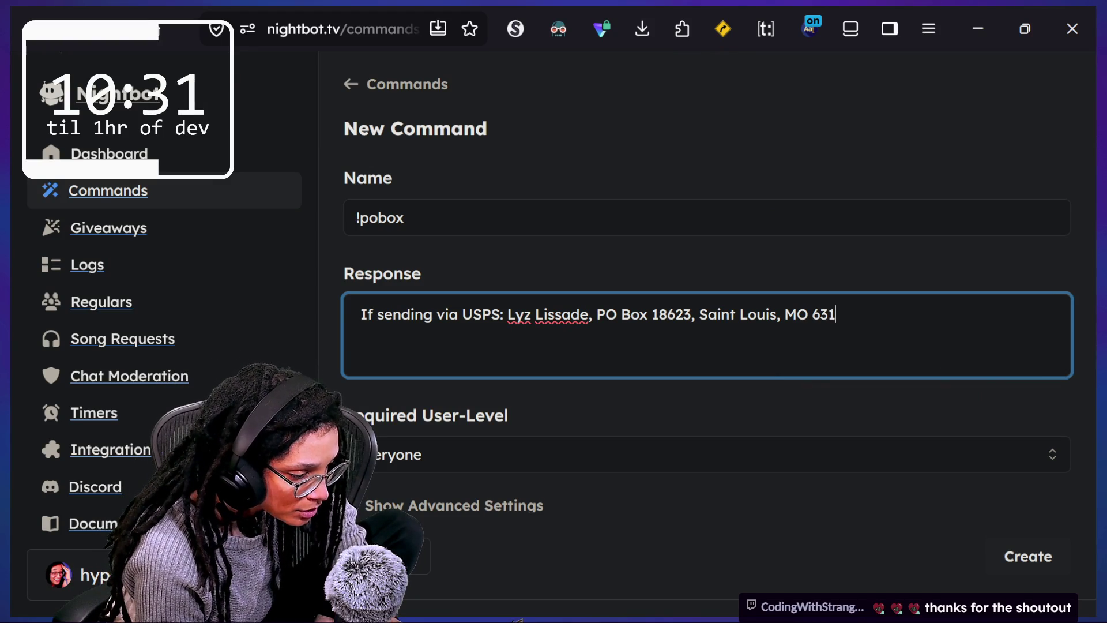
type("18")
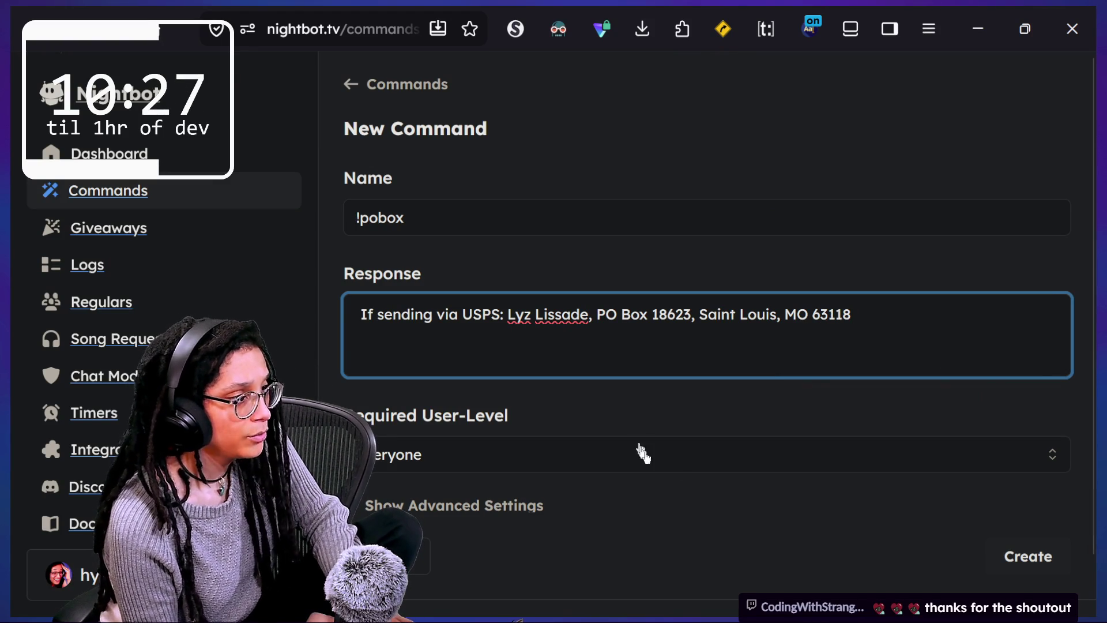
key("super+v")
scroll(869, 521, "down", 6)
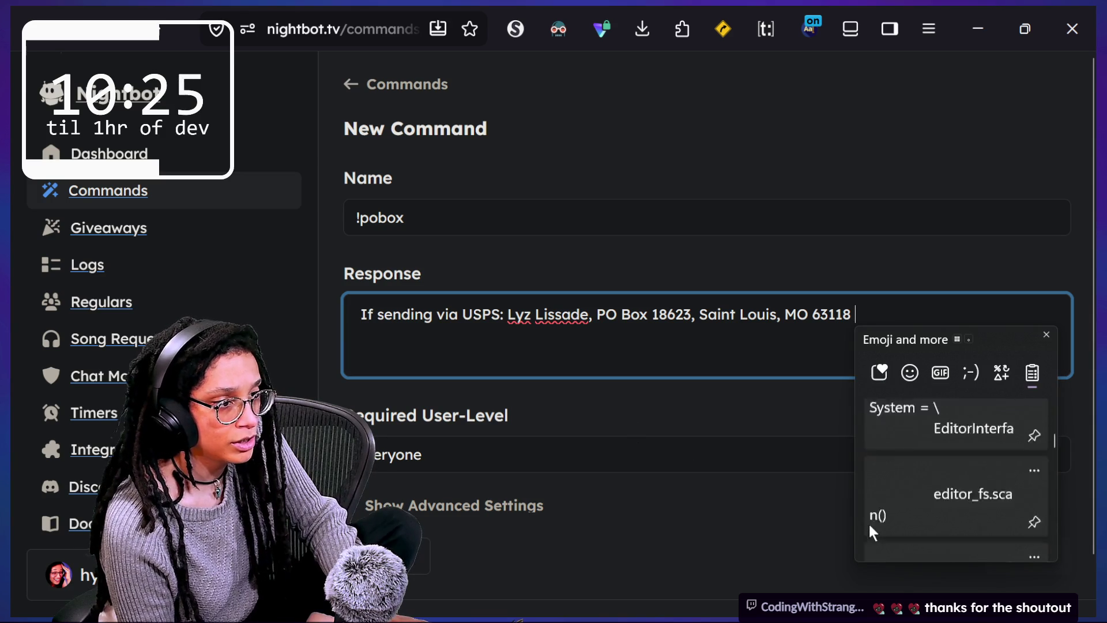
Insert the ~ separator from clipboard history and type 'If sending via UPS/FedEx'.
scroll(869, 522, "up", 5)
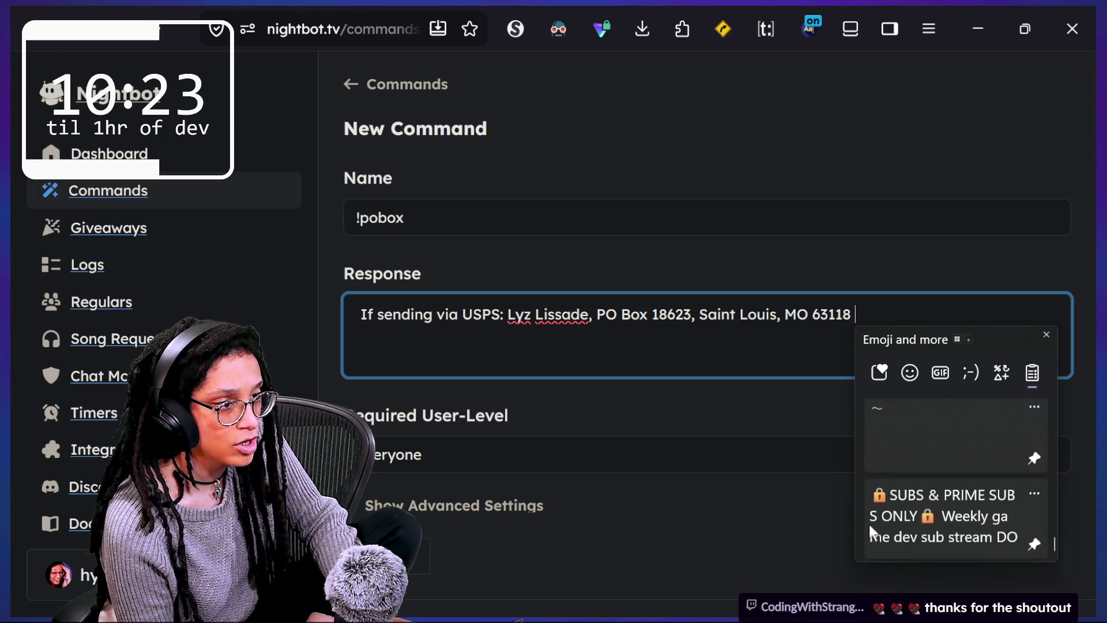
left_click(888, 462)
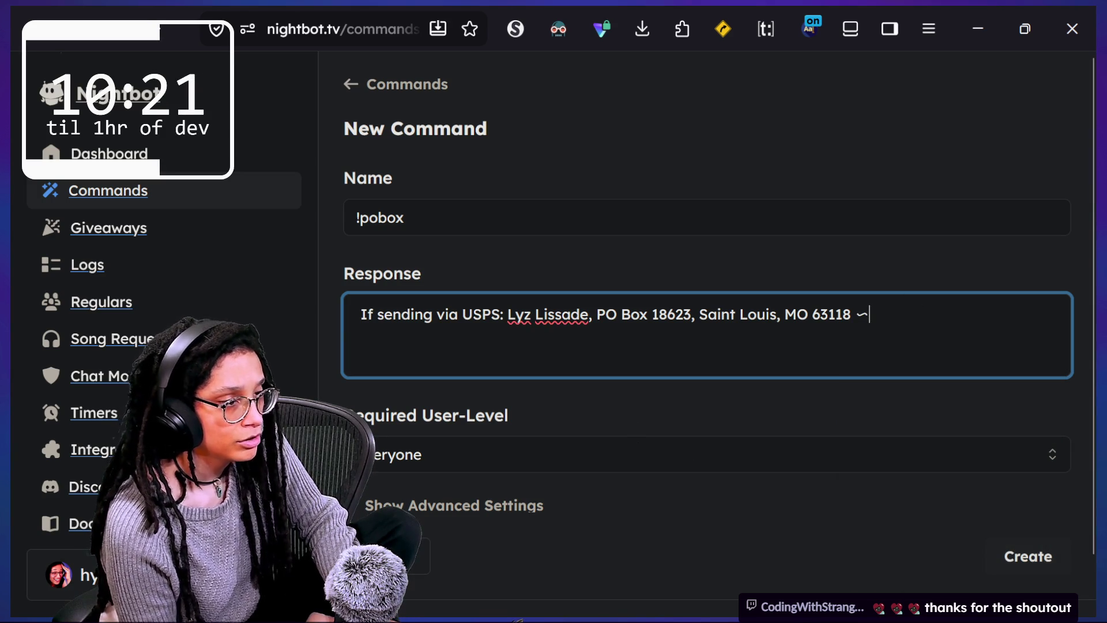
type("If s")
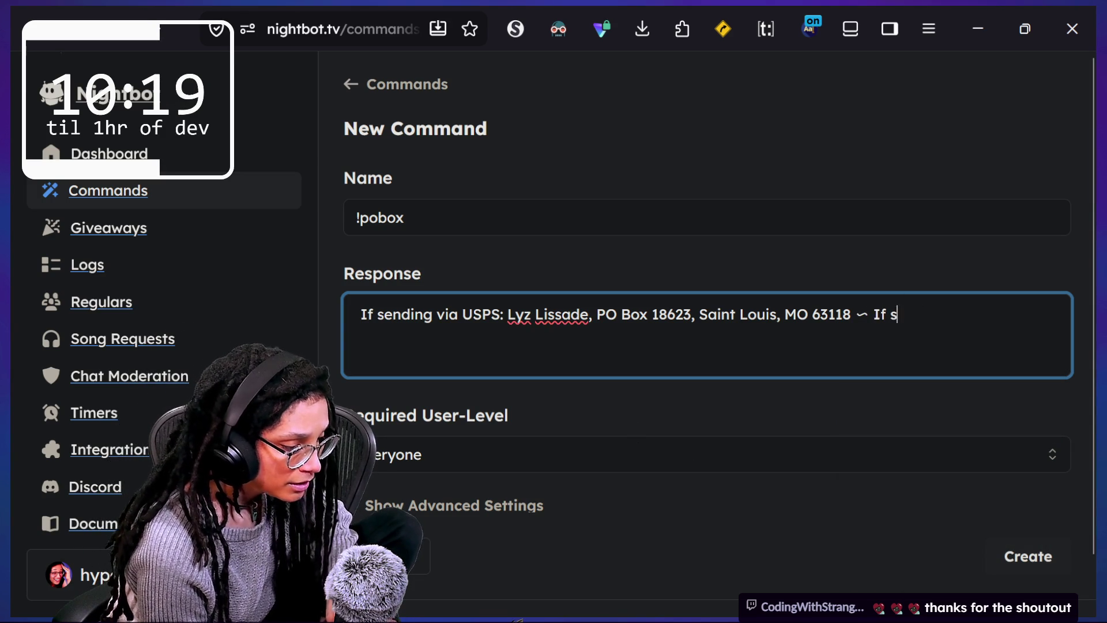
type("endin")
type("a UPS")
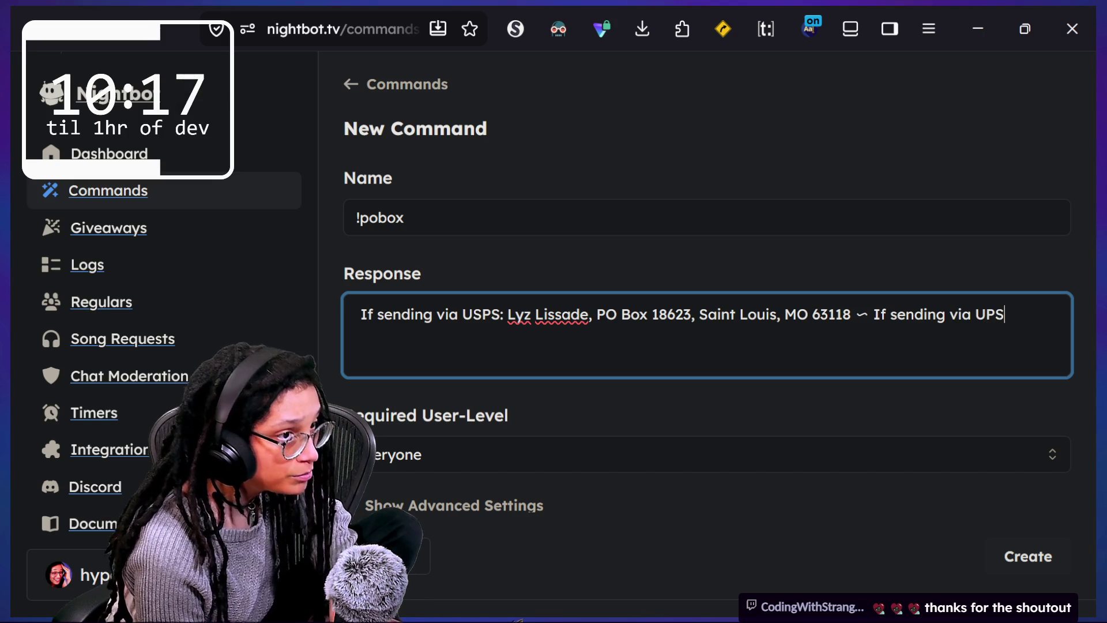
type(":D")
key("BackSpace")
key("BackSpace")
type("?")
key("BackSpace")
type("? Fed")
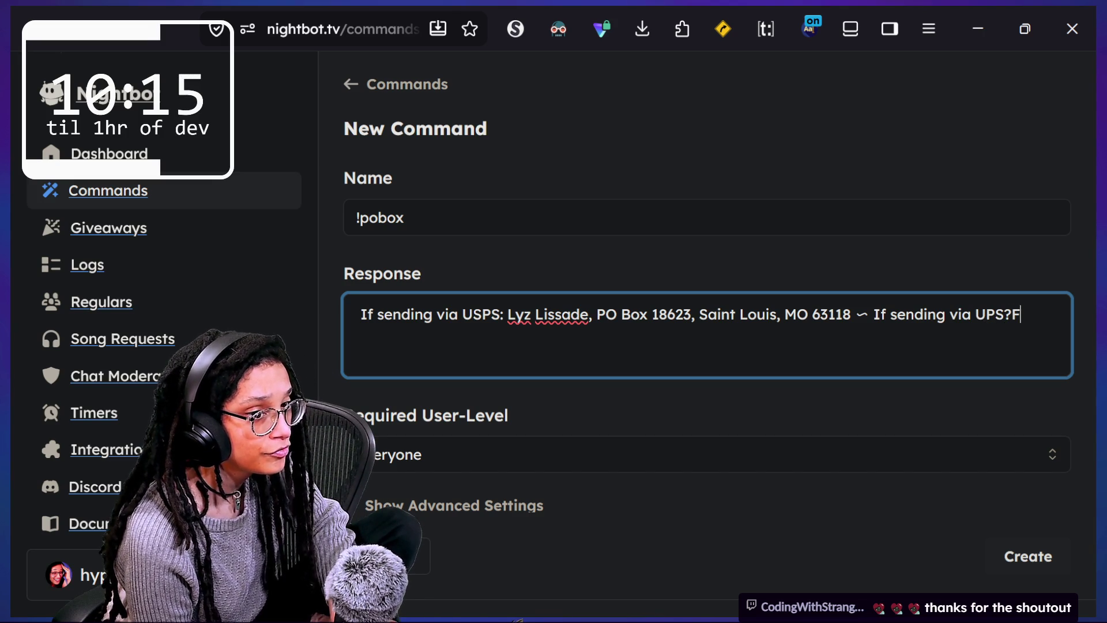
type("Ex")
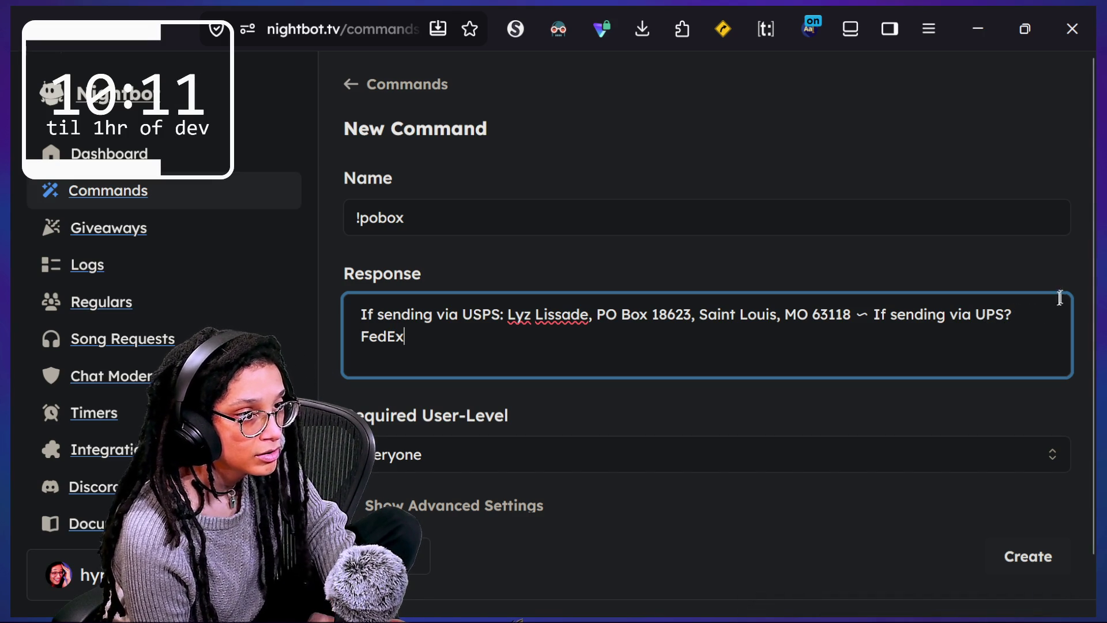
left_click(1047, 316)
key("BackSpace")
type("'/")
key("BackSpace")
key("BackSpace")
type("/")
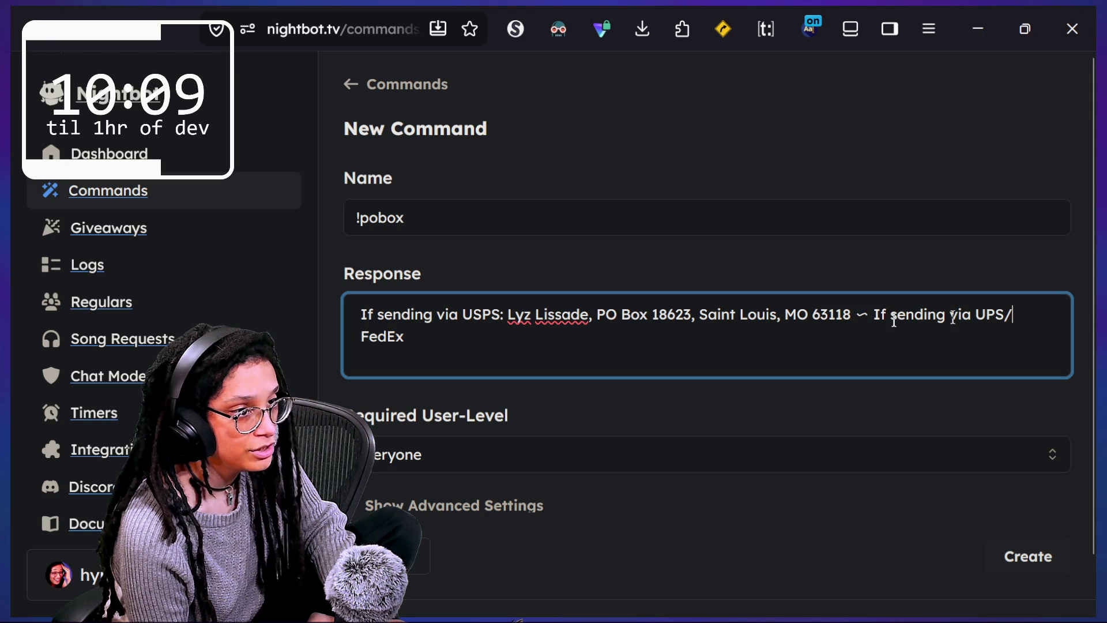
Add a colon, the recipient's name and the street address with city, state and ZIP.
left_click(848, 335)
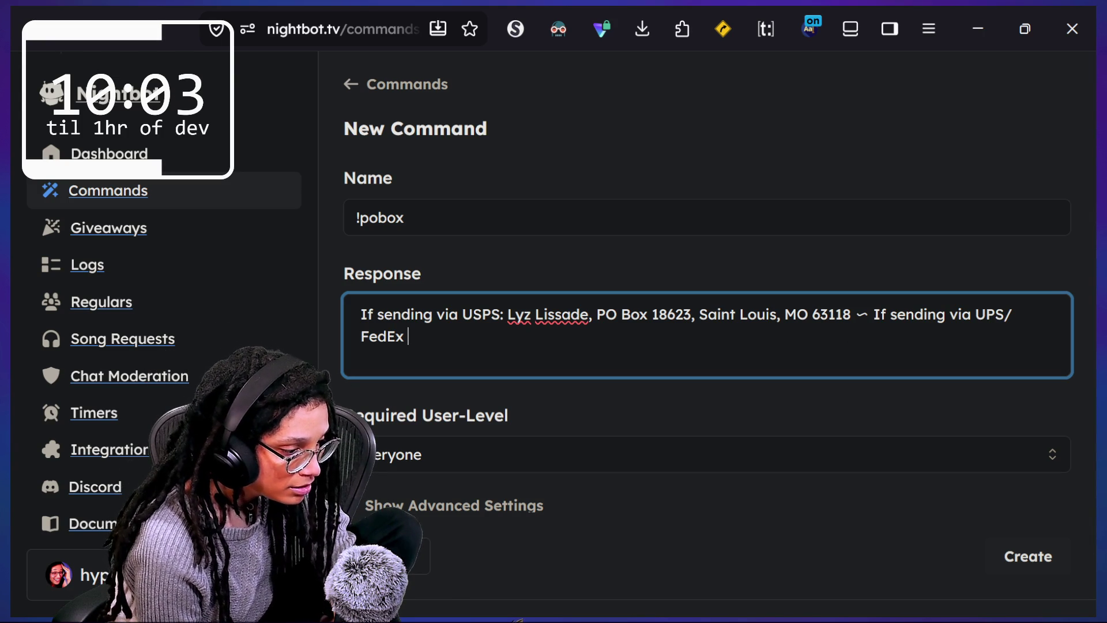
type("w")
key("BackSpace")
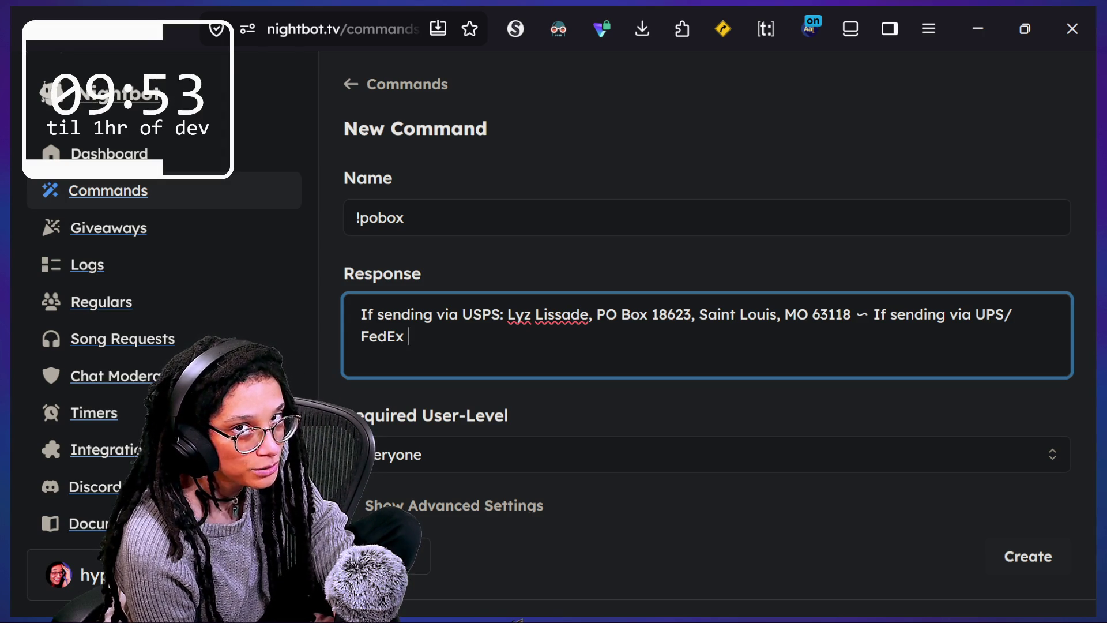
type("f")
key("BackSpace")
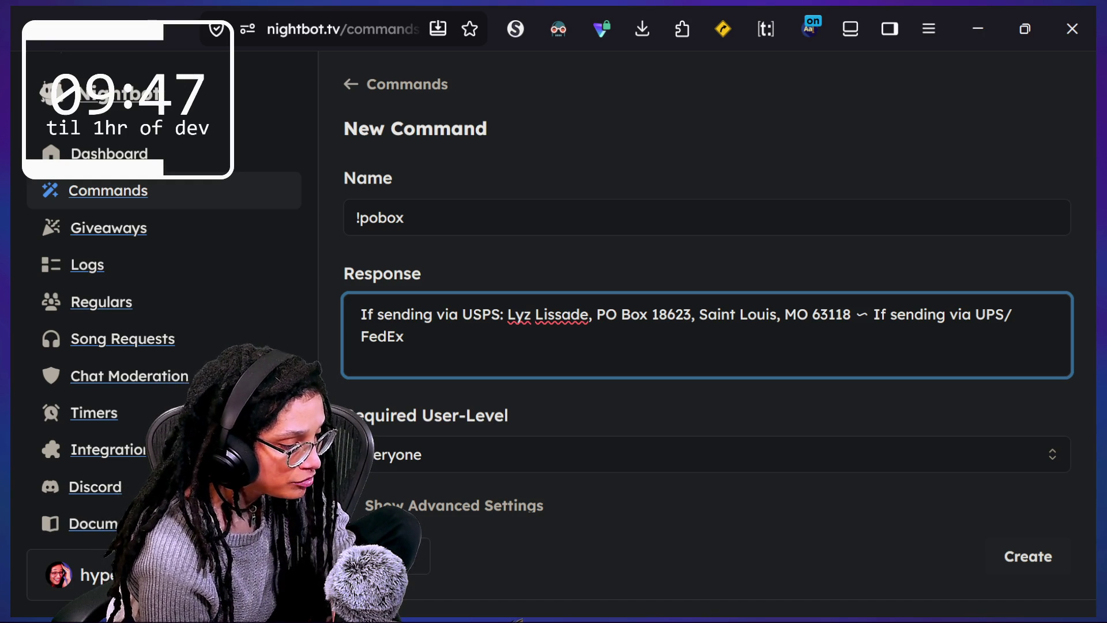
key("BackSpace")
type(": L")
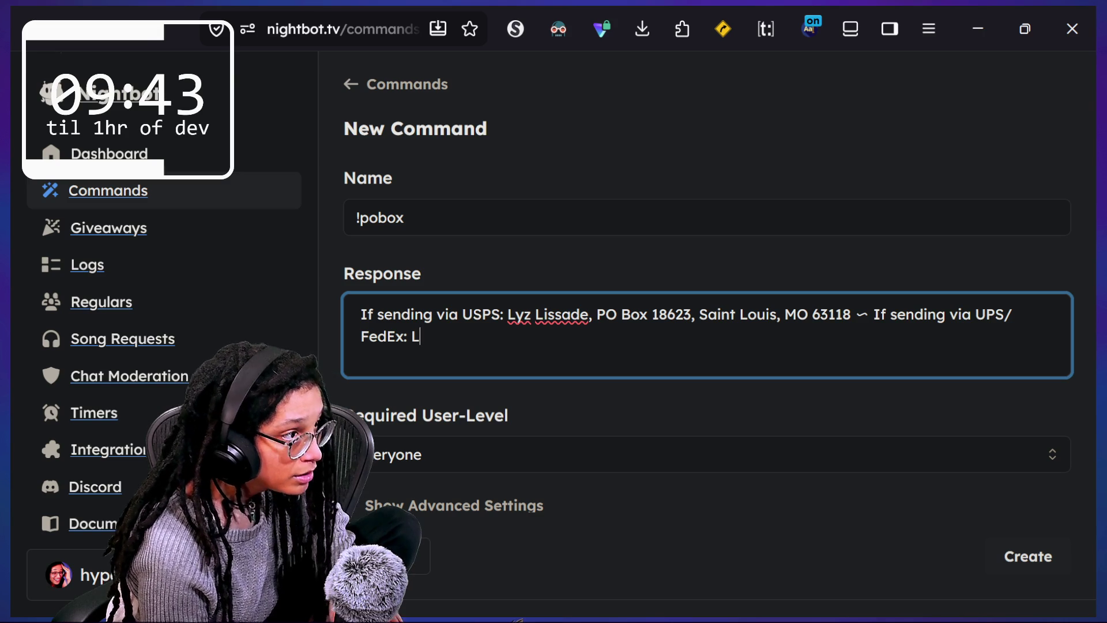
type("y L")
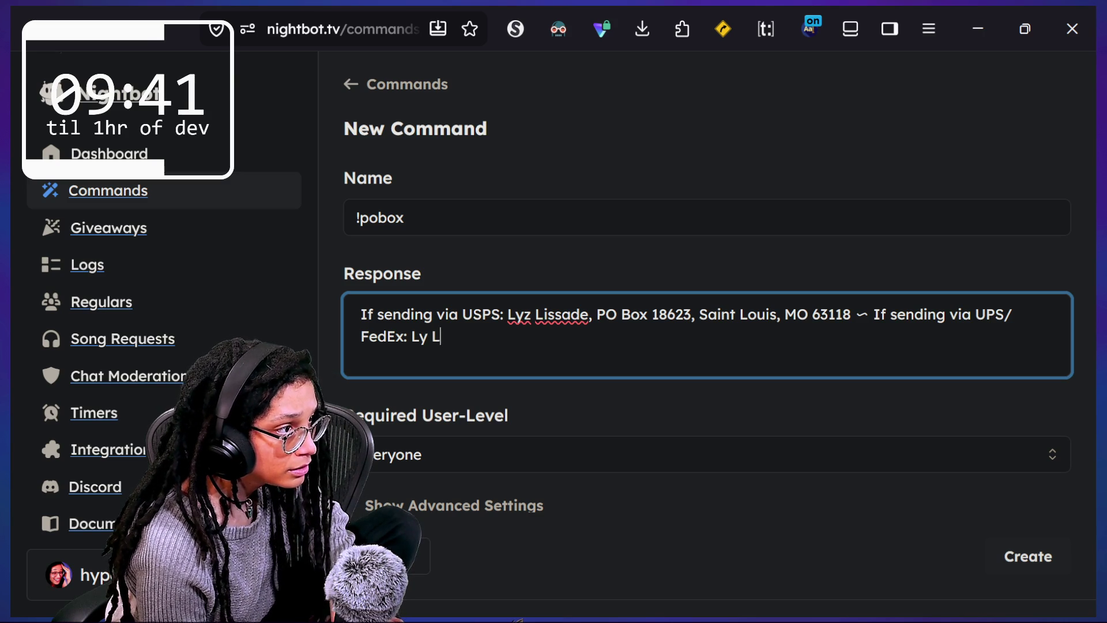
key("BackSpace")
key("BackSpace")
type("z Lis")
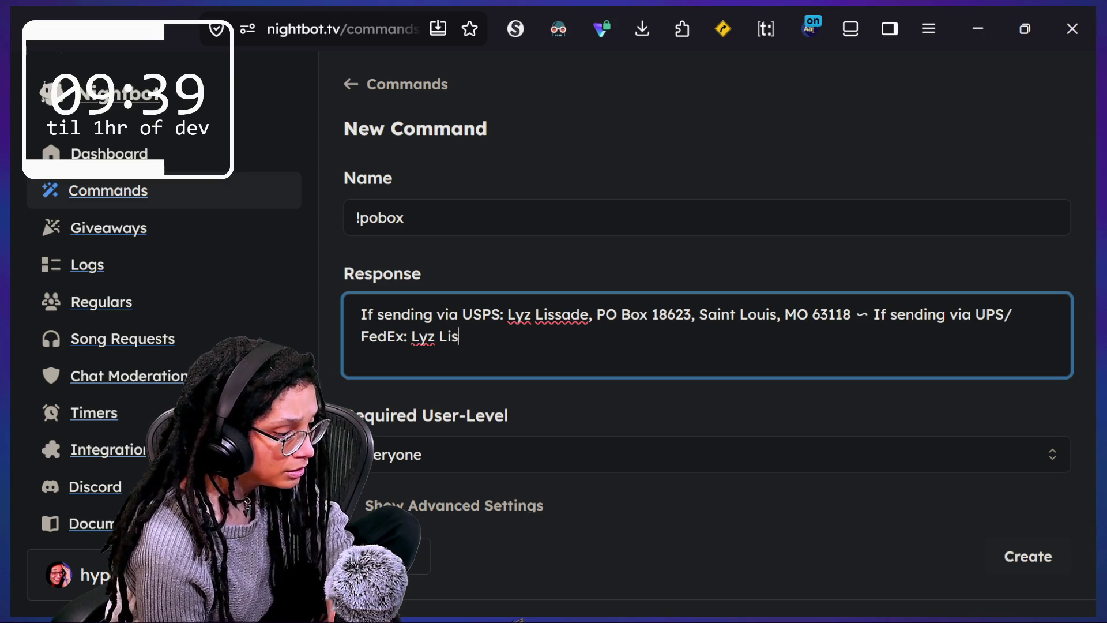
type("sadde,")
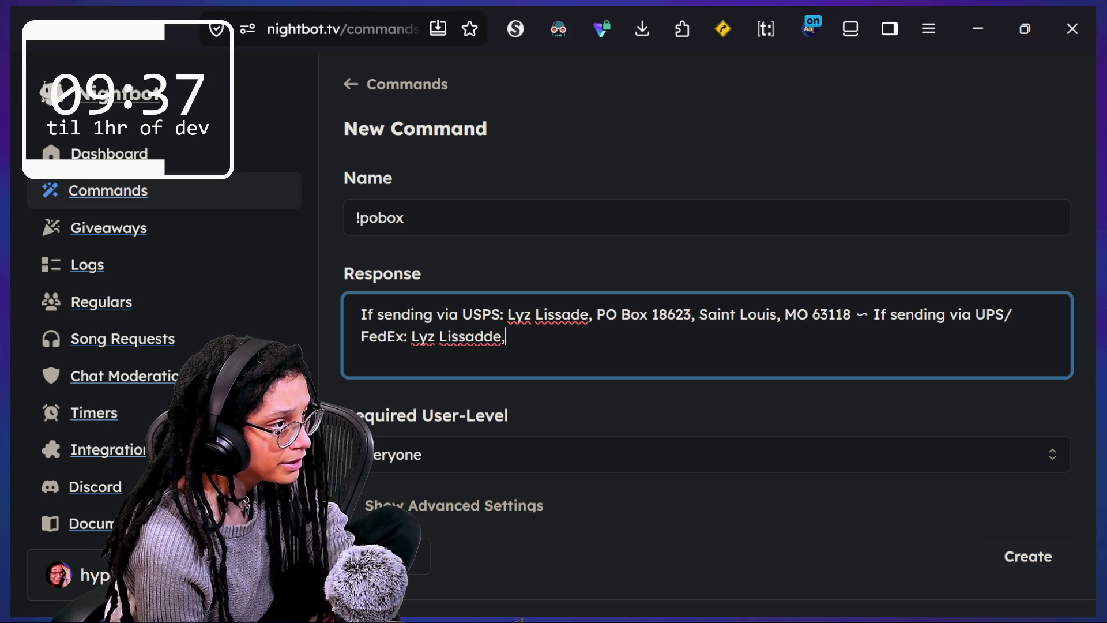
key("BackSpace")
key("BackSpace")
key("BackSpace")
type("de, 2920 Meramec ")
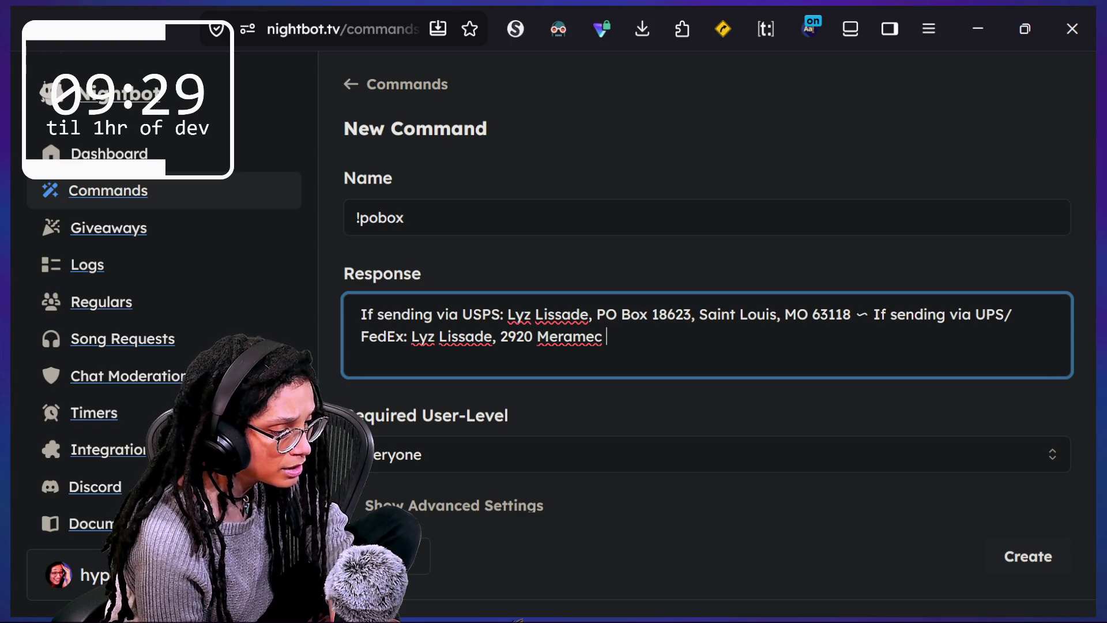
type("St #1")
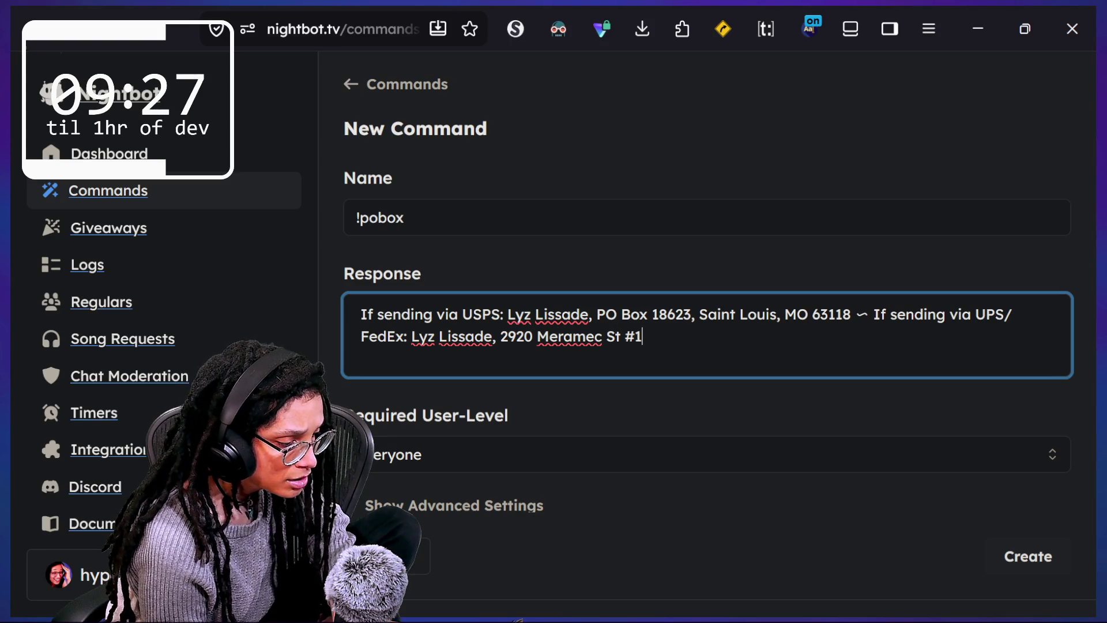
type("8623")
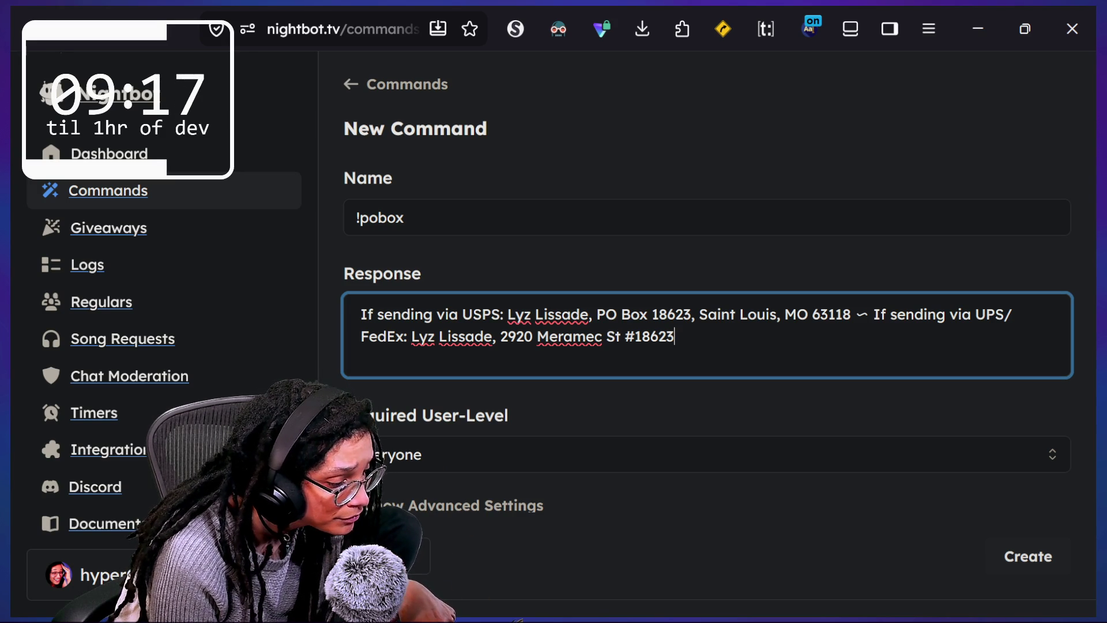
type(", S")
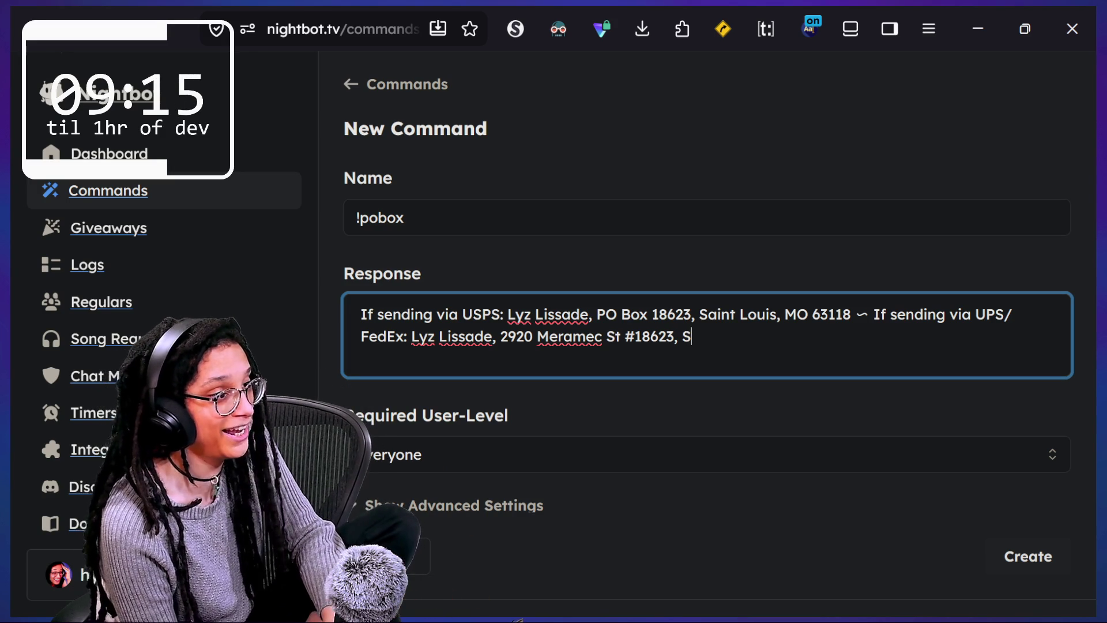
type("aint Louis, MO ")
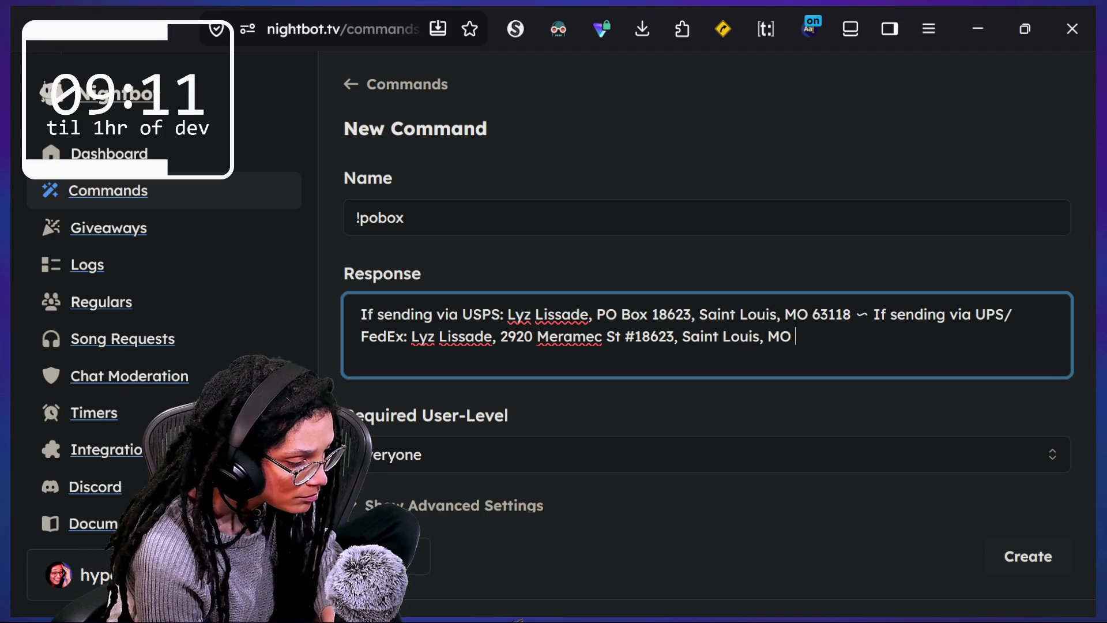
type("6311")
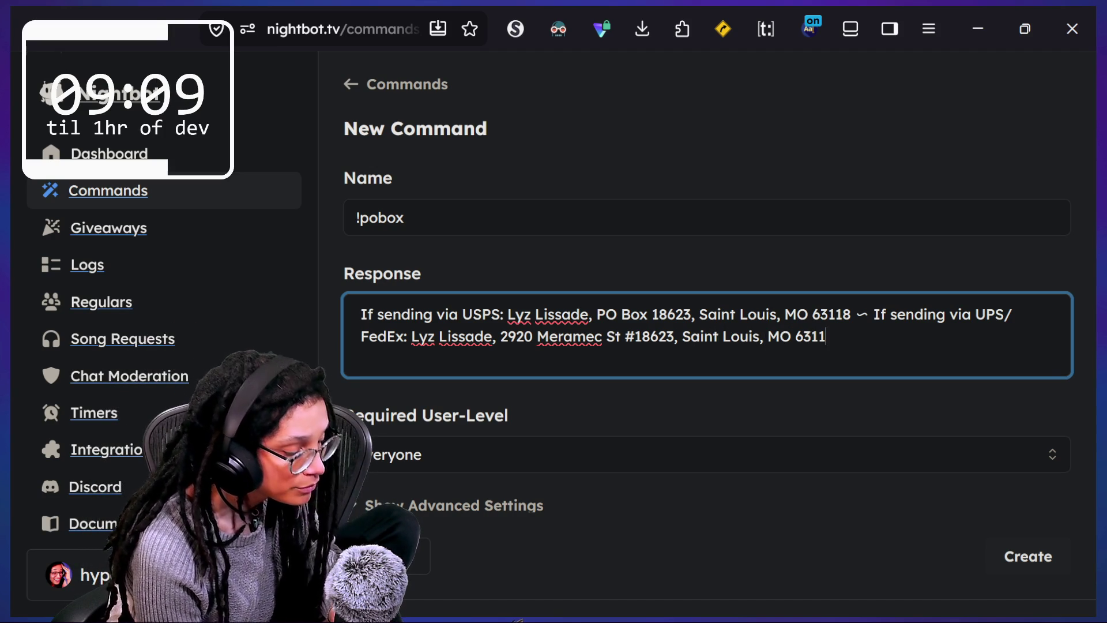
type("8")
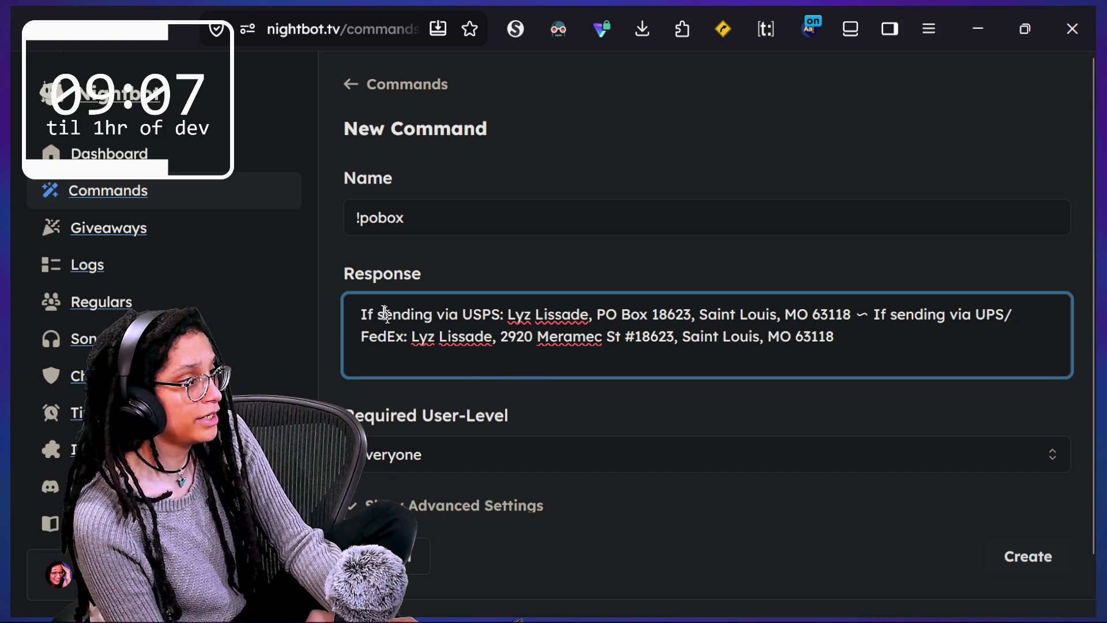
Prefix the response with 'SEND ME STUFF ~' and select the whole text.
left_click(379, 311)
type("SEND ME STUFF ")
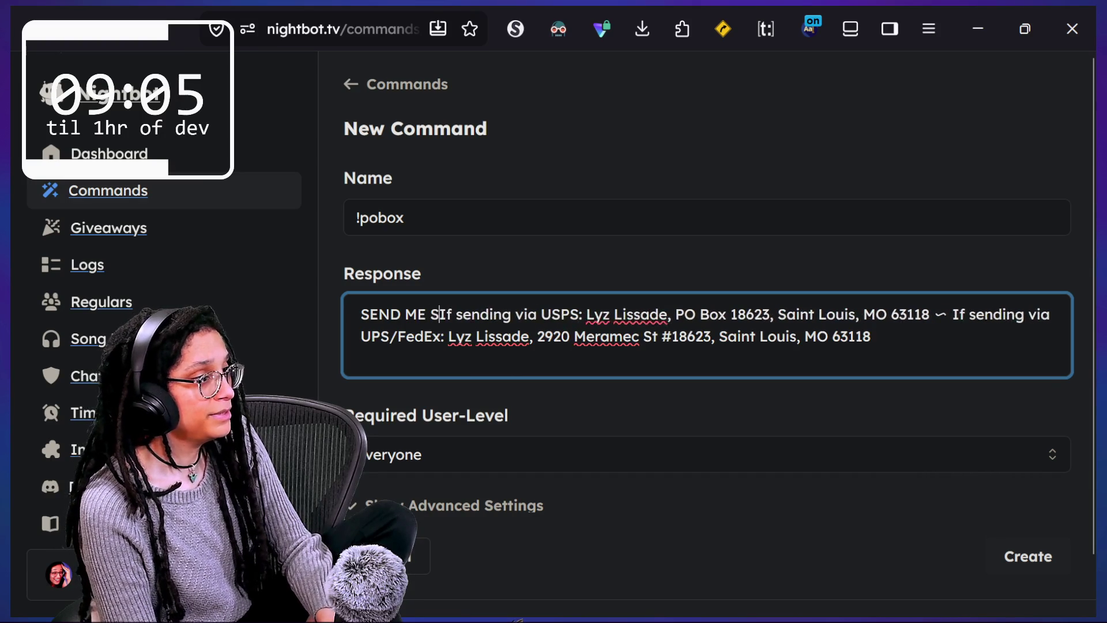
type("~")
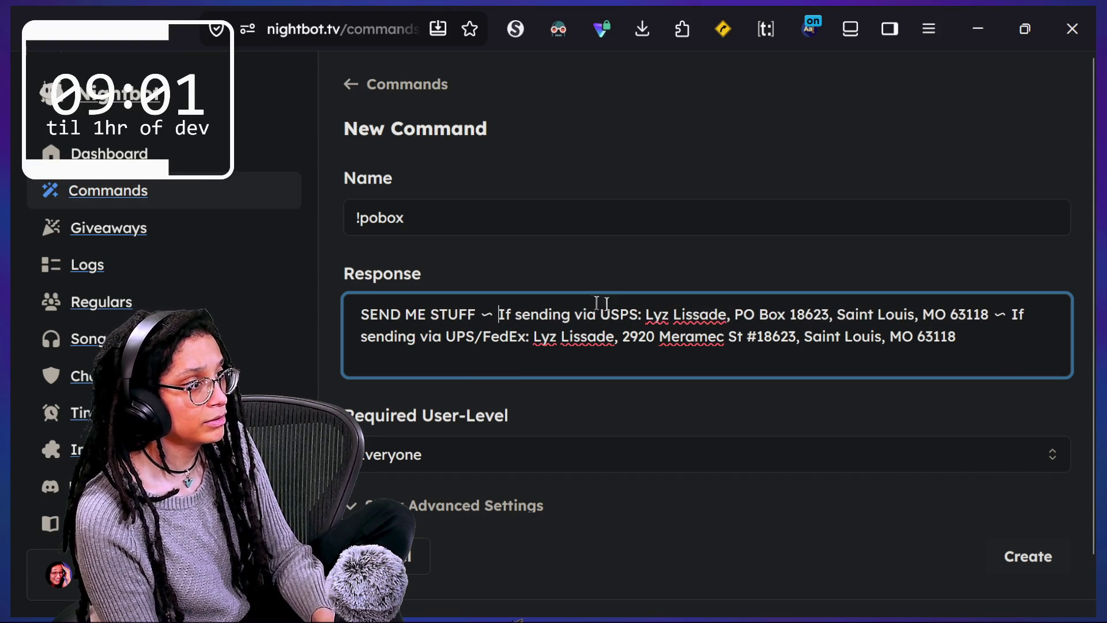
key("ctrl+a")
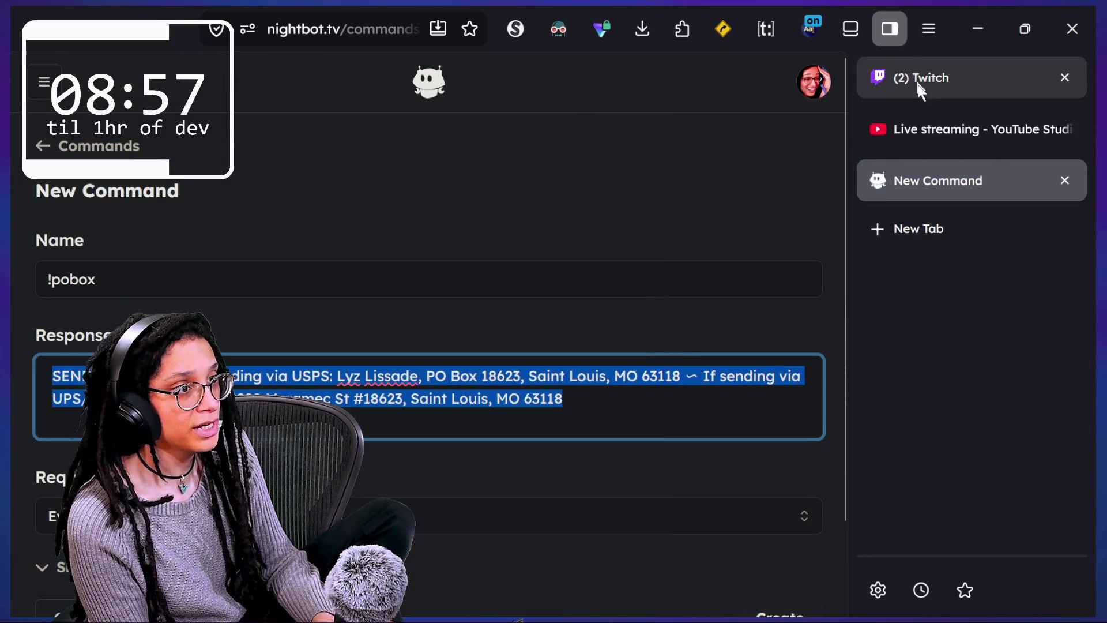
Paste the response into the YouTube Studio live chat message, then return to the command editor.
left_click(945, 129)
key("ctrl+v")
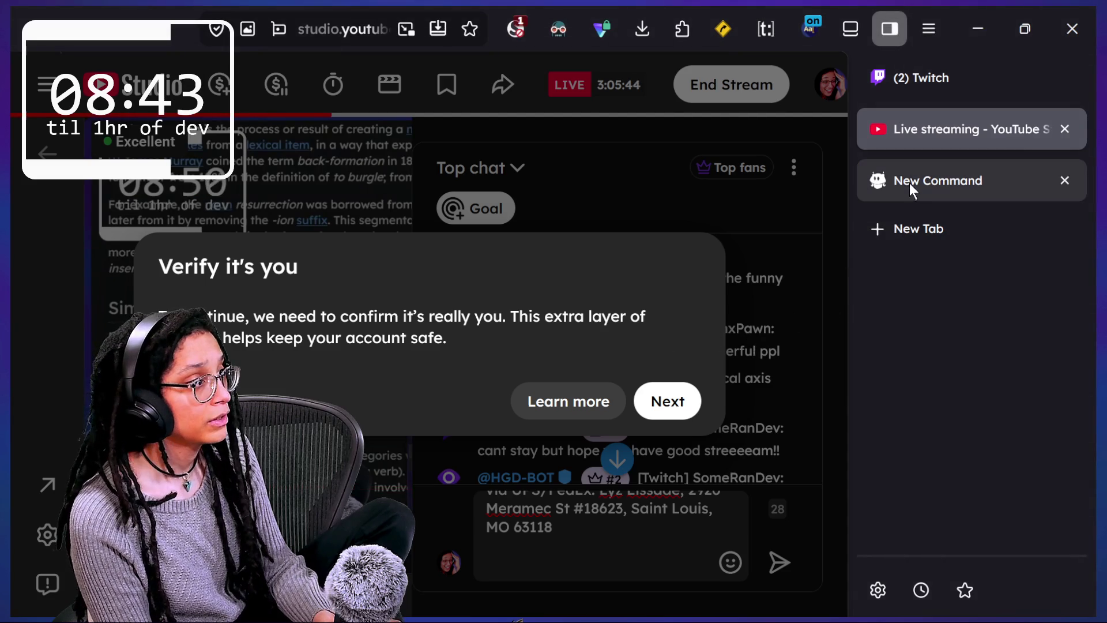
left_click(909, 182)
left_click(582, 402)
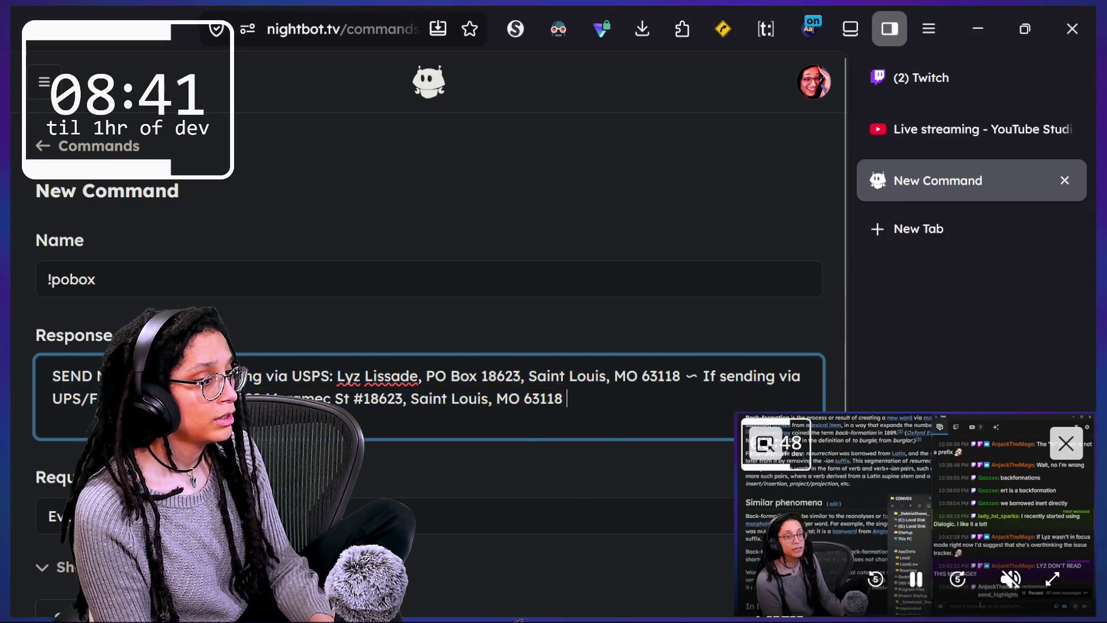
key("ctrl+v")
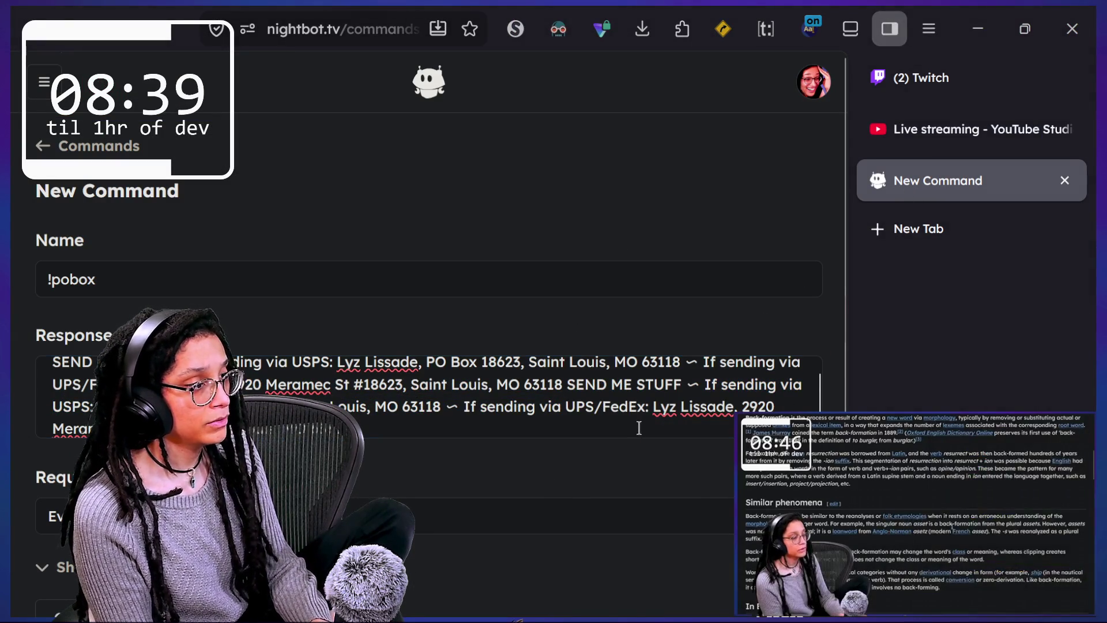
Undo the duplicated paste in the Response and close the floating video preview.
key("ctrl+z")
left_click(1065, 445)
left_click(598, 402)
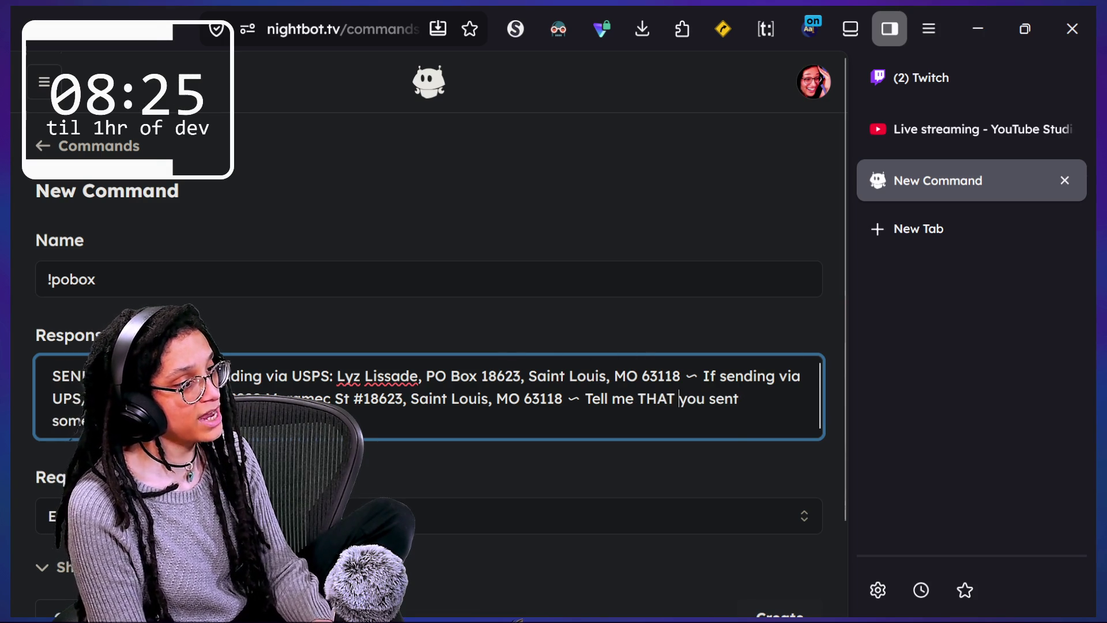
key("ctrl+a")
left_click(784, 415)
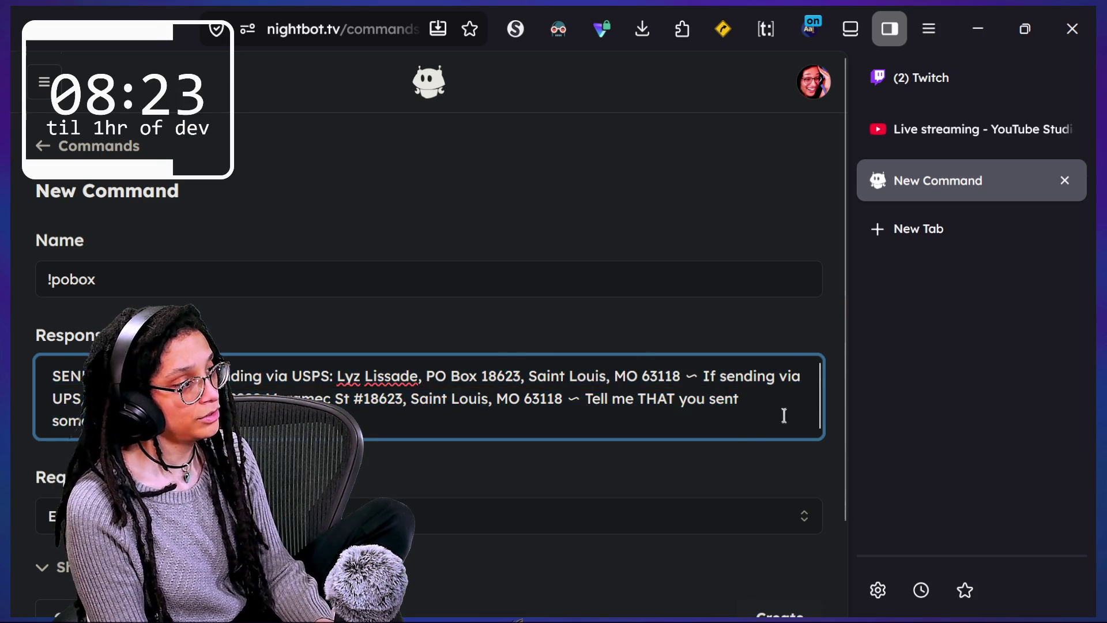
Add a package emoji to the end of the response and select all its text.
key("super+period")
type("heart")
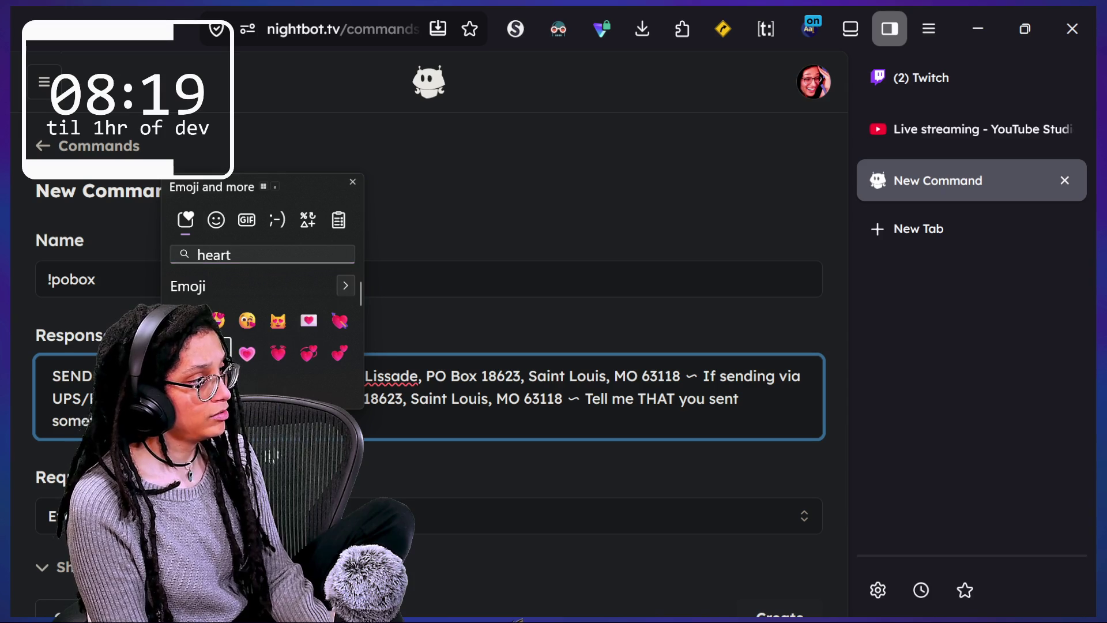
key("Escape")
key("super+period")
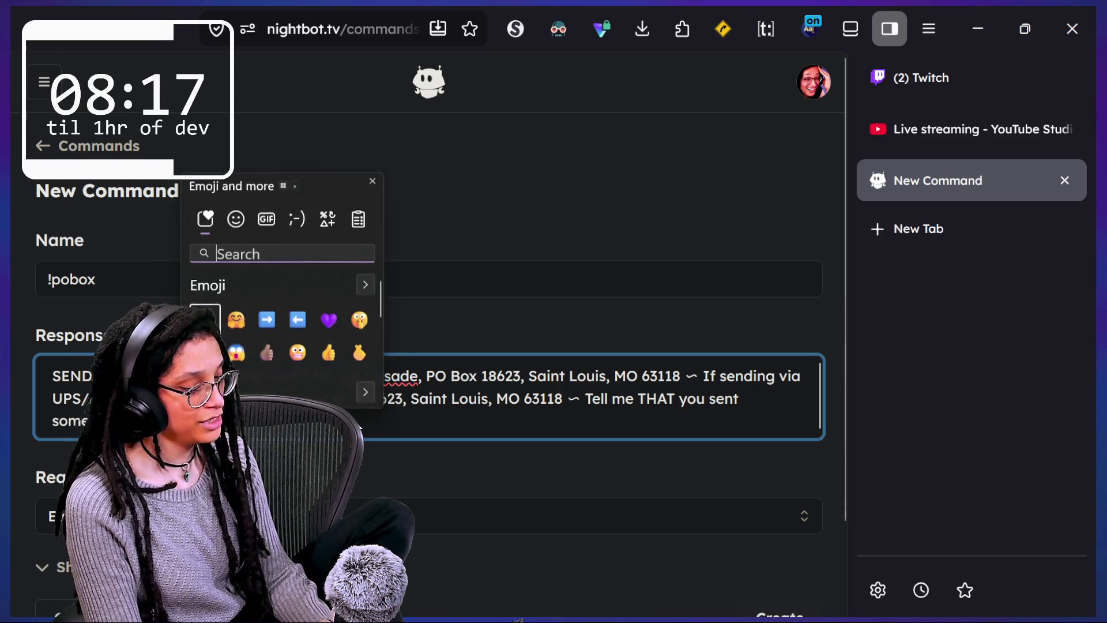
type("packa")
left_click(247, 332)
key("Escape")
key("ctrl+a")
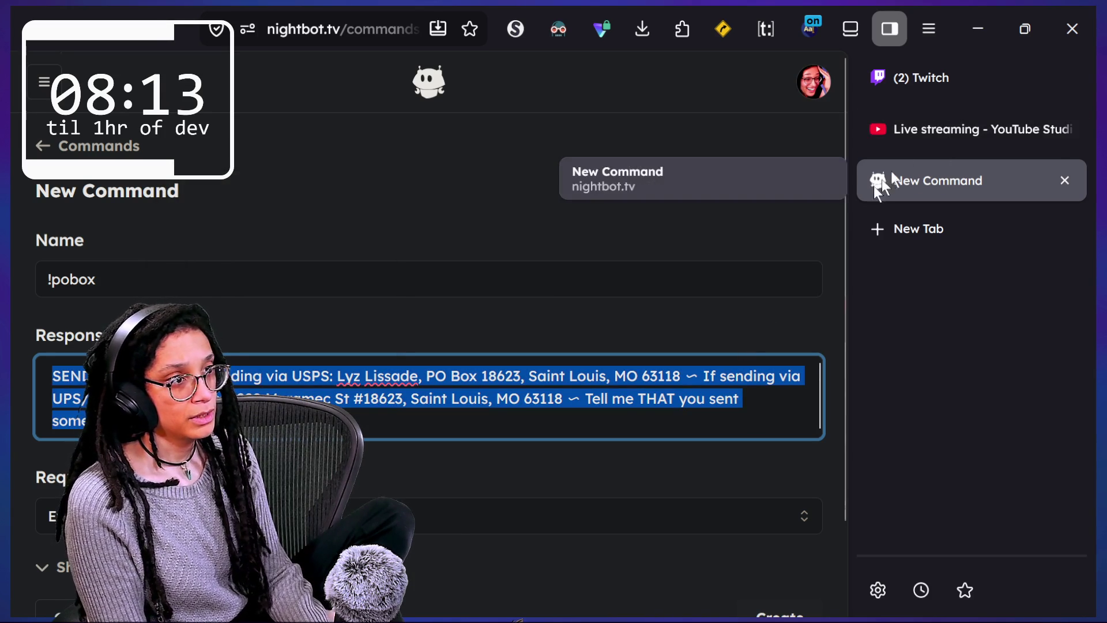
left_click(899, 130)
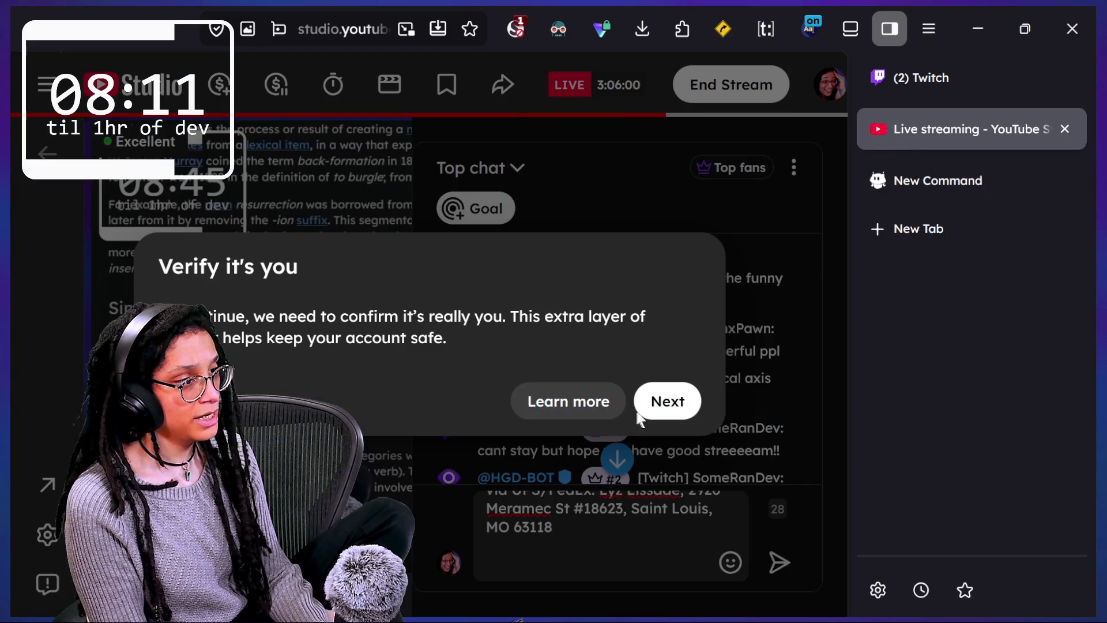
Pass the 'Verify it's you' check and paste the full !pobox message into live chat.
left_click(674, 424)
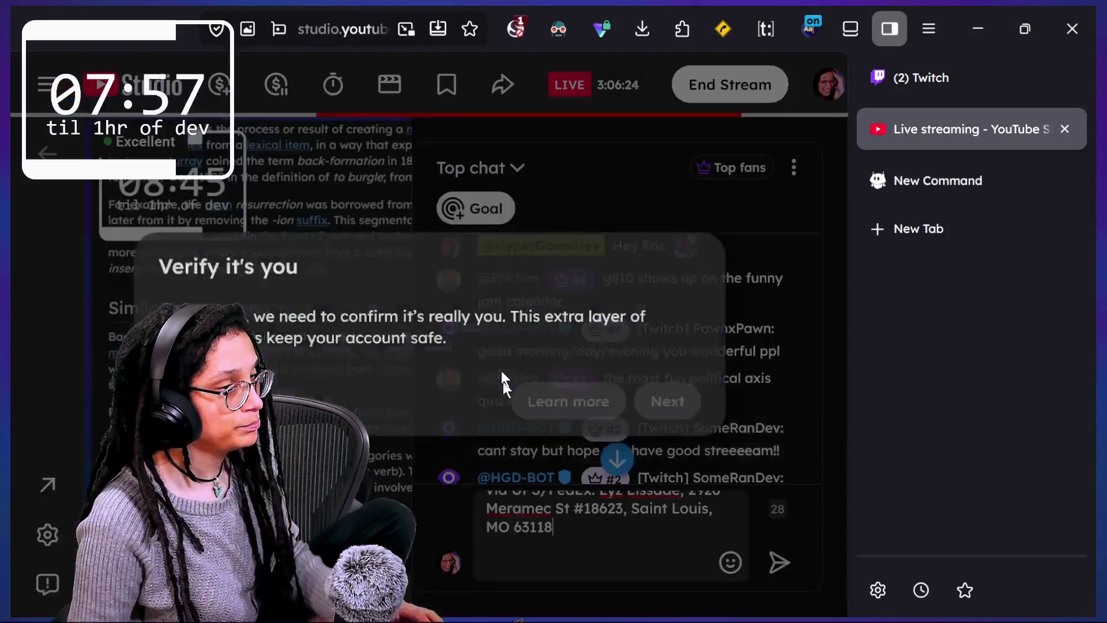
key("ctrl+v")
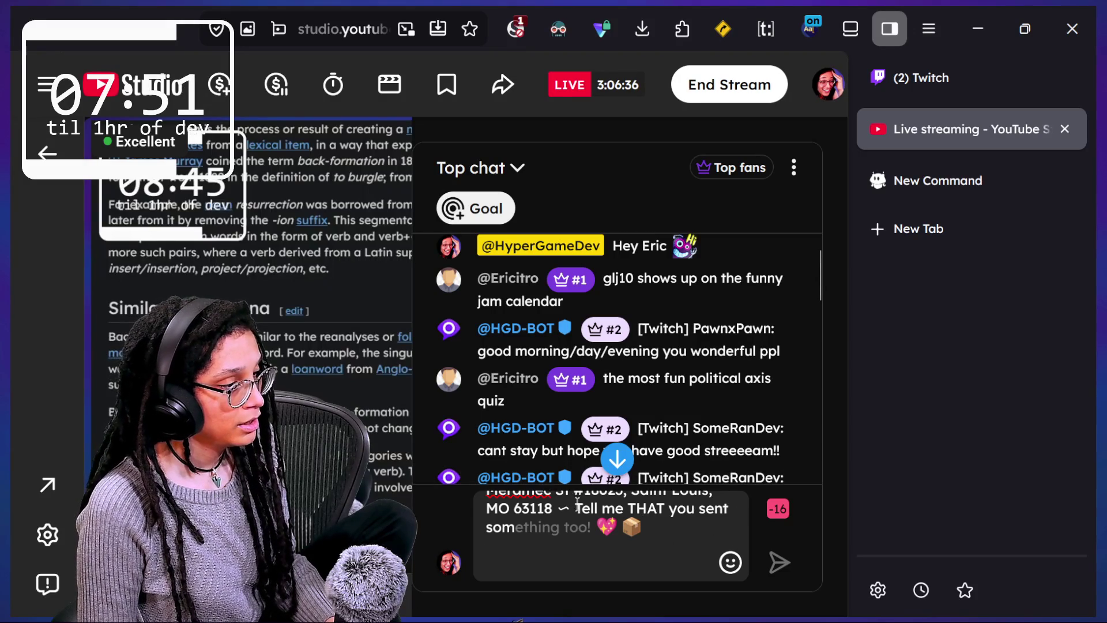
Replace both 'sending via' phrases in the chat message with 'using'.
scroll(578, 503, "up", 3)
scroll(621, 513, "down", 1)
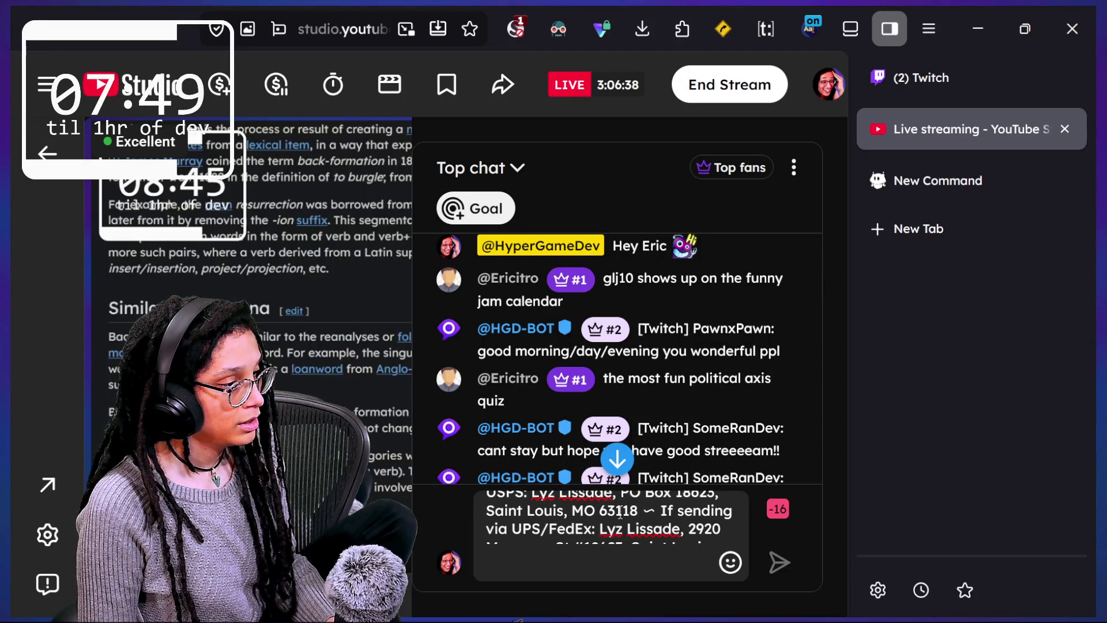
scroll(620, 512, "up", 1)
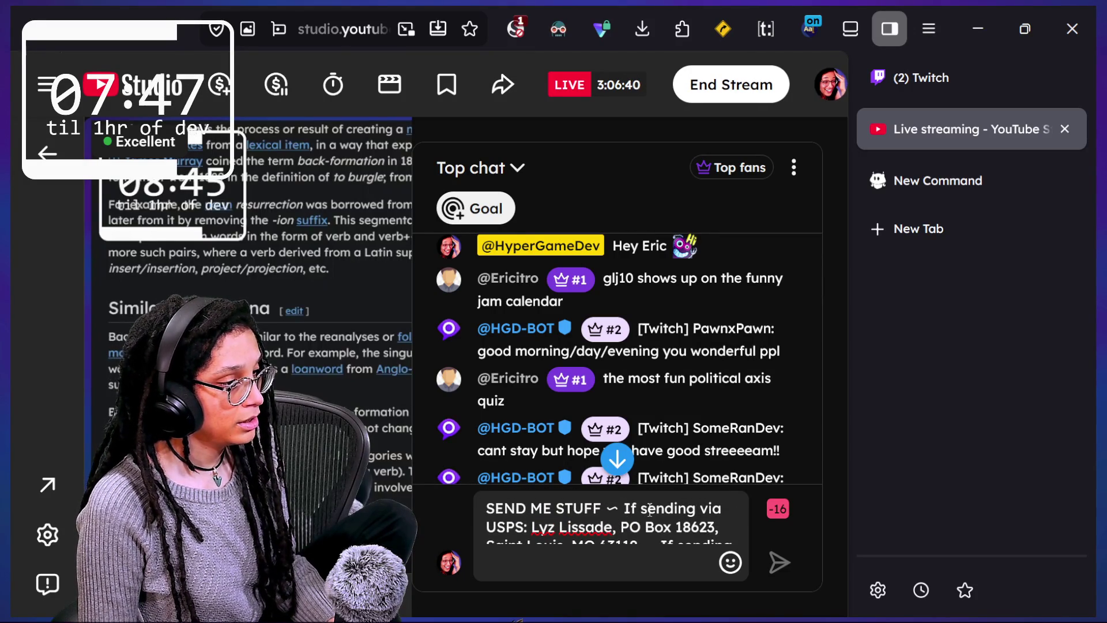
left_click_drag(642, 510, 720, 510)
key("BackSpace")
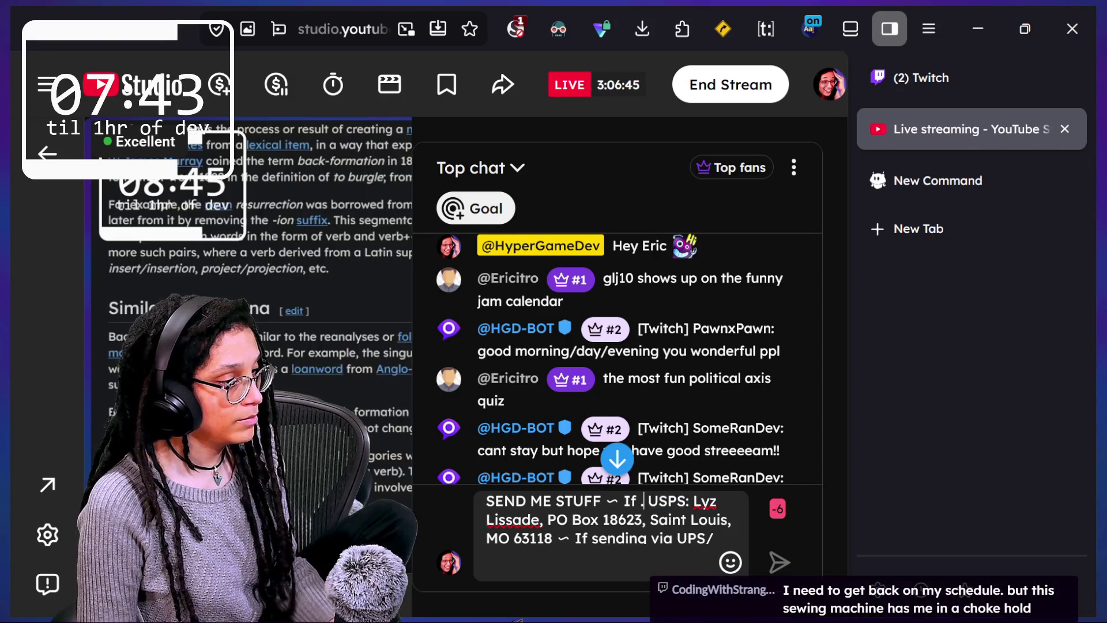
type("sing")
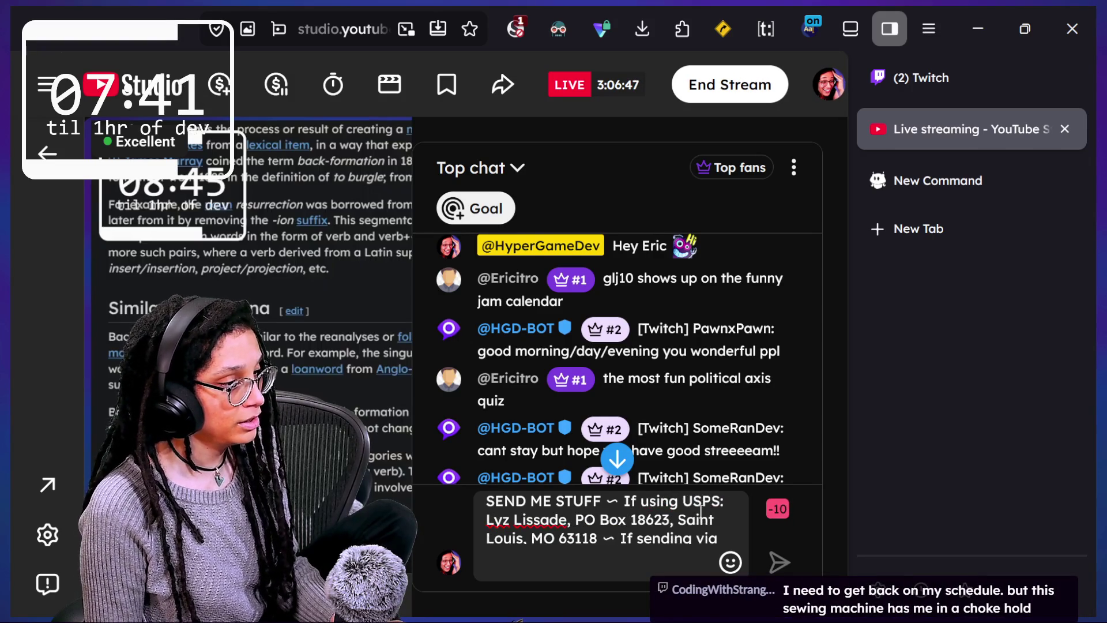
scroll(687, 513, "down", 3)
scroll(657, 515, "up", 2)
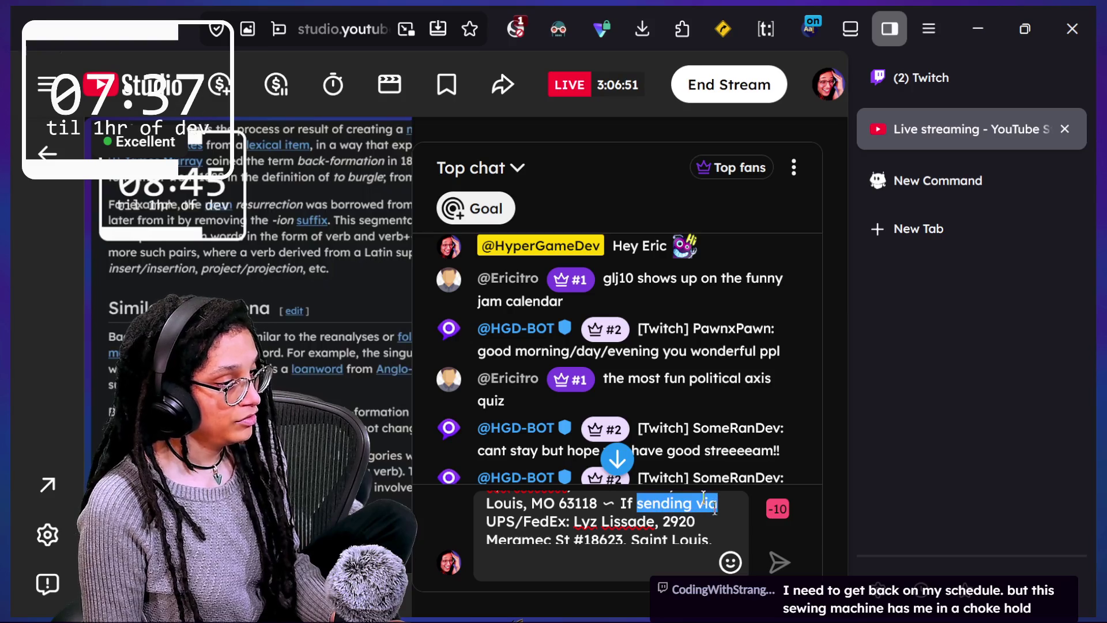
type("us")
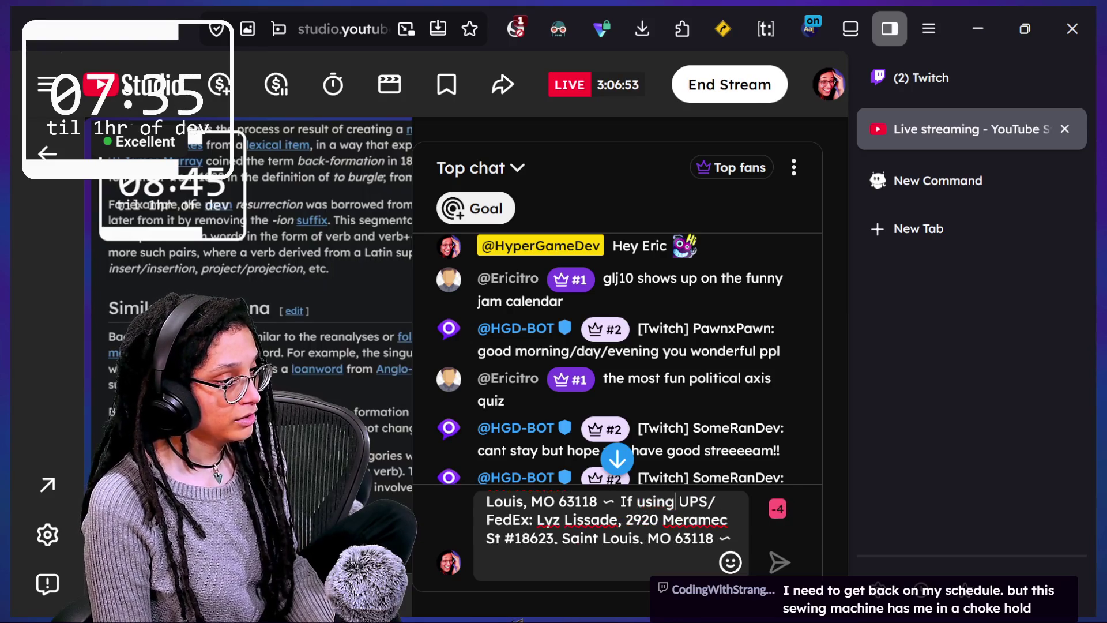
scroll(602, 511, "down", 2)
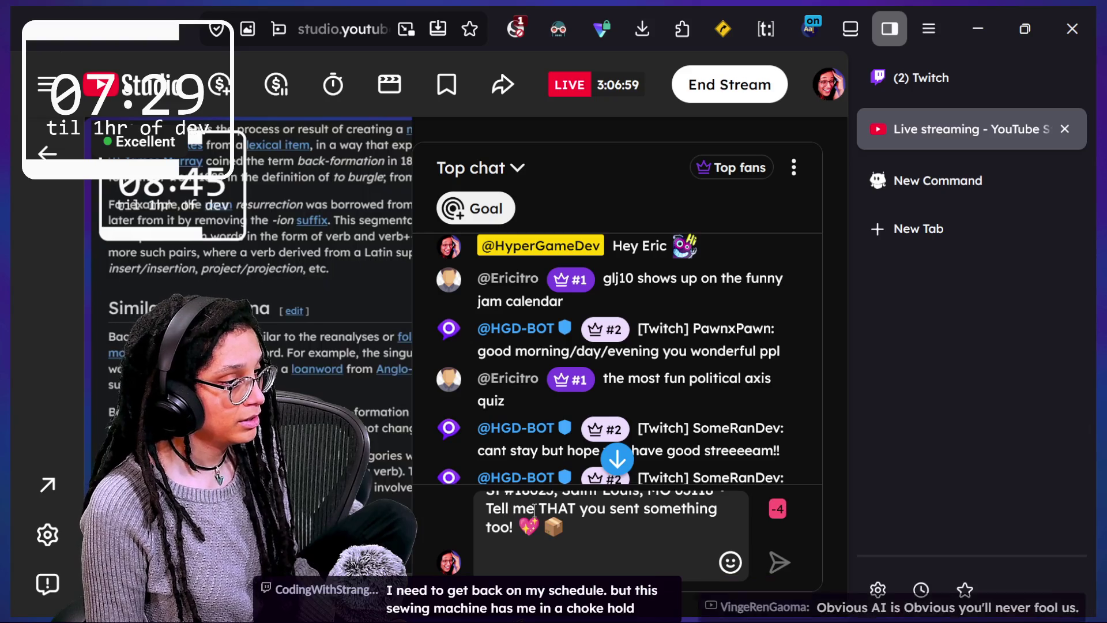
double_click(650, 509)
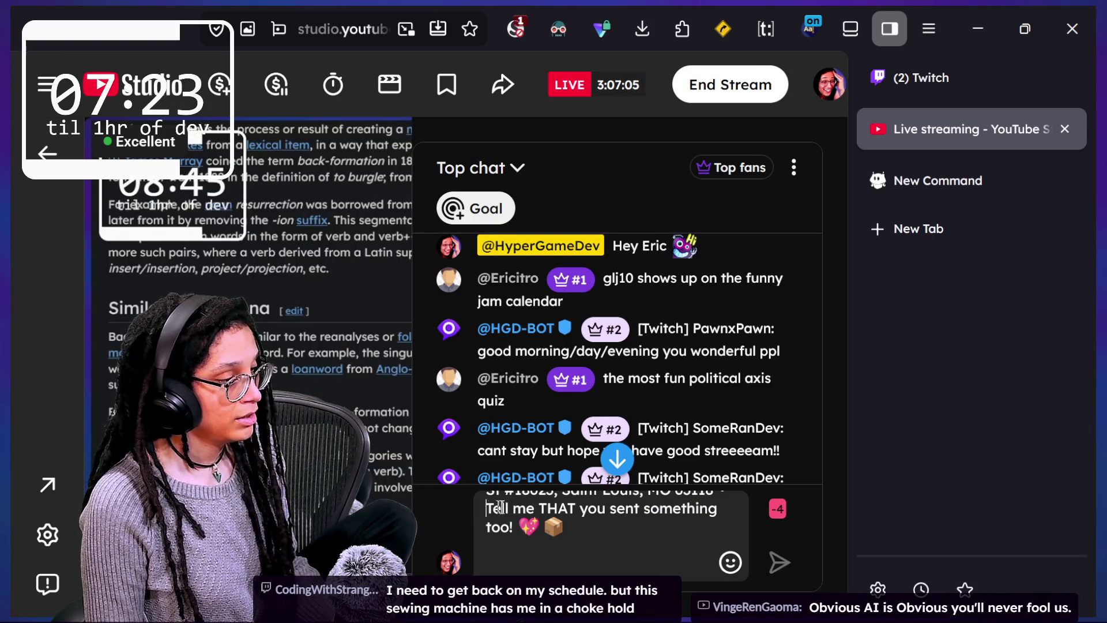
Abbreviate both 'Saint' occurrences to 'St.' and cut the shortened message from the chat box.
key("Up")
key("Up")
key("Up")
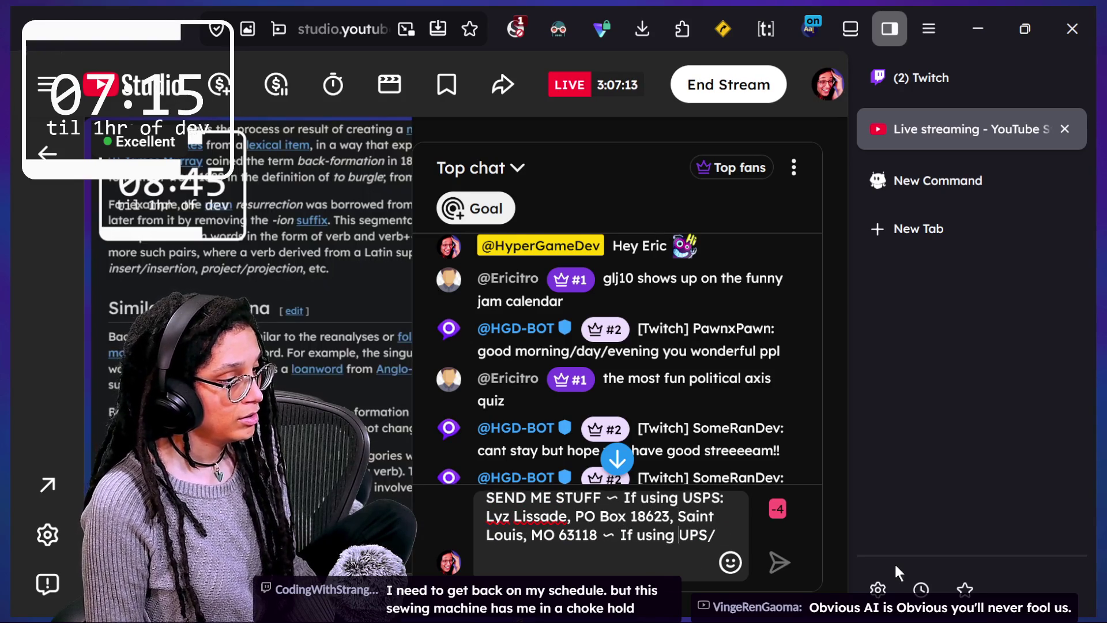
key("Down")
key("Down")
key("Down")
key("Up")
key("Up")
key("Up")
key("Down")
key("Delete")
key("Delete")
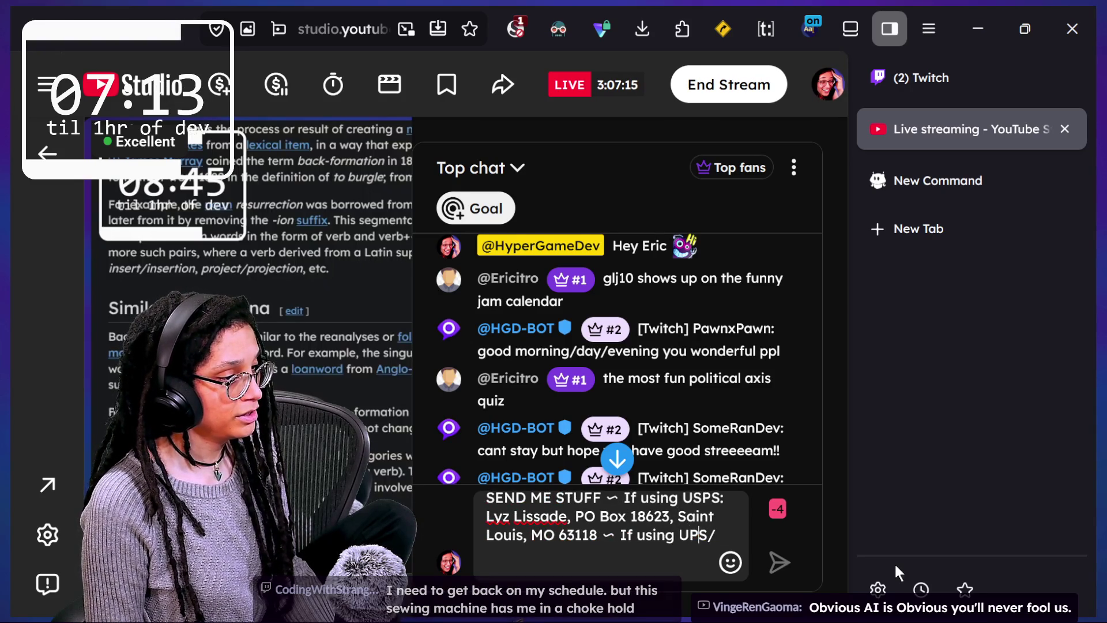
key("Delete")
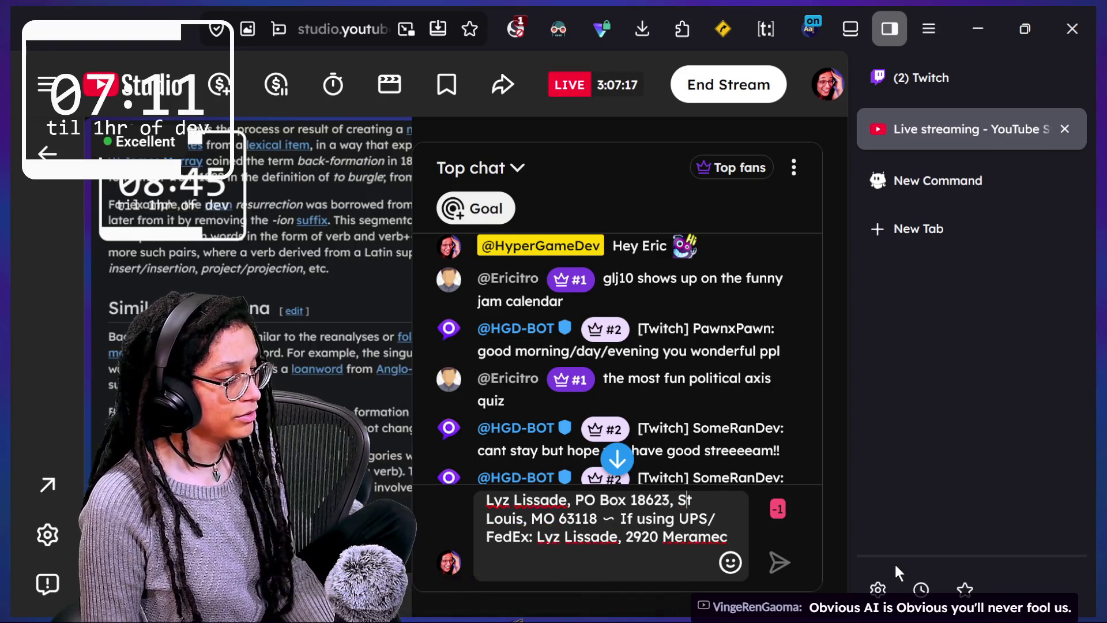
key("Down")
key("Down")
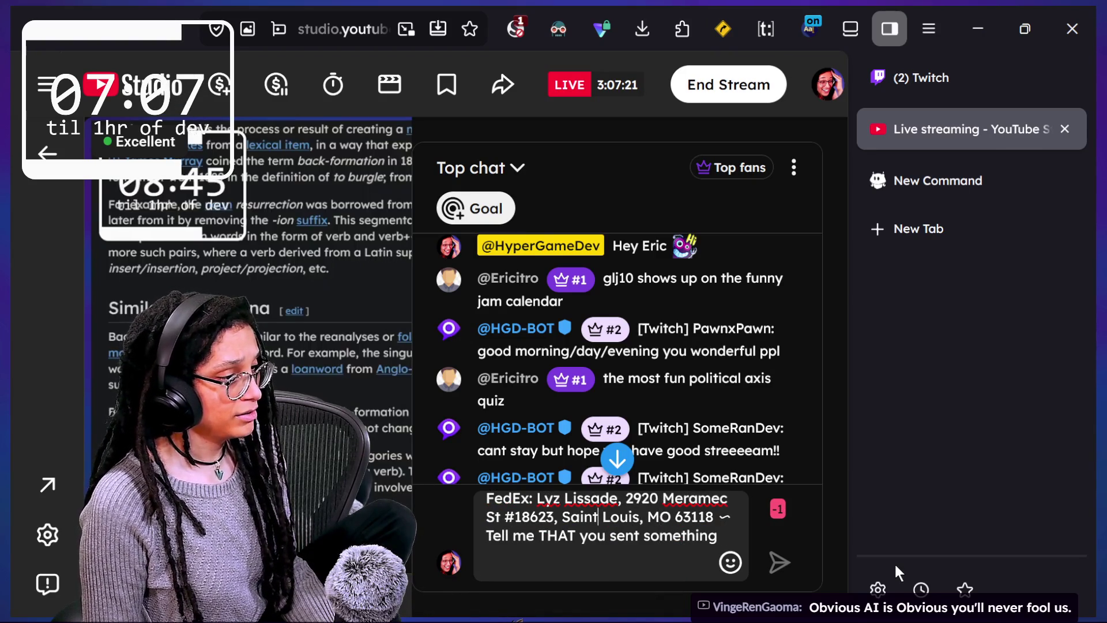
key("BackSpace")
key("BackSpace")
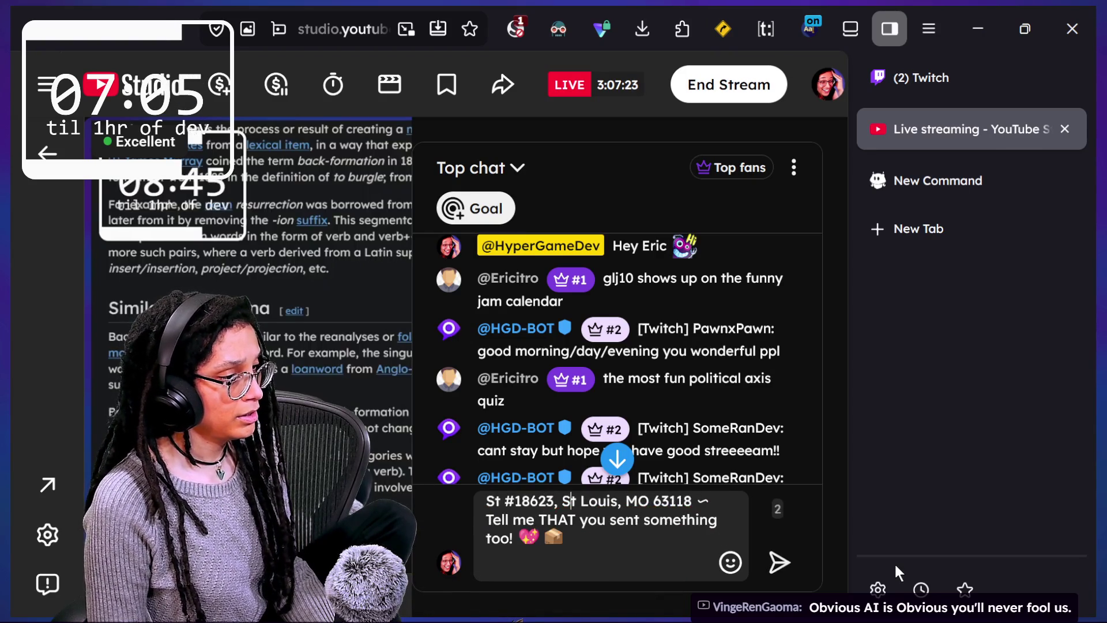
type(".")
key("Up")
key("Up")
key("Up")
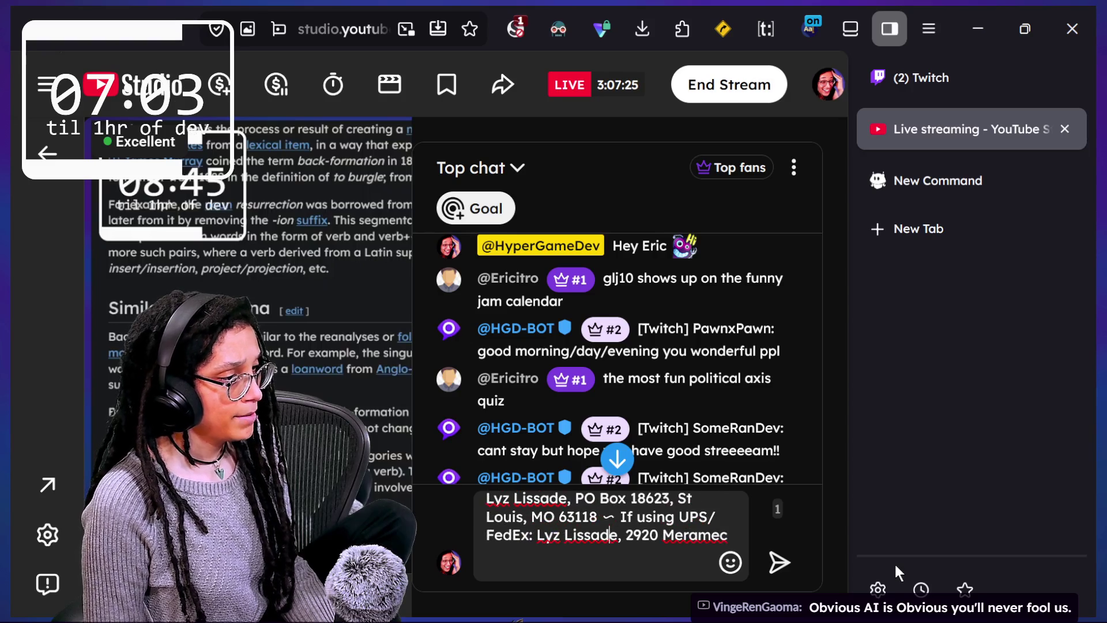
key("Up")
key("Down")
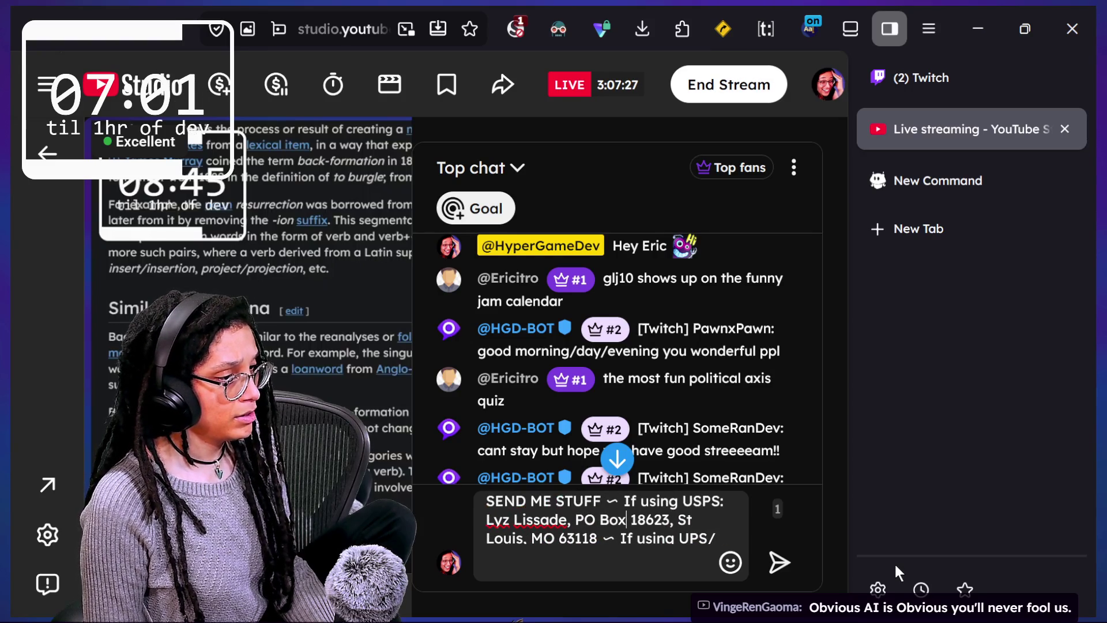
key("Down")
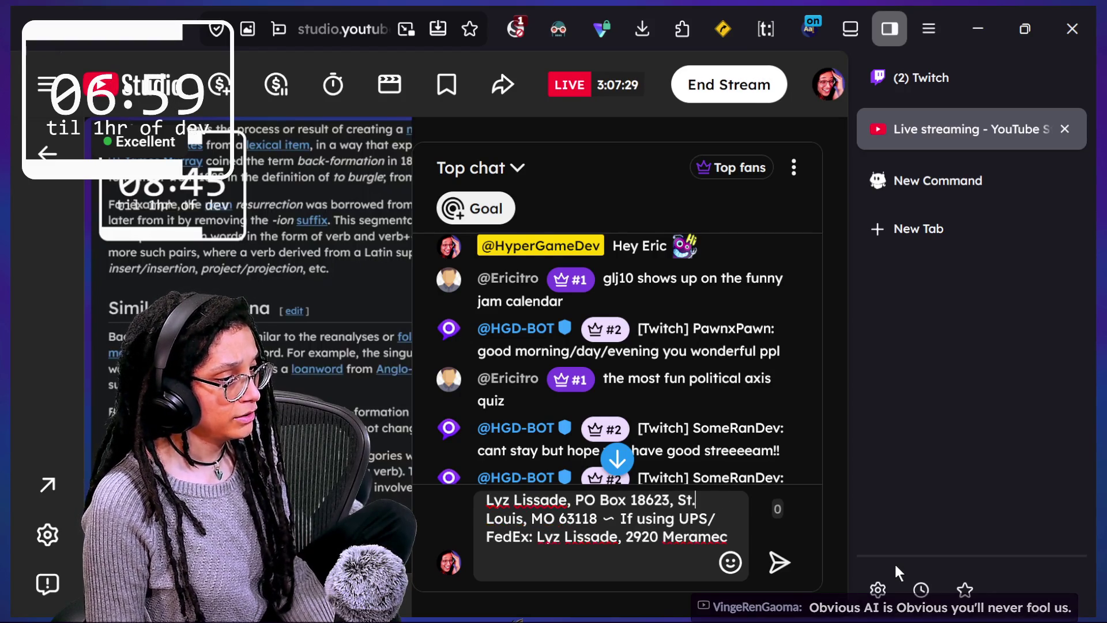
key("ctrl+a")
key("ctrl+x")
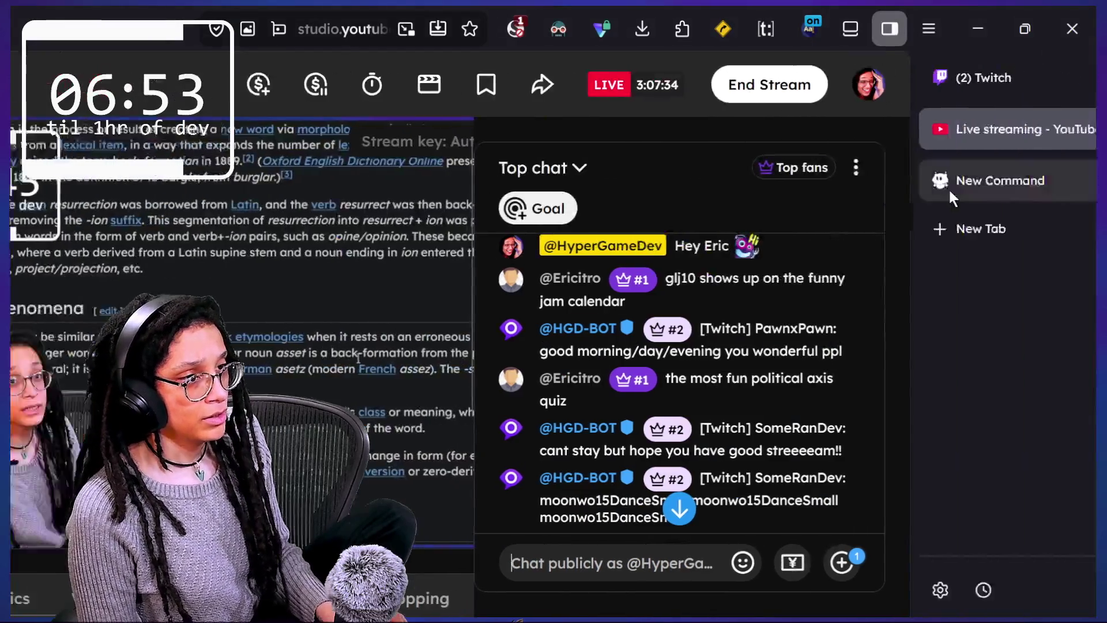
Paste the shortened message over the Response and create the !pobox command.
left_click(950, 191)
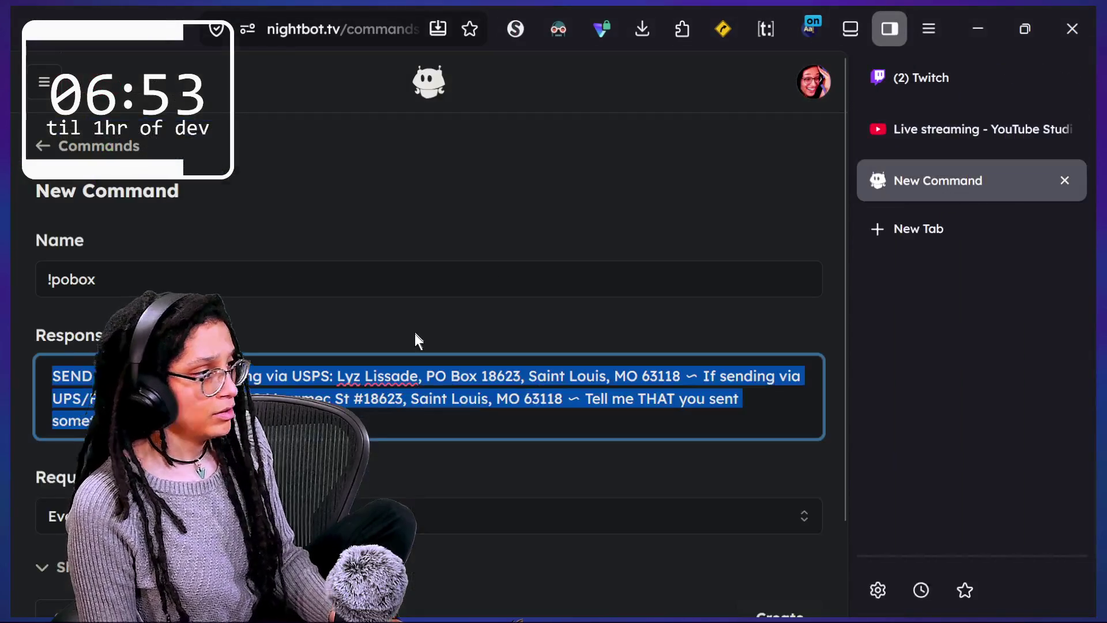
key("ctrl+v")
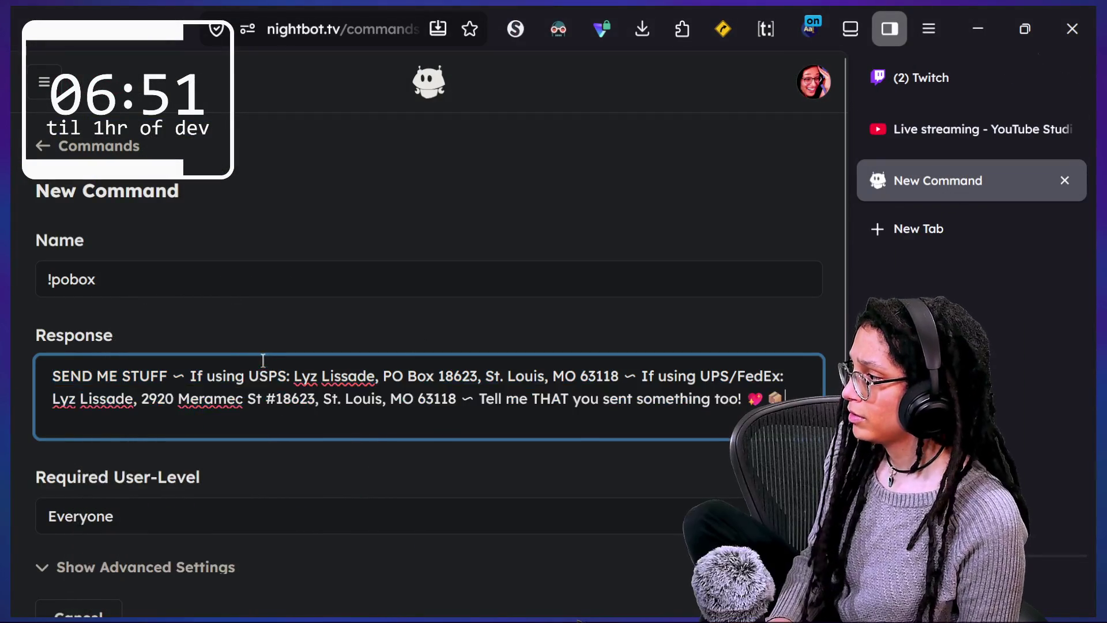
scroll(233, 451, "down", 2)
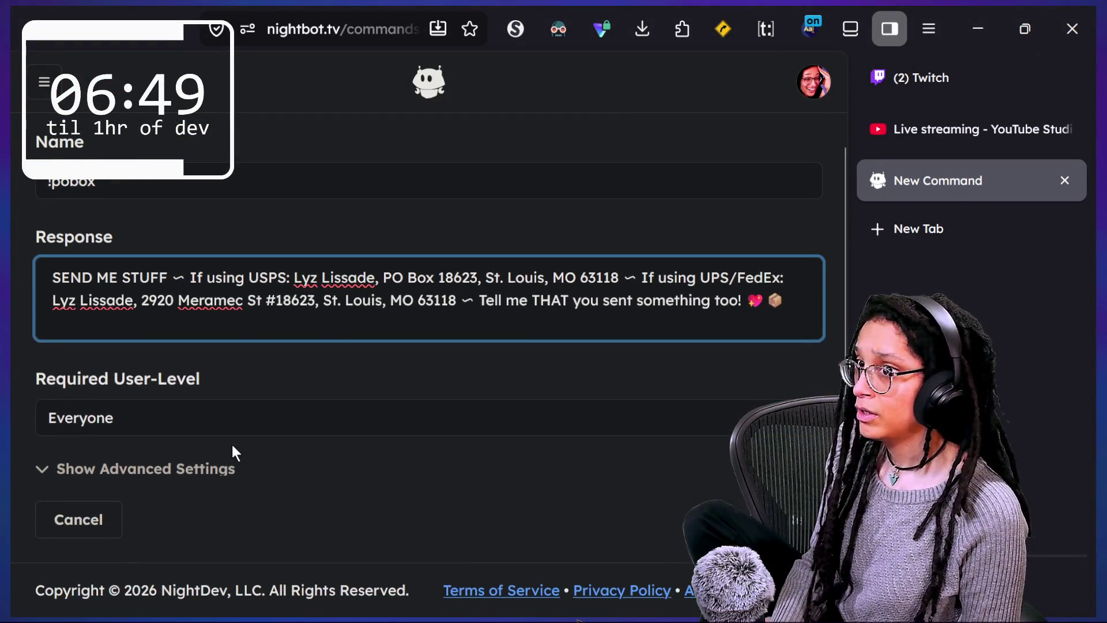
scroll(353, 425, "up", 2)
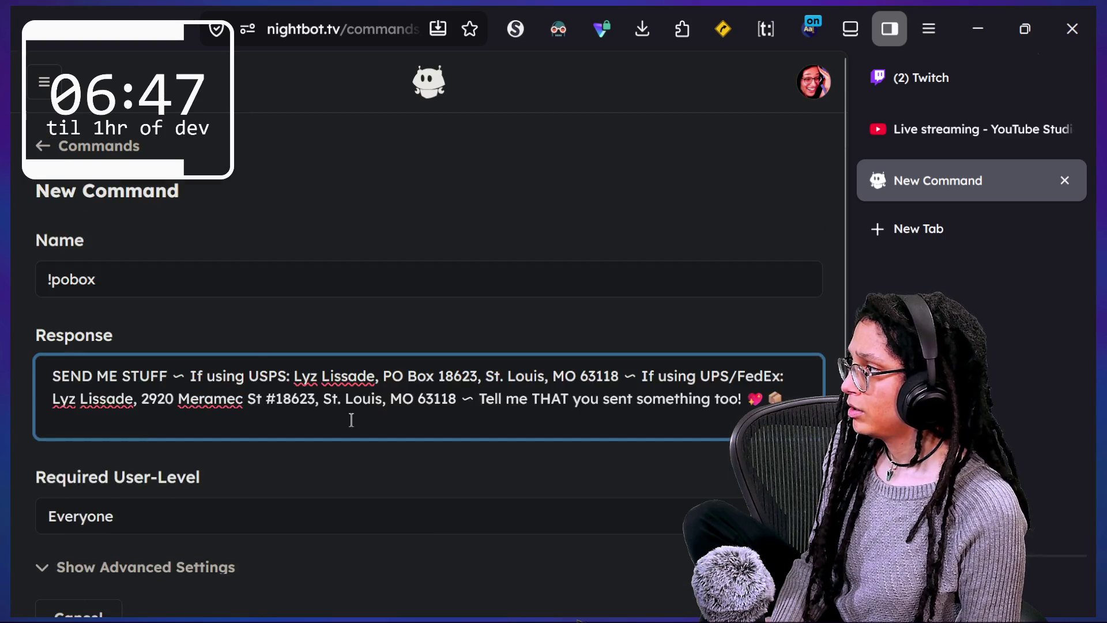
scroll(366, 435, "down", 2)
left_click(484, 462)
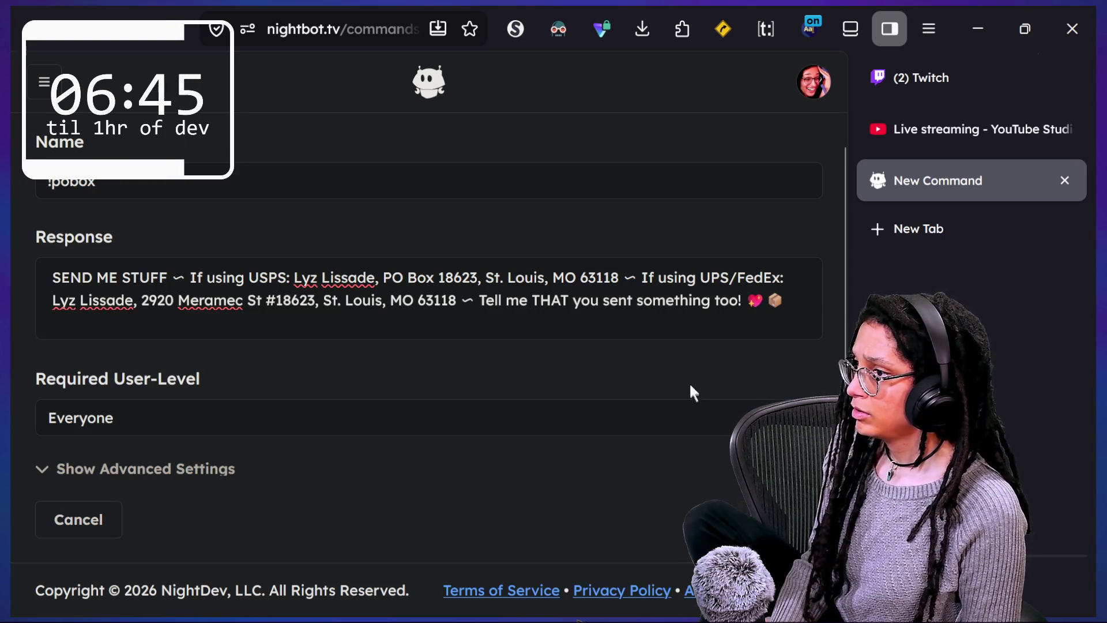
left_click(773, 519)
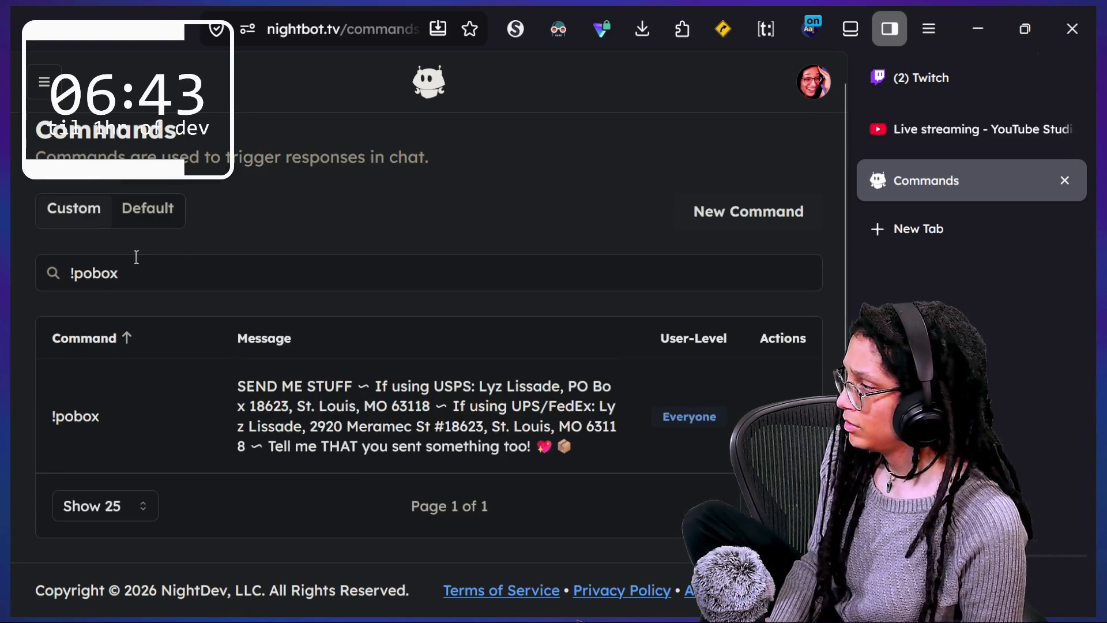
Switch Nightbot to the other linked channel.
left_click(61, 82)
left_click(234, 582)
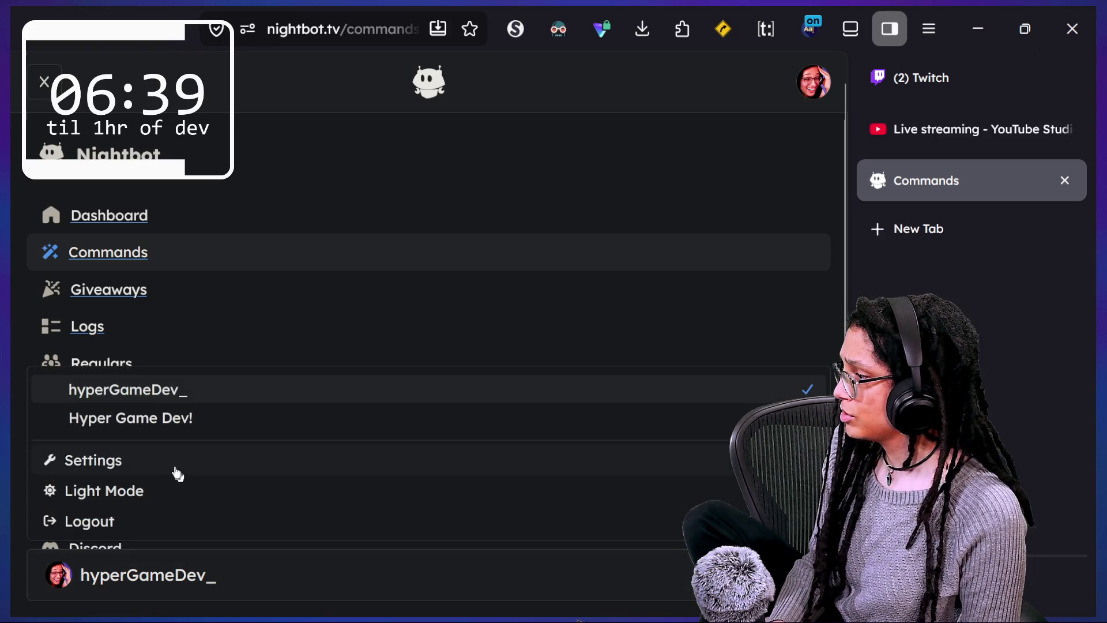
left_click(152, 420)
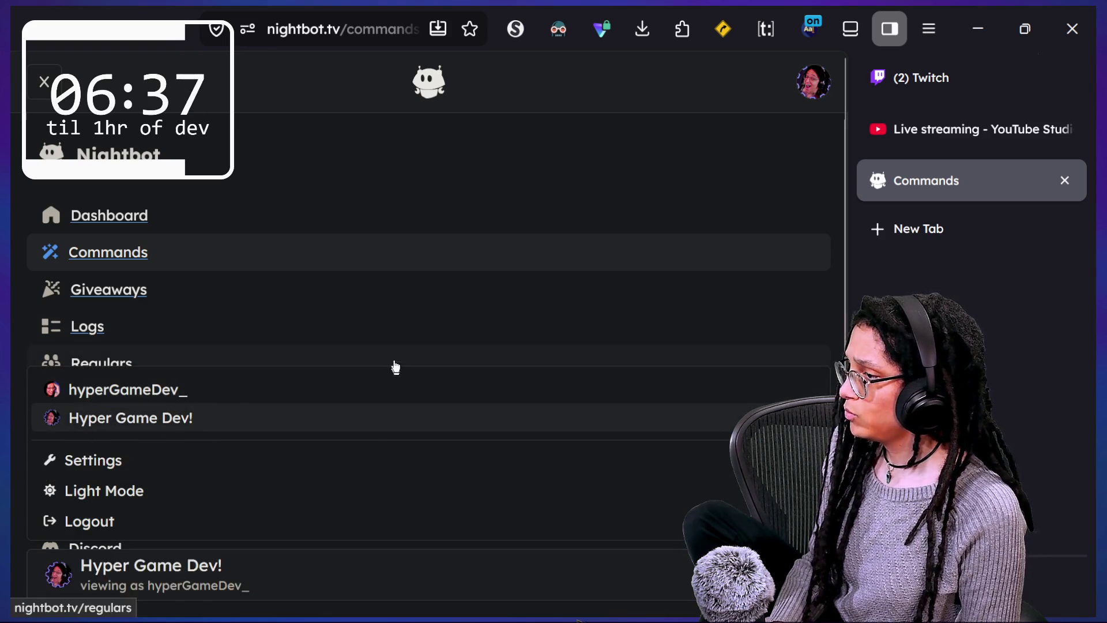
left_click(863, 185)
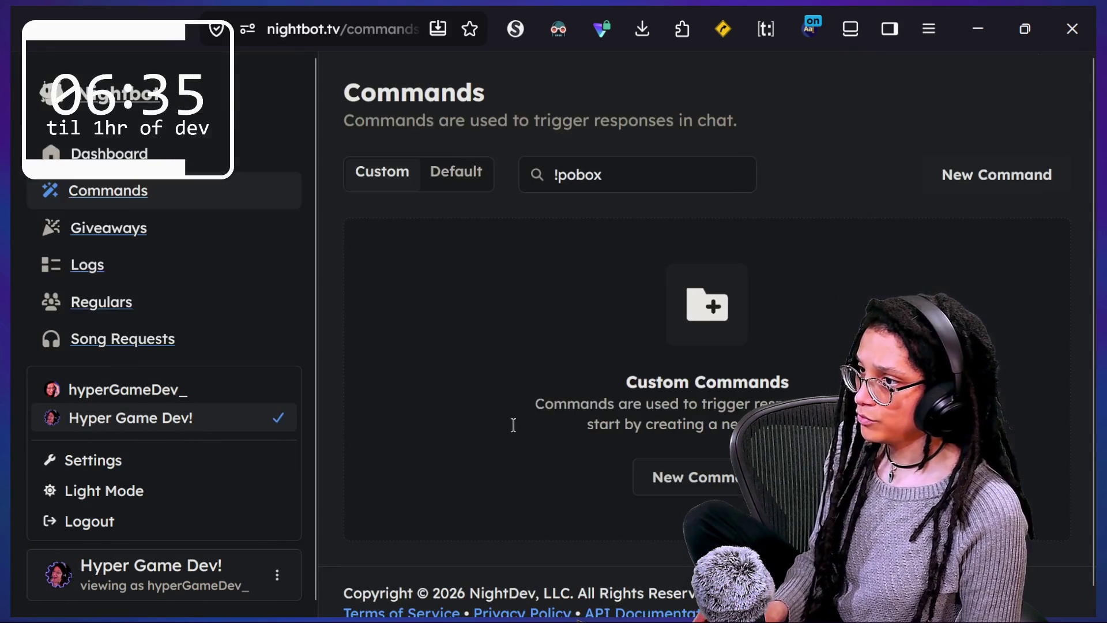
Create a !pobox command there with the pasted mailing-address response and submit it.
left_click(734, 479)
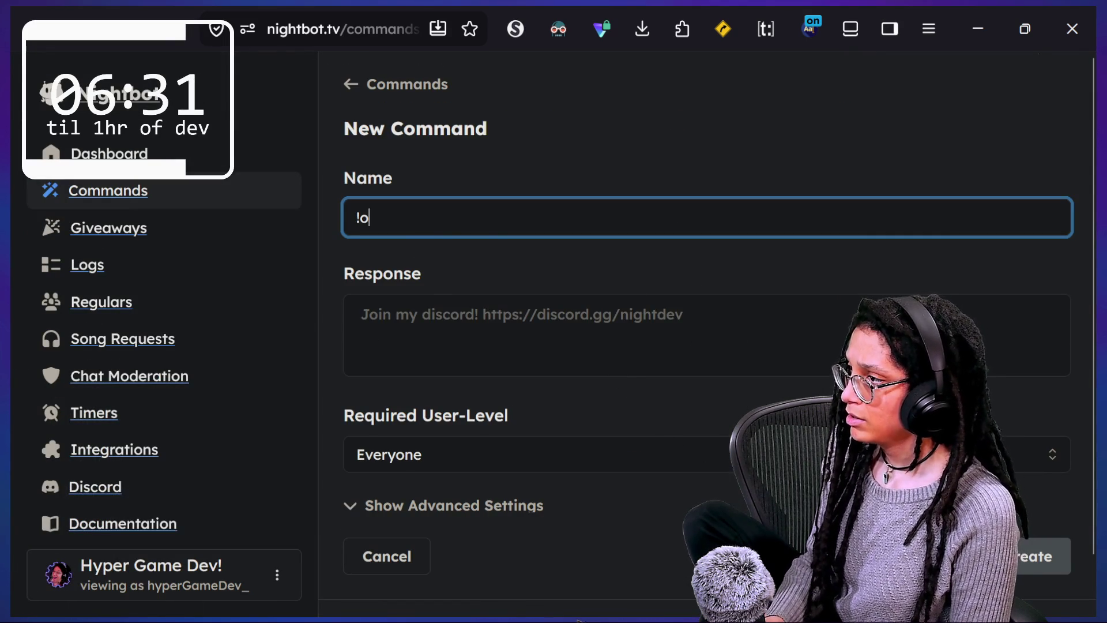
type("pobox")
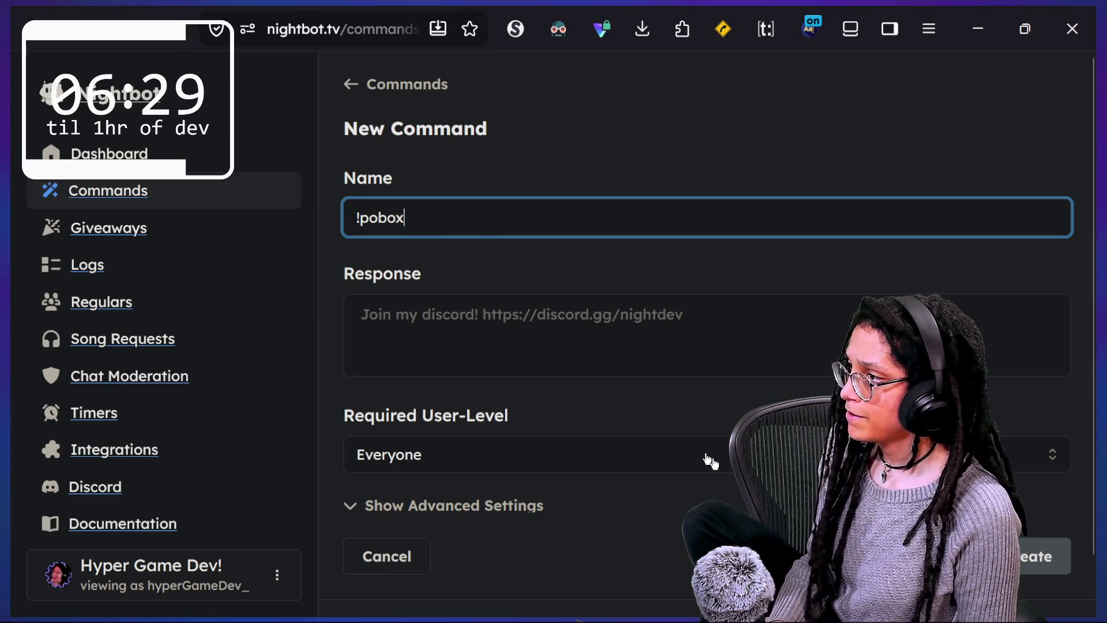
left_click(638, 312)
key("ctrl+v")
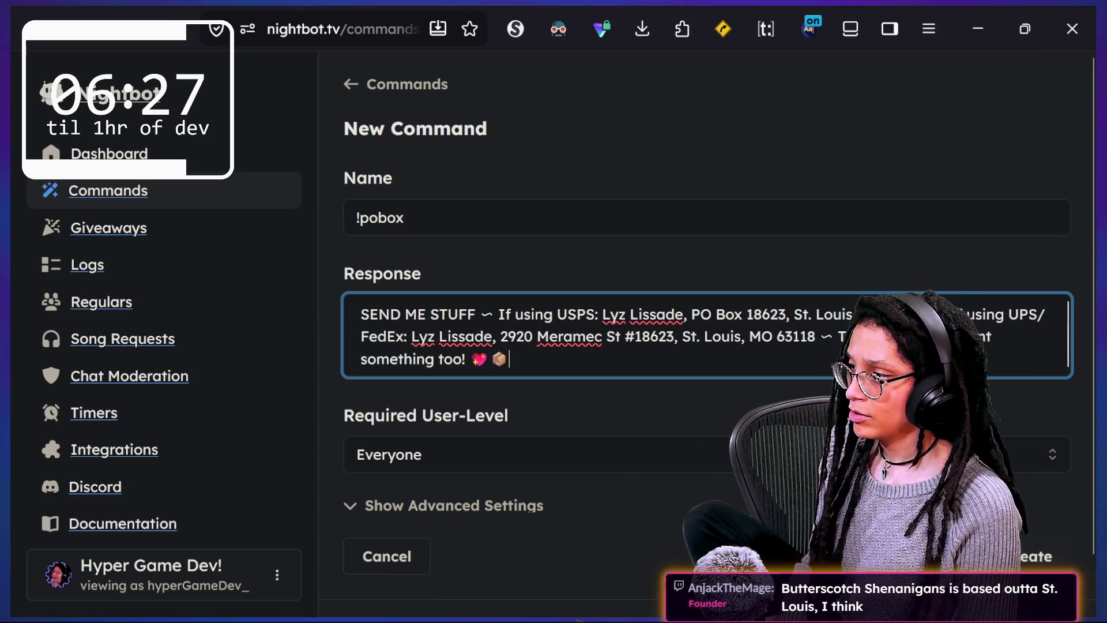
left_click(1036, 556)
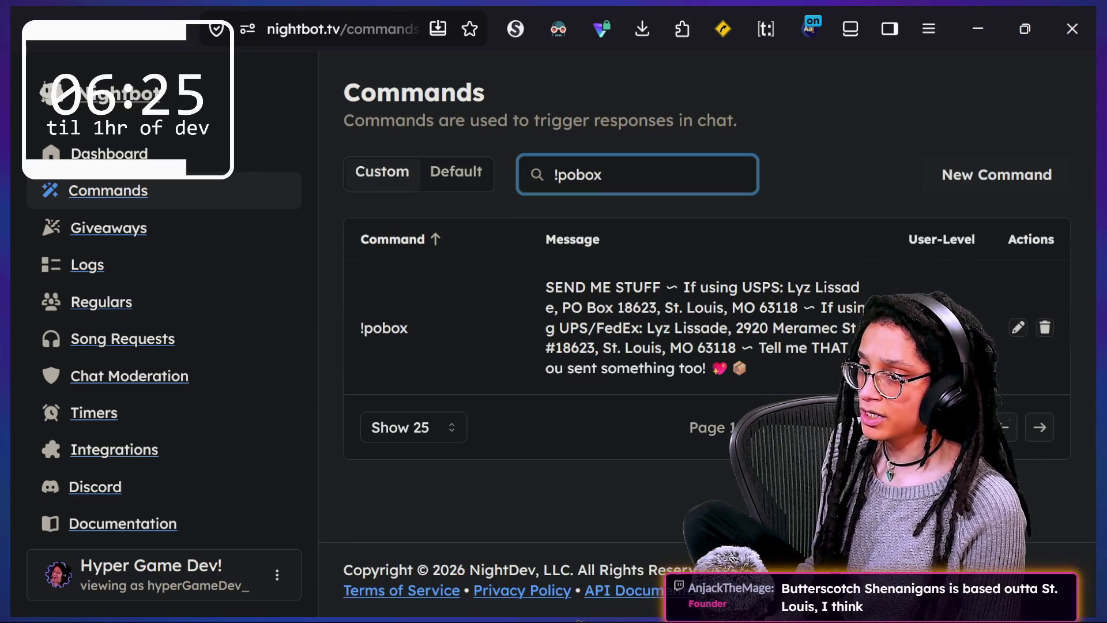
left_click(645, 535)
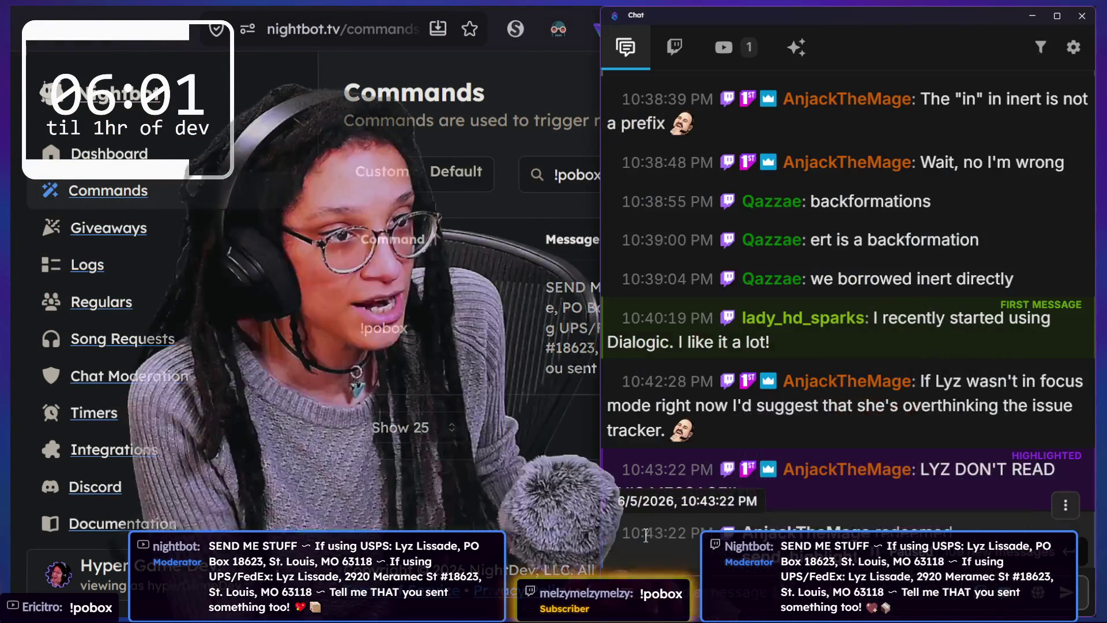
scroll(756, 328, "up", 10)
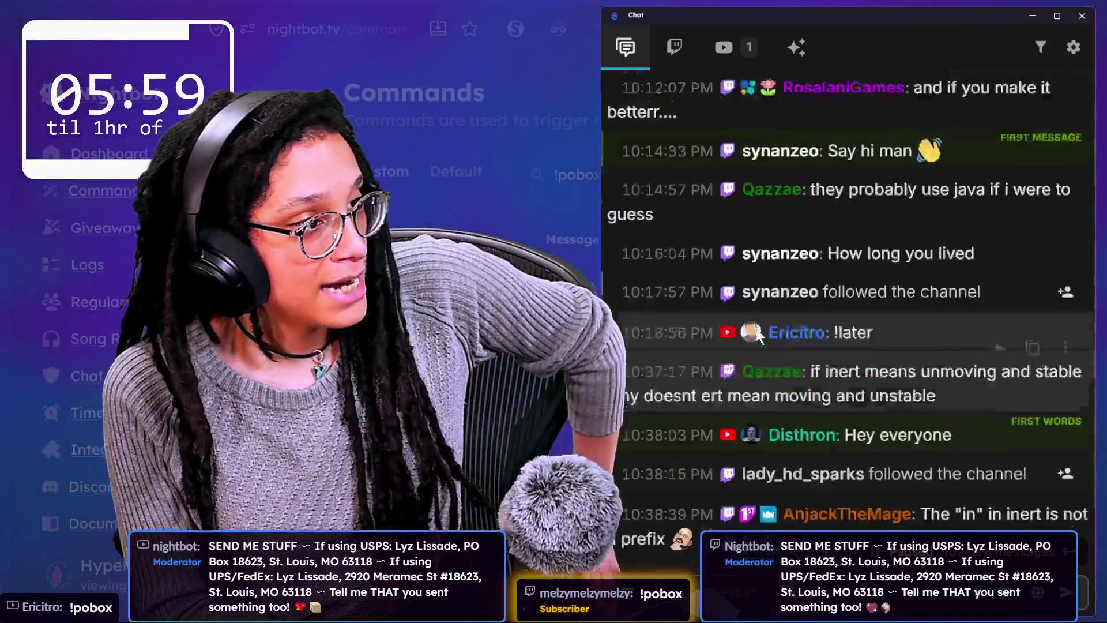
scroll(756, 328, "up", 10)
scroll(756, 327, "down", 20)
scroll(756, 328, "up", 3)
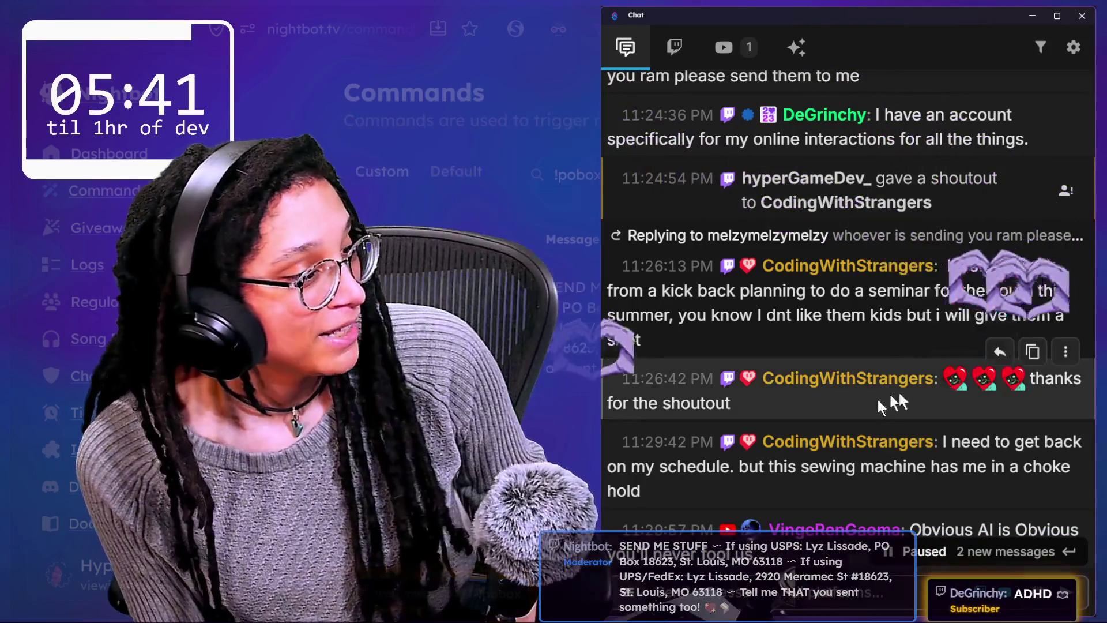
scroll(877, 399, "down", 2)
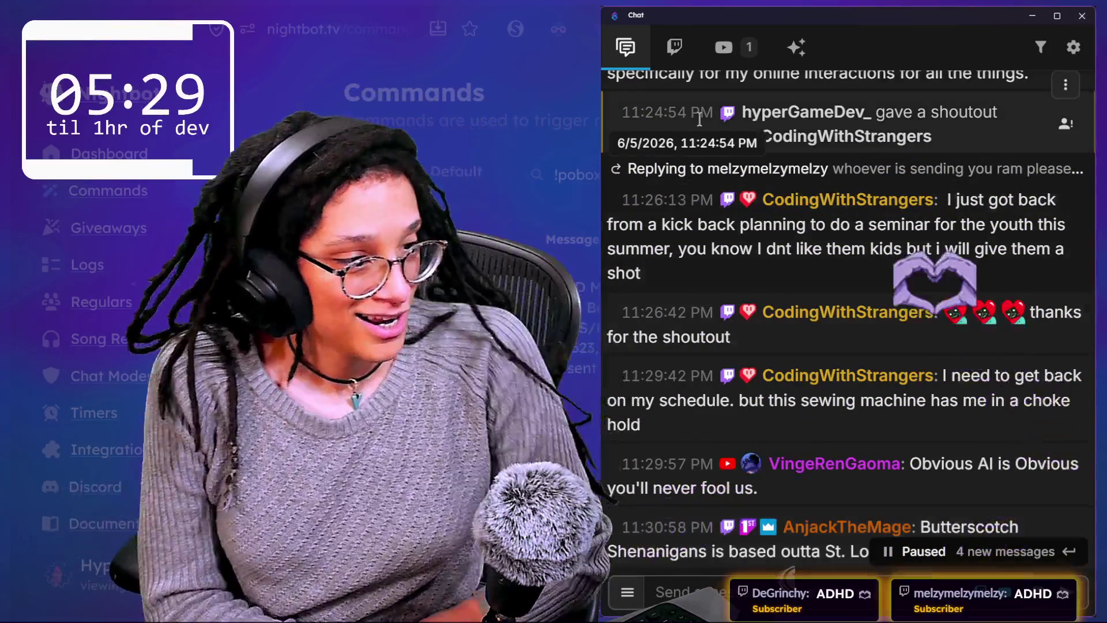
scroll(703, 302, "down", 5)
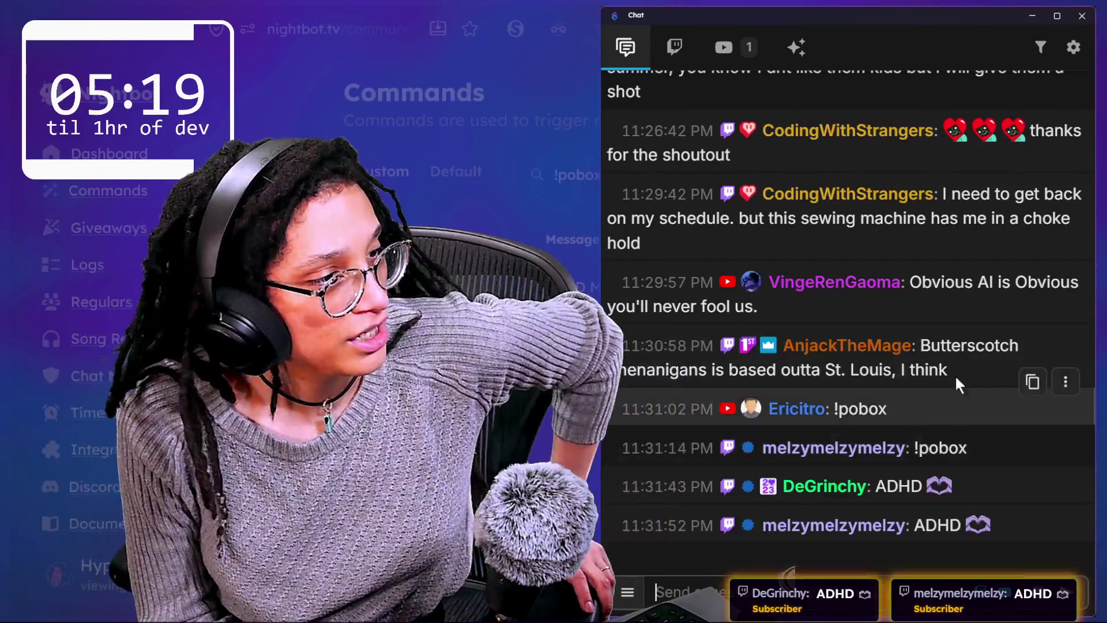
scroll(956, 381, "up", 15)
scroll(956, 380, "up", 20)
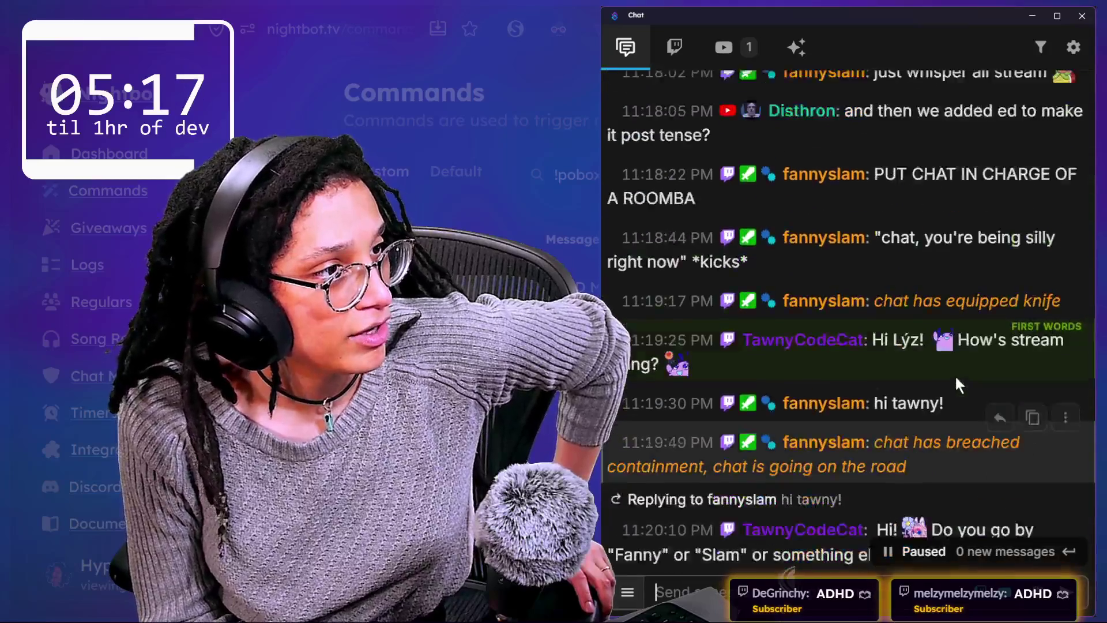
scroll(956, 381, "up", 10)
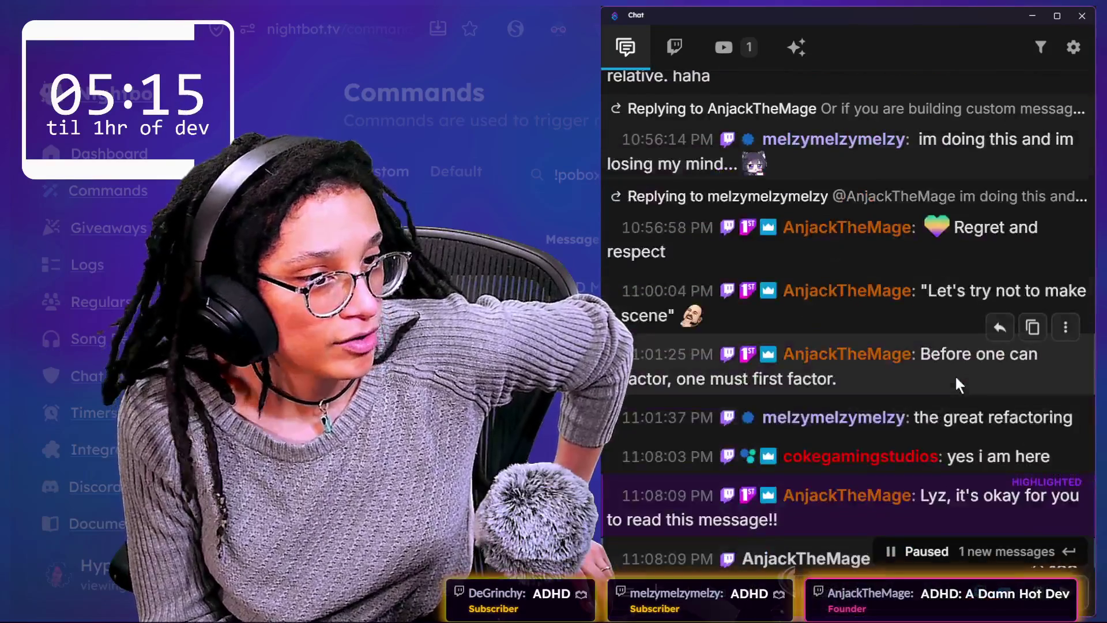
scroll(955, 374, "up", 8)
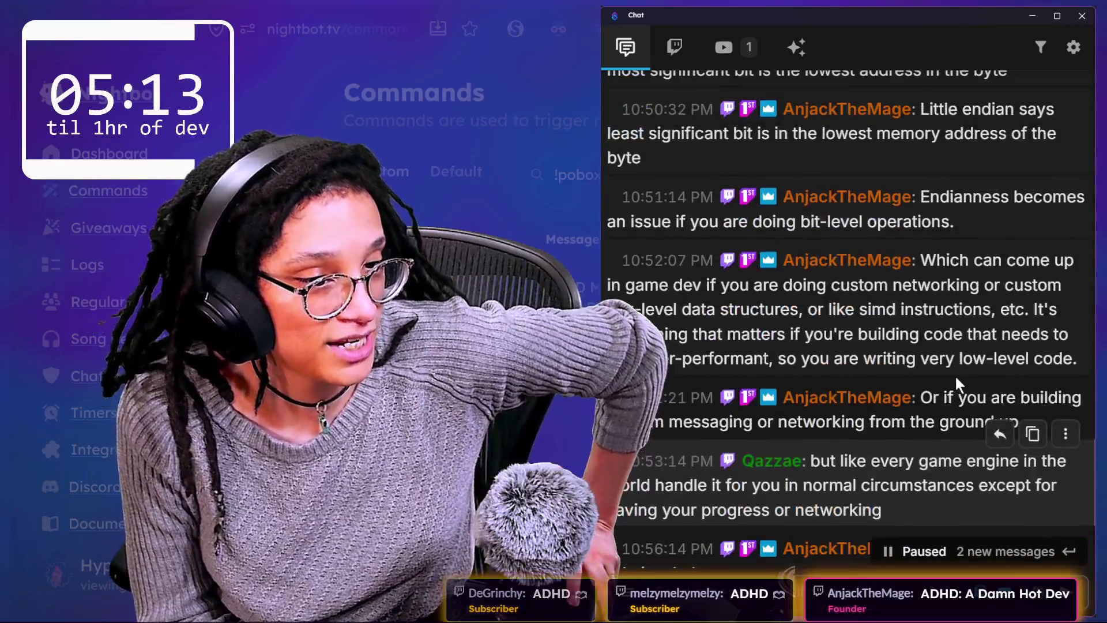
scroll(954, 375, "up", 1)
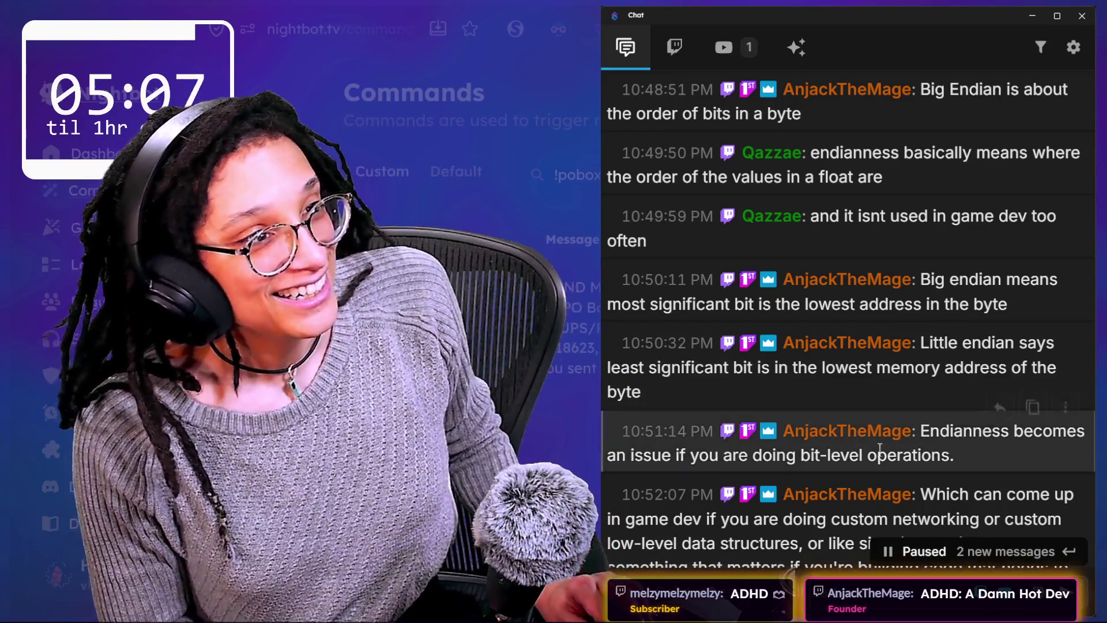
left_click(500, 105)
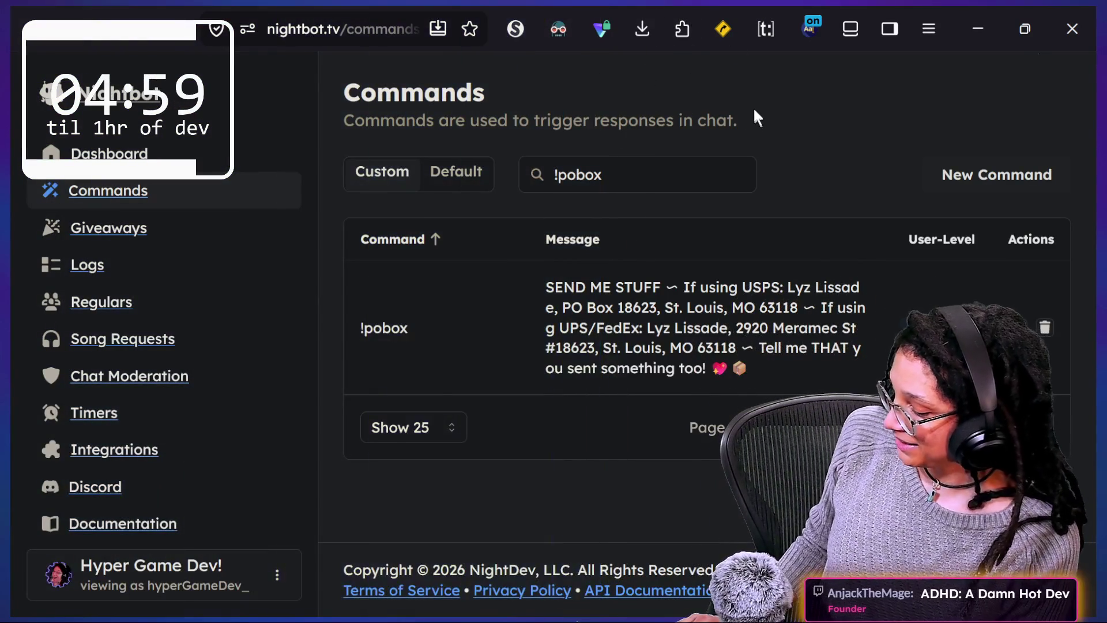
Open sheets.google.com in a new tab and open the Channel Stuff spreadsheet.
key("ctrl+alt+z")
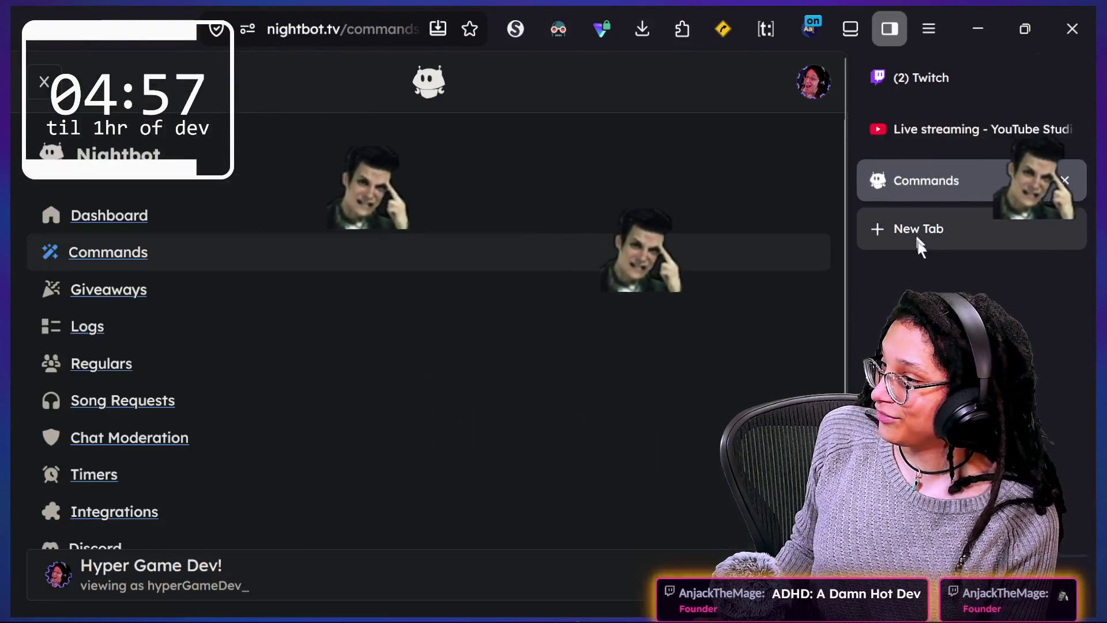
left_click(918, 237)
type("sheets.google.com")
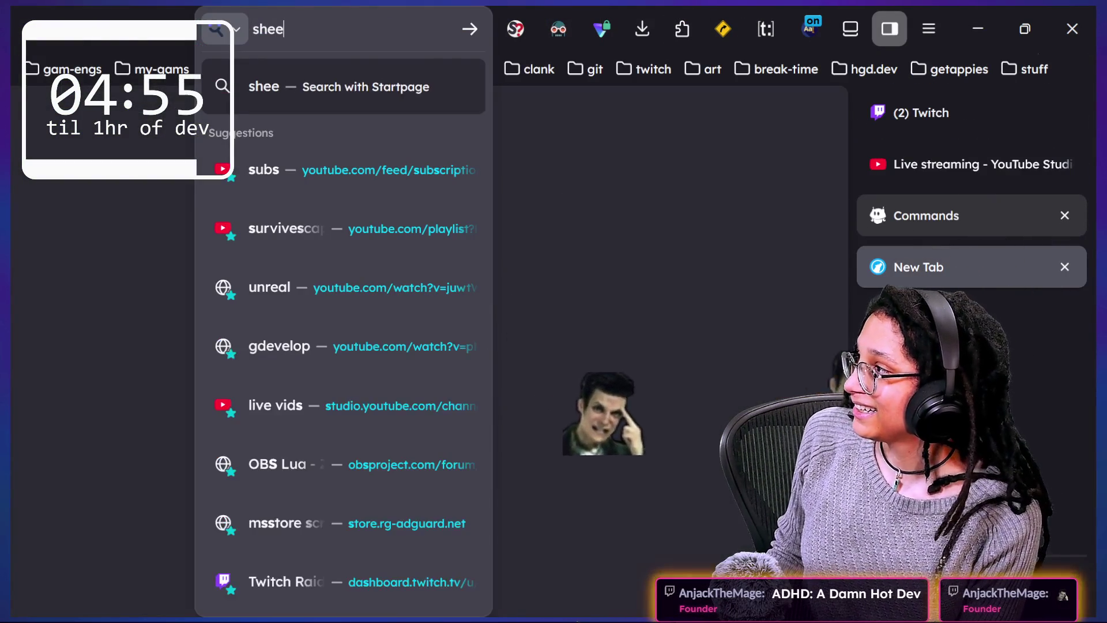
key("Return")
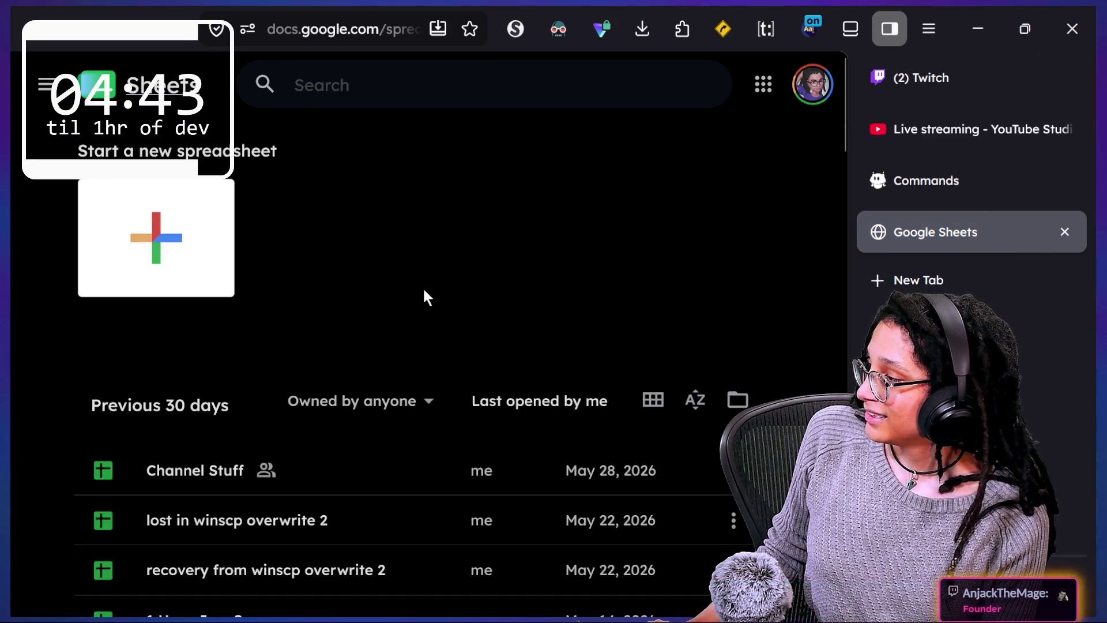
scroll(303, 444, "down", 5)
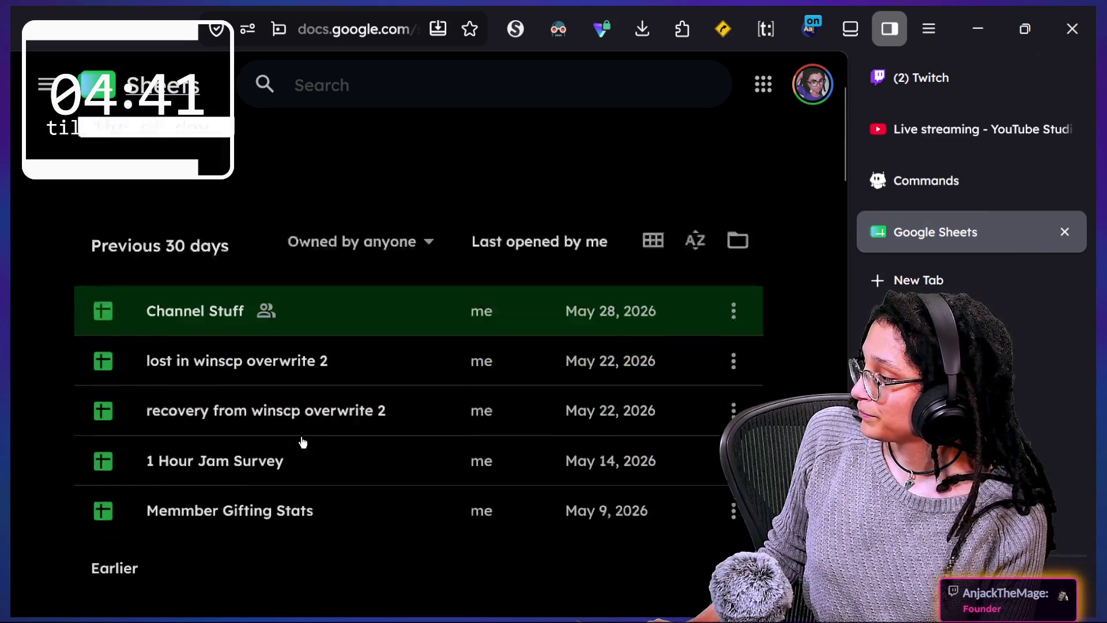
scroll(303, 442, "down", 3)
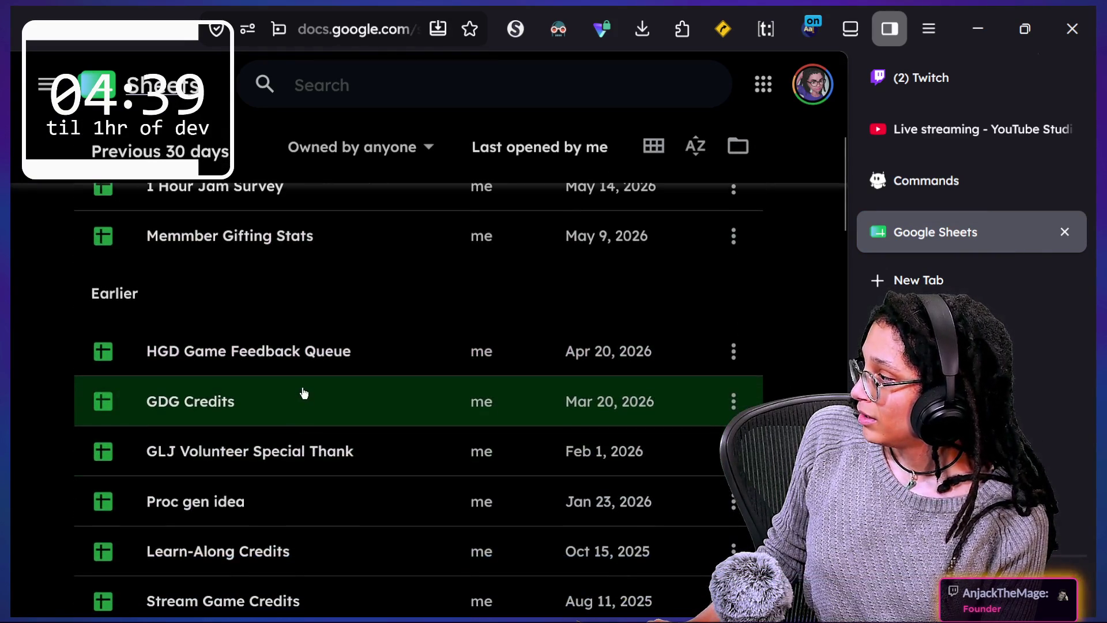
scroll(303, 392, "up", 3)
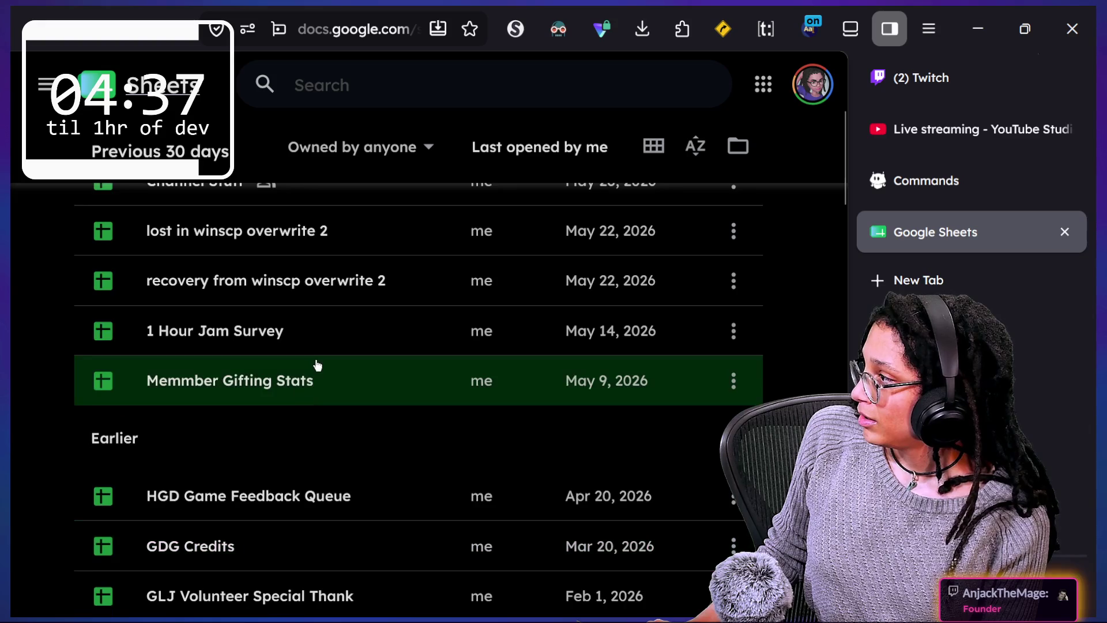
scroll(317, 365, "up", 2)
left_click(237, 289)
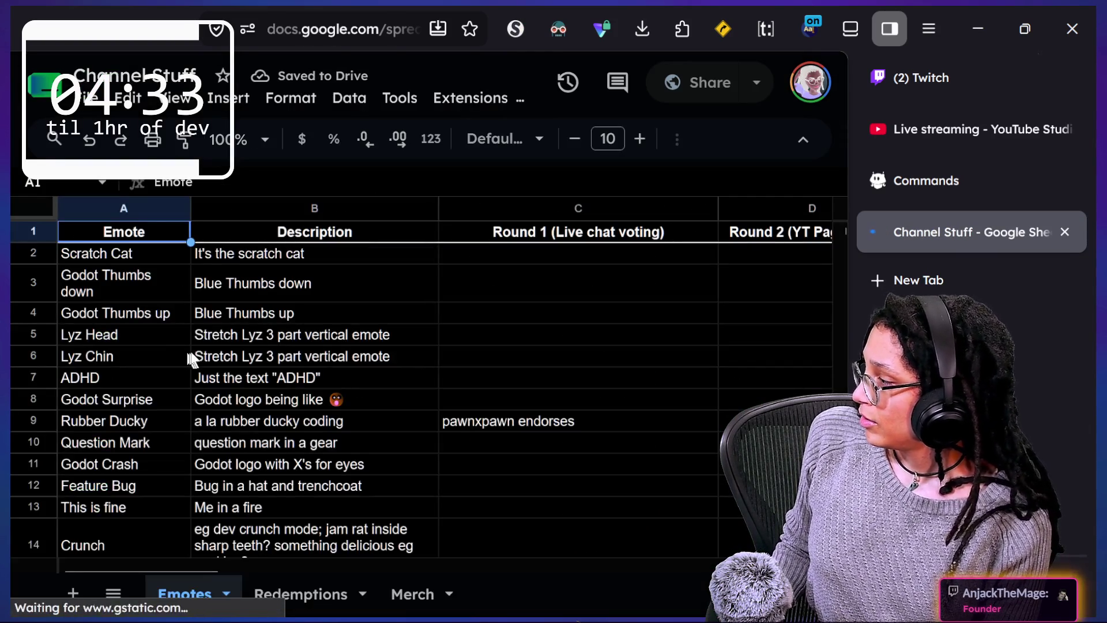
Switch to the Merch sheet and undo a misplaced paste from A9 and the address bar.
scroll(212, 373, "down", 1)
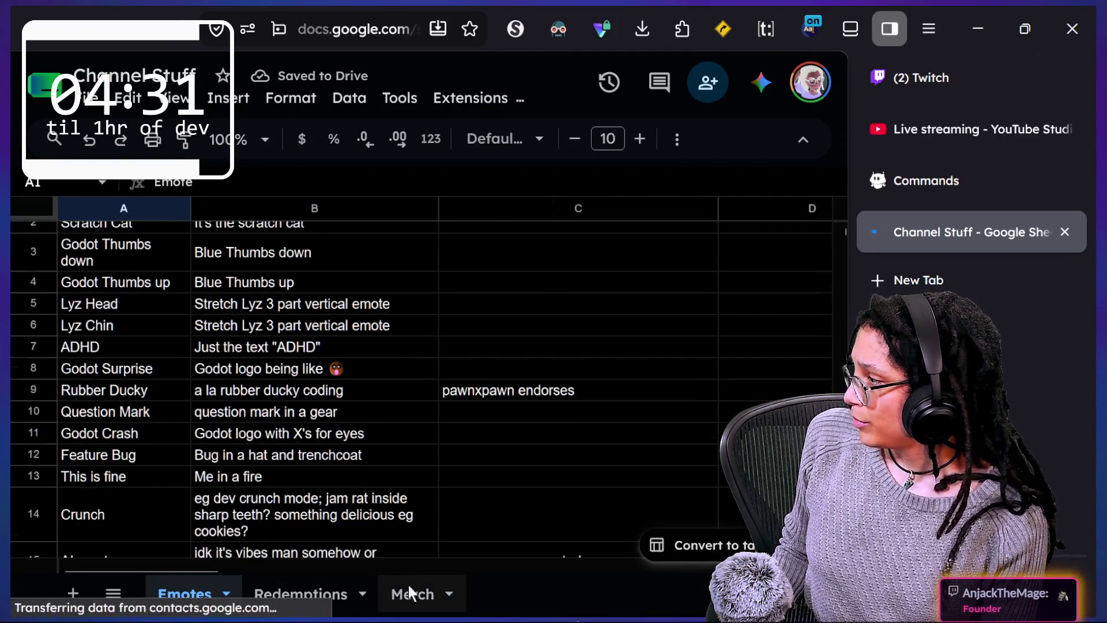
left_click(410, 592)
left_click(148, 500)
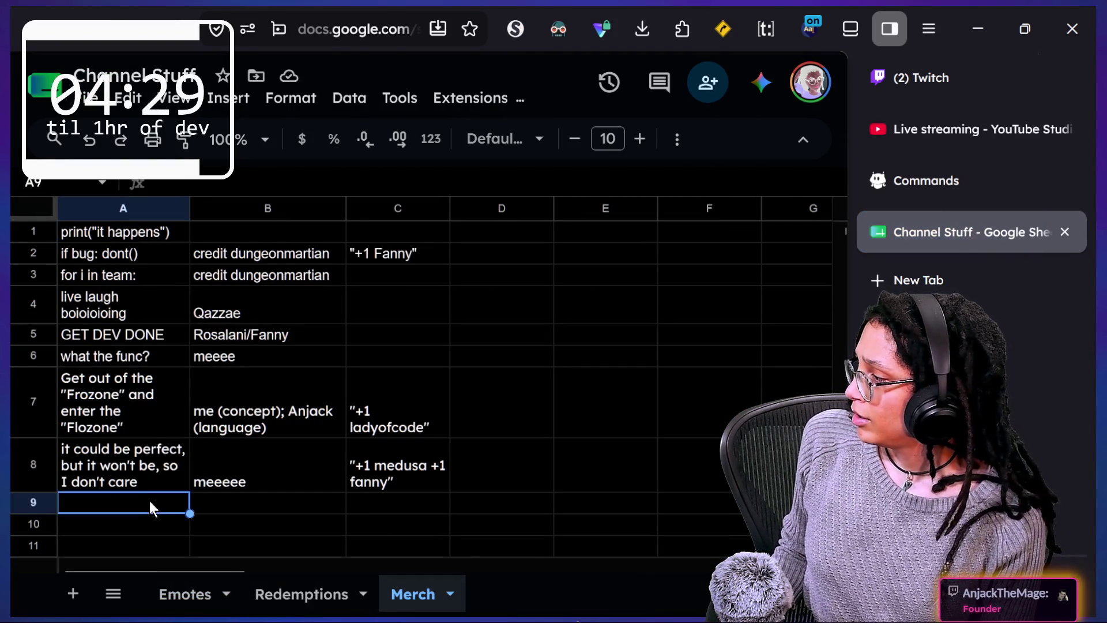
type("ADHD: A Damn Hot Dev")
key("ctrl+z")
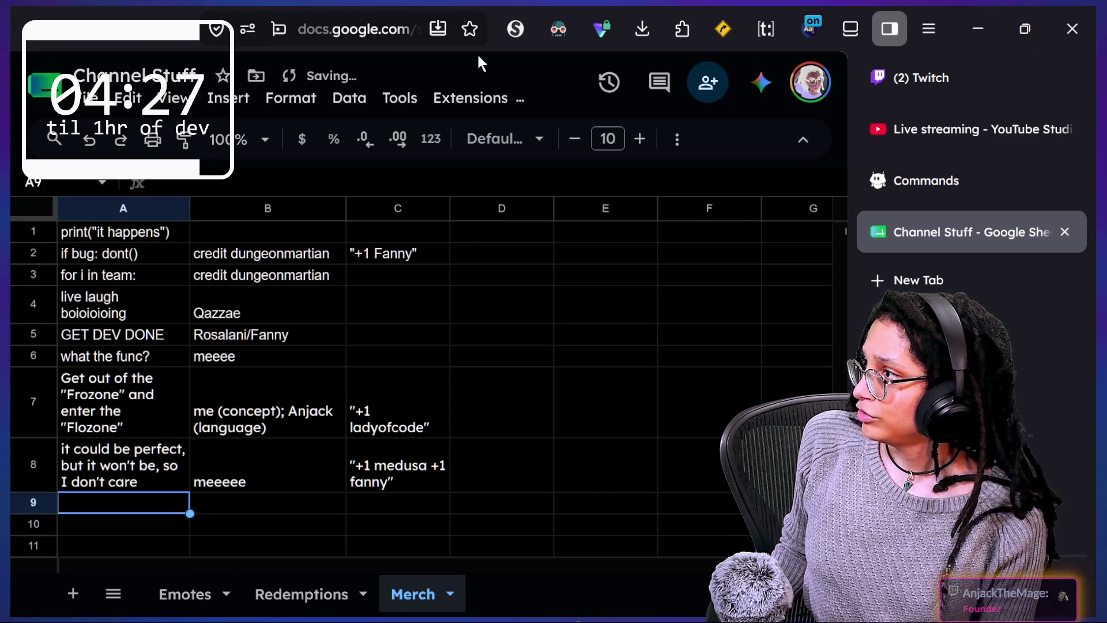
left_click(404, 29)
type("ADHD: A Damn Hot Dev")
key("ctrl+a")
key("BackSpace")
left_click(138, 504)
Paste 'ADHD: A Damn Hot Dev' into A9 and enter the chatter's credit in B9.
double_click(137, 501)
type("ADHD: A Damn Hot Dev")
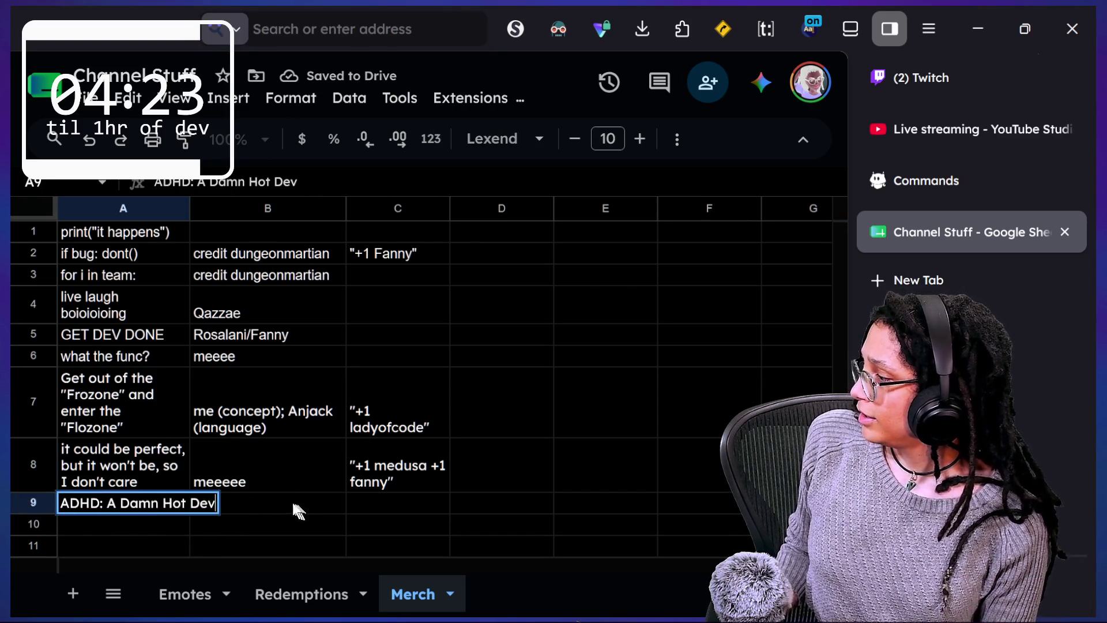
left_click(296, 503)
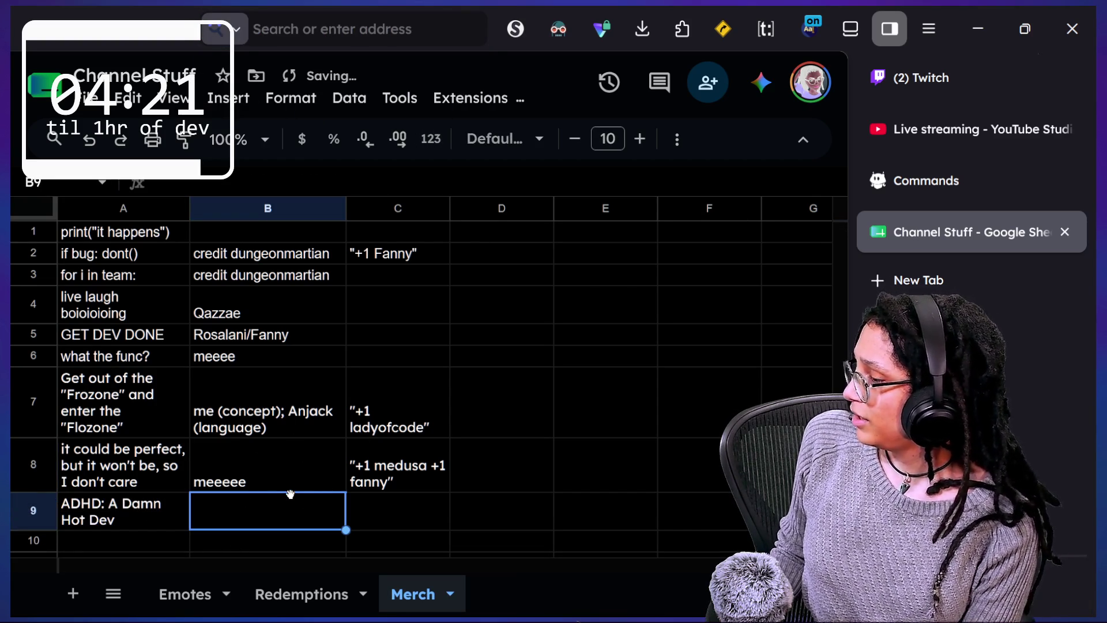
type("credo")
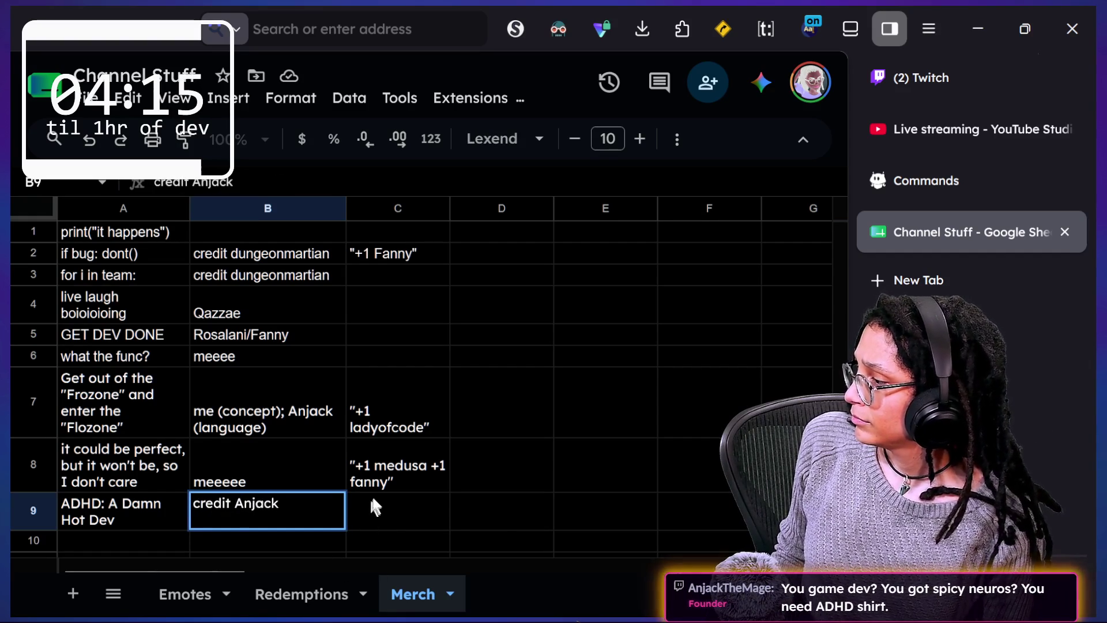
left_click(372, 509)
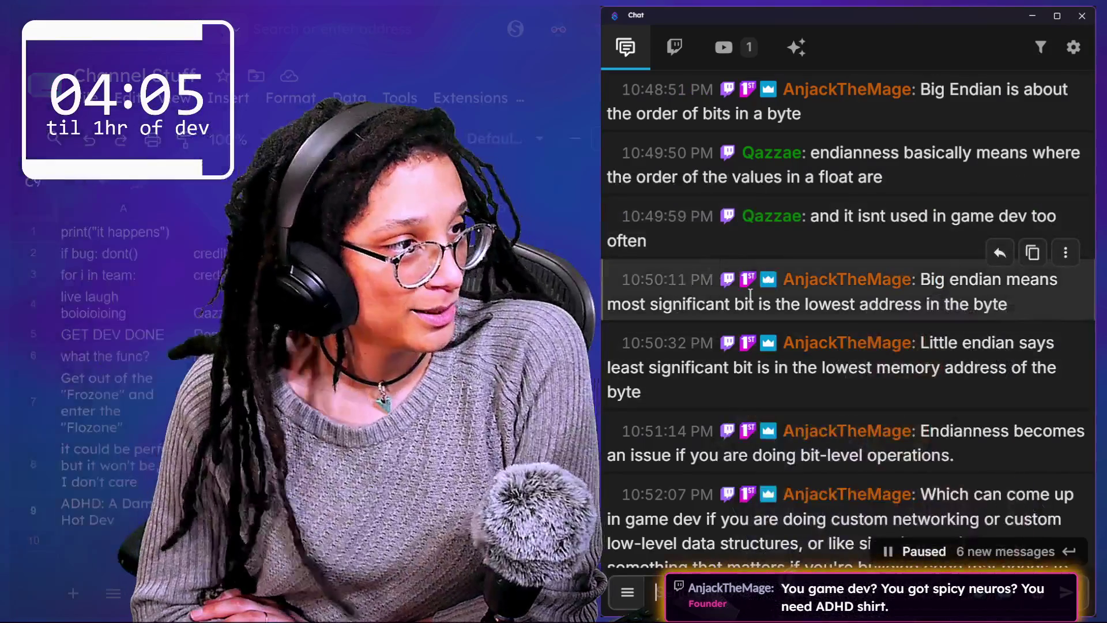
Scroll back through the combined chat and select the lunar lander message.
scroll(751, 294, "up", 5)
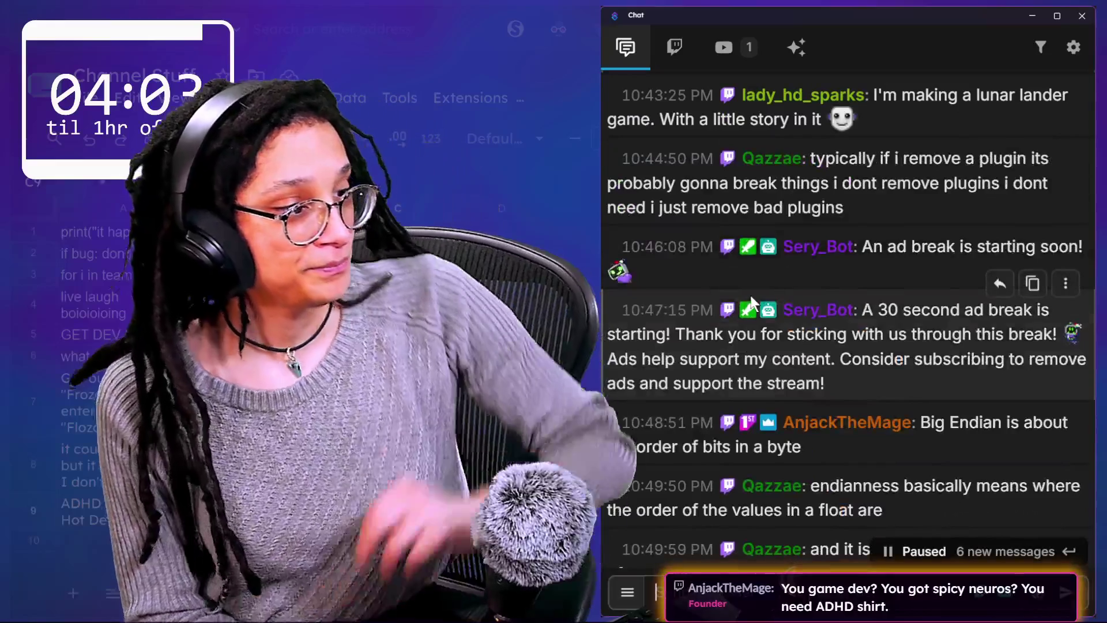
scroll(751, 295, "up", 4)
scroll(751, 296, "down", 2)
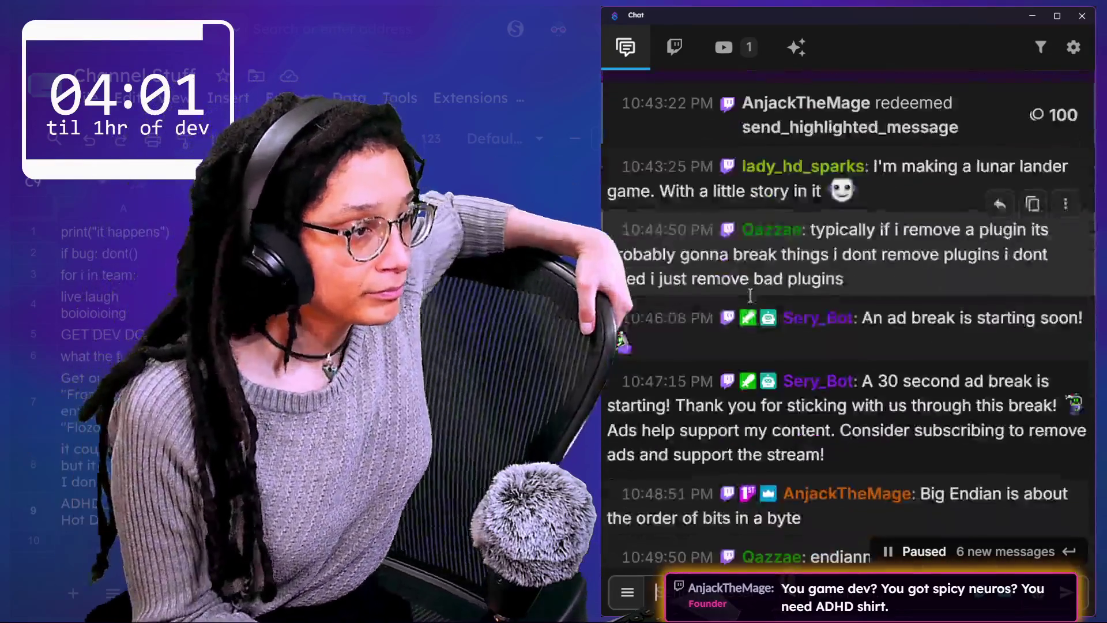
scroll(750, 295, "up", 3)
scroll(750, 295, "down", 2)
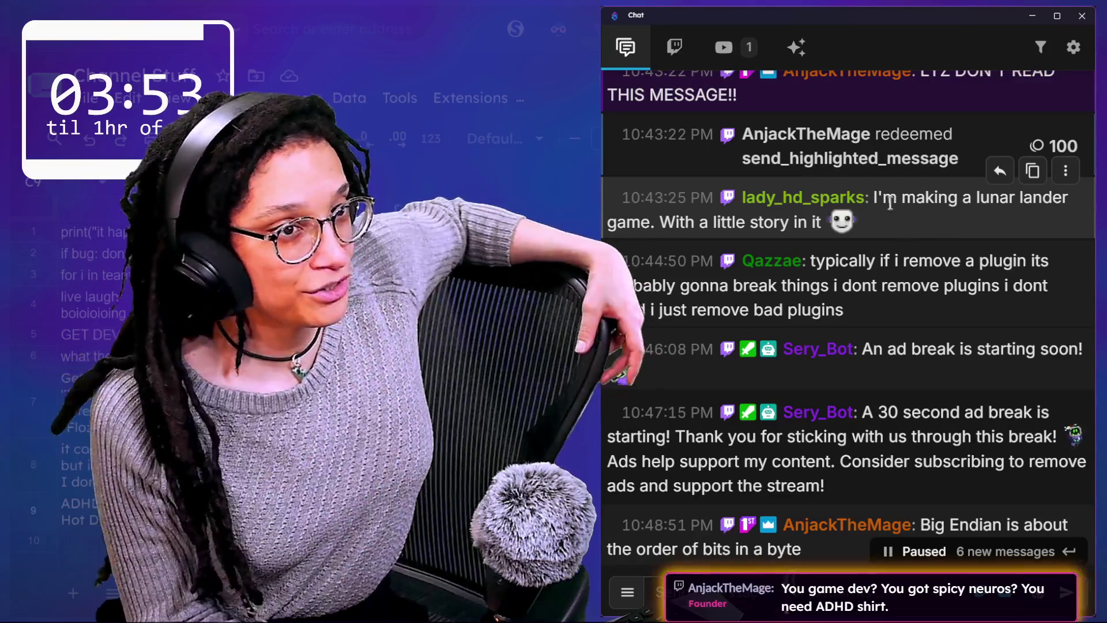
left_click_drag(884, 199, 897, 220)
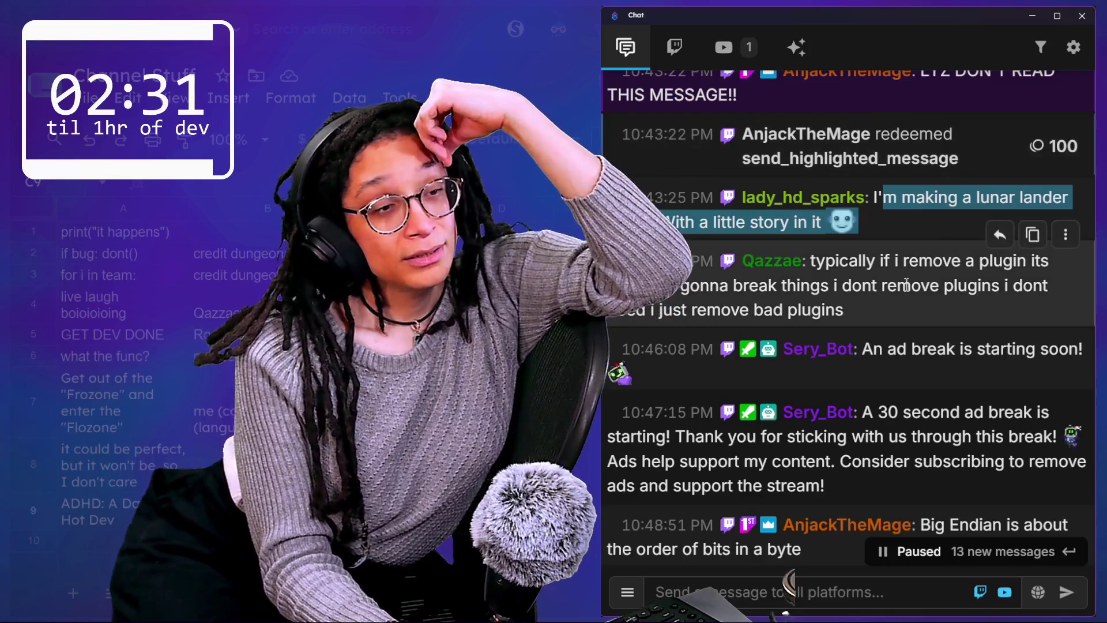
scroll(940, 291, "down", 1)
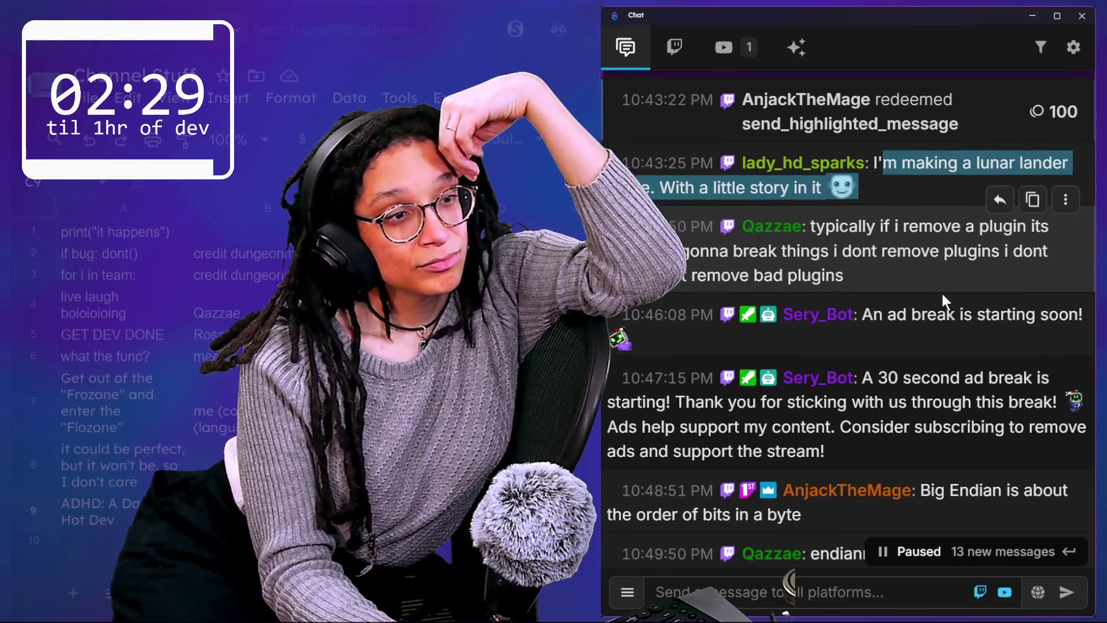
left_click_drag(850, 228, 877, 252)
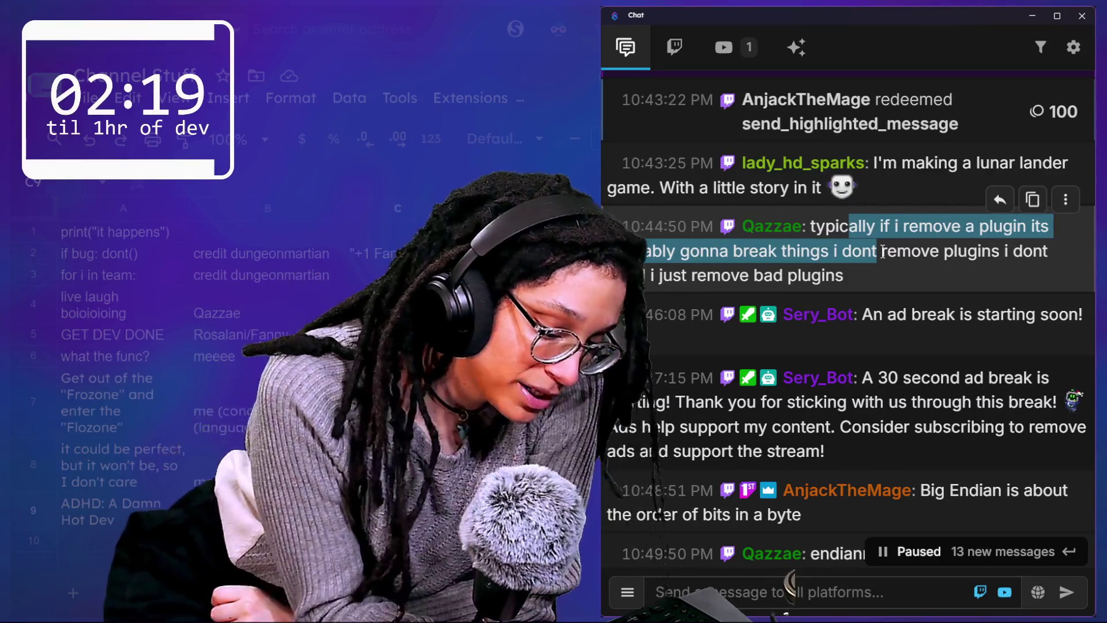
scroll(884, 253, "down", 1)
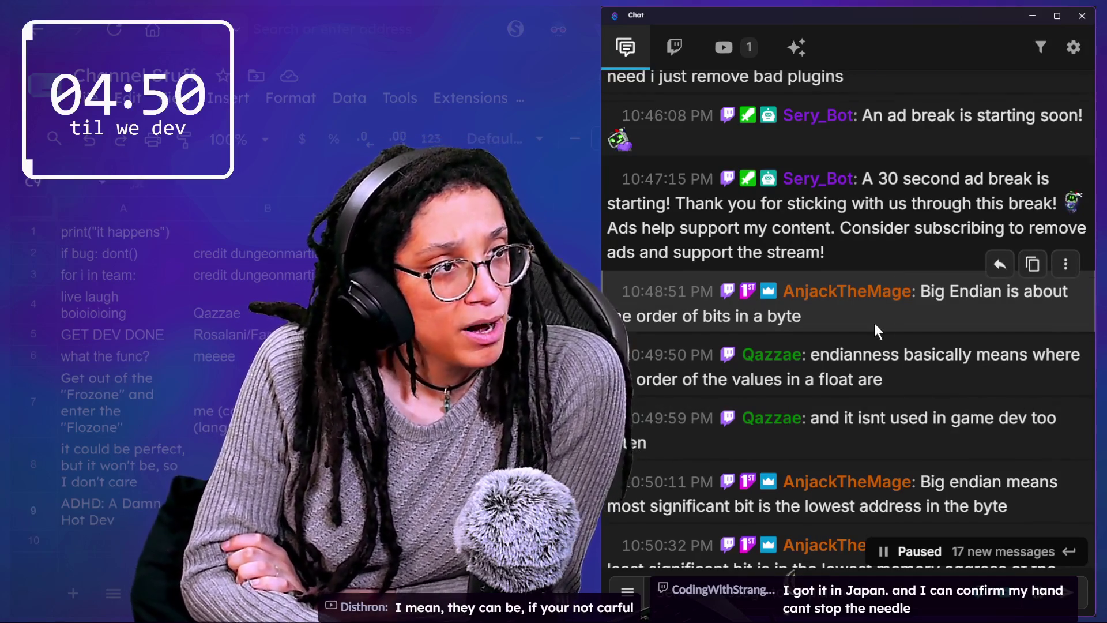
scroll(874, 323, "up", 3)
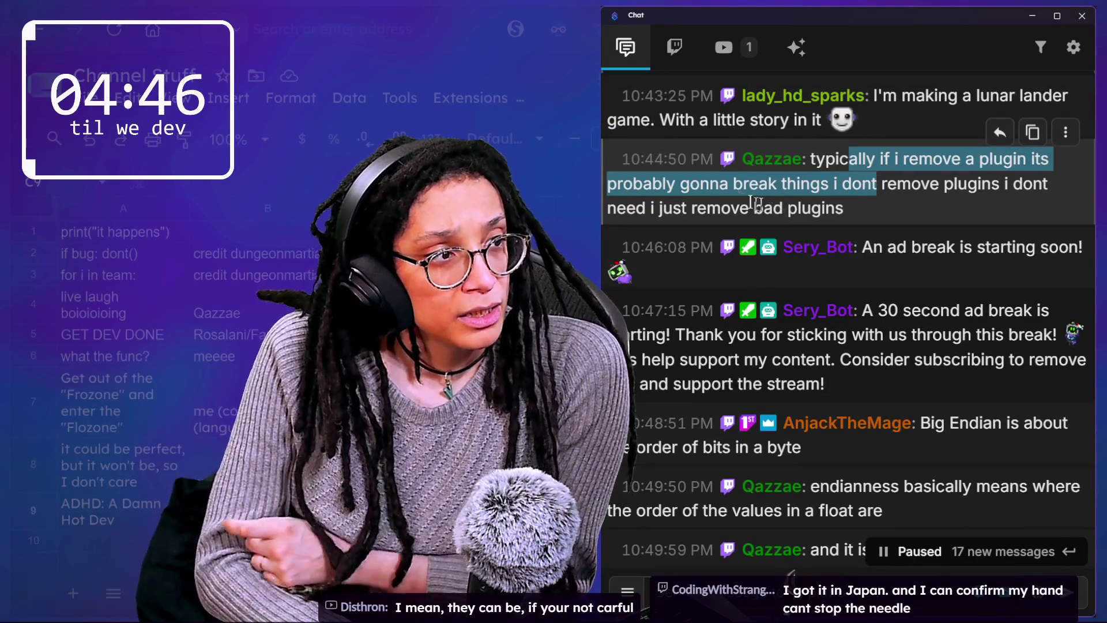
mouse_move(698, 185)
left_mouse_down()
mouse_move(889, 204)
mouse_move(892, 218)
left_mouse_up()
left_click(888, 200)
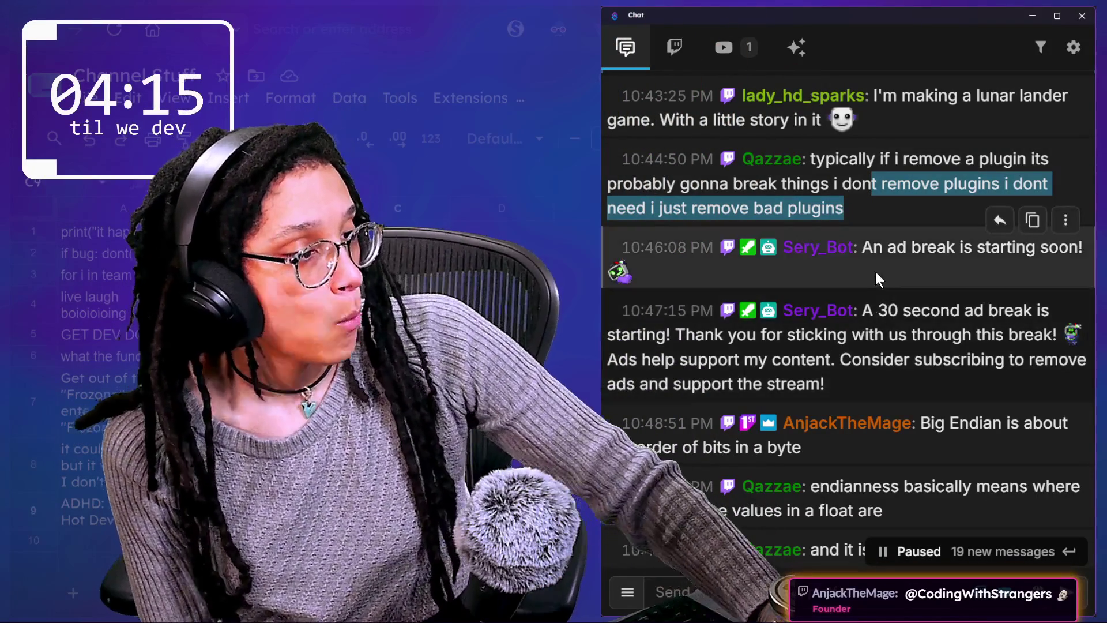
scroll(877, 274, "down", 3)
scroll(911, 291, "down", 1)
left_click_drag(935, 293, 986, 403)
scroll(946, 375, "down", 1)
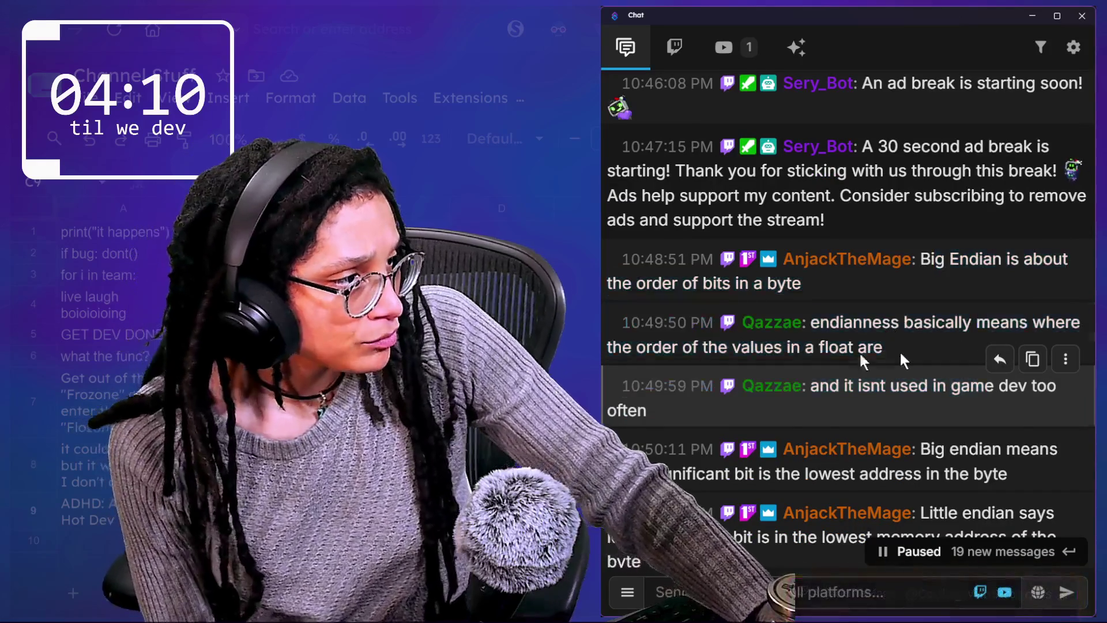
left_click(900, 351)
scroll(808, 358, "down", 1)
scroll(843, 375, "down", 1)
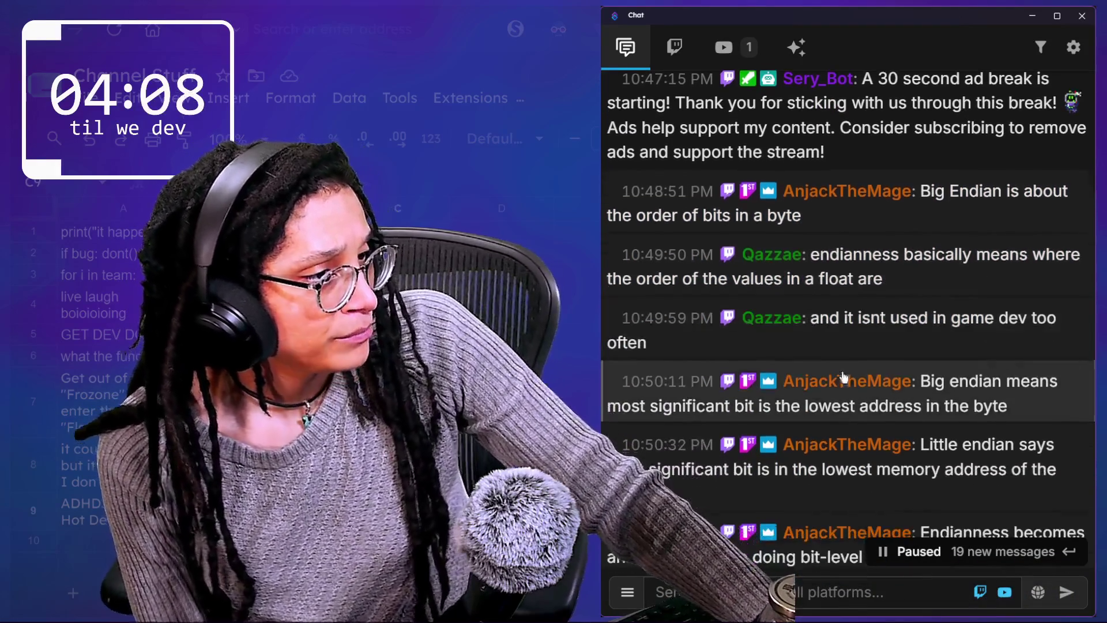
scroll(880, 314, "down", 1)
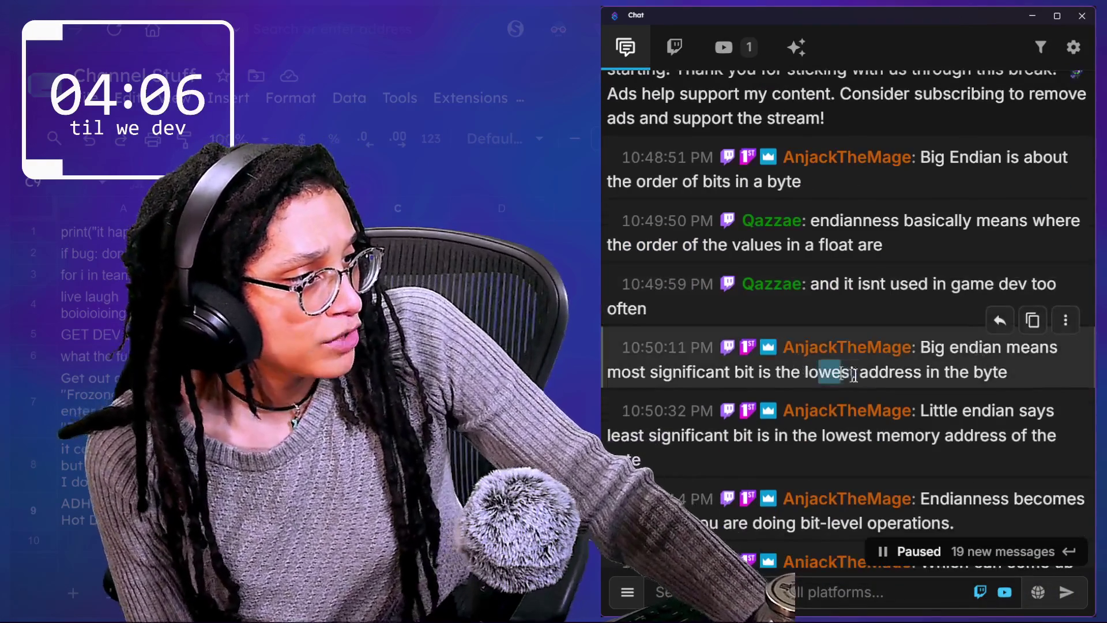
scroll(923, 381, "down", 1)
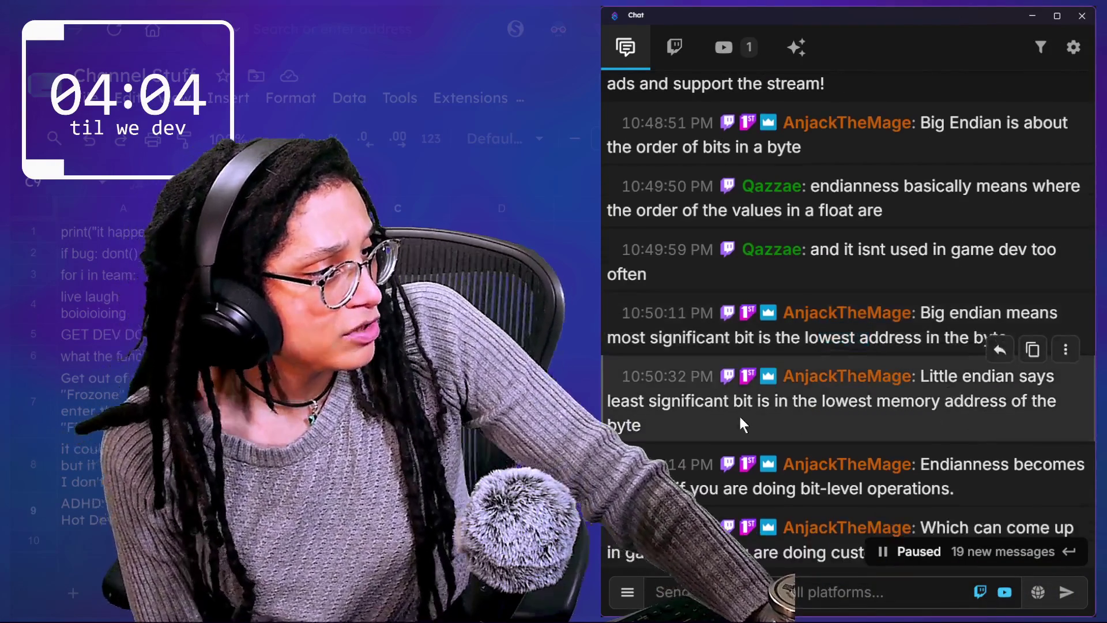
scroll(740, 416, "down", 1)
scroll(741, 416, "down", 1)
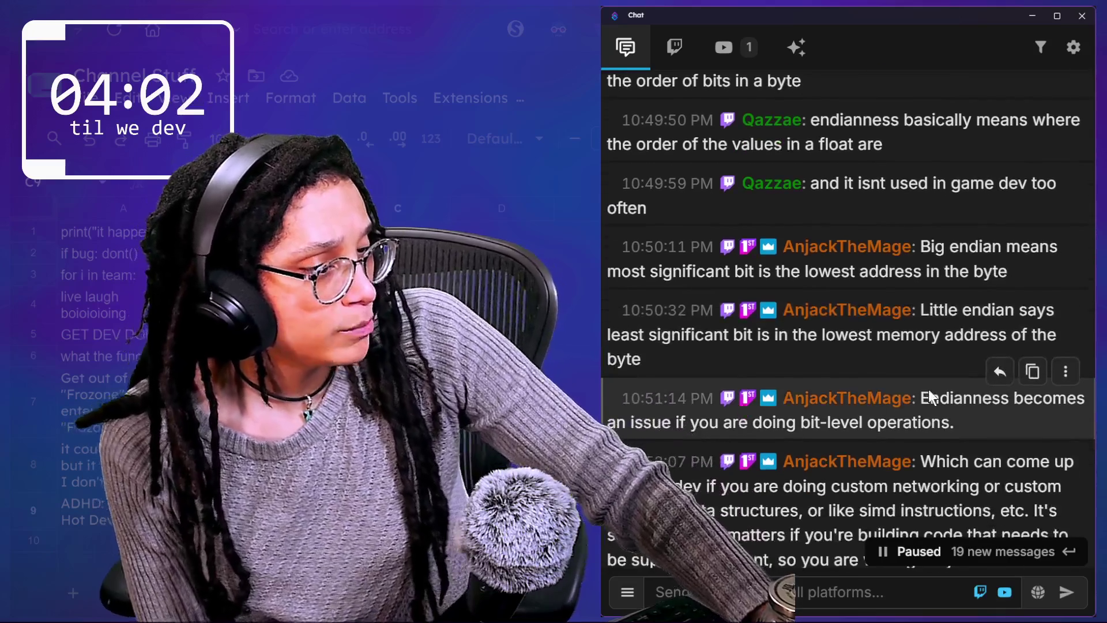
scroll(935, 400, "down", 1)
scroll(940, 400, "down", 2)
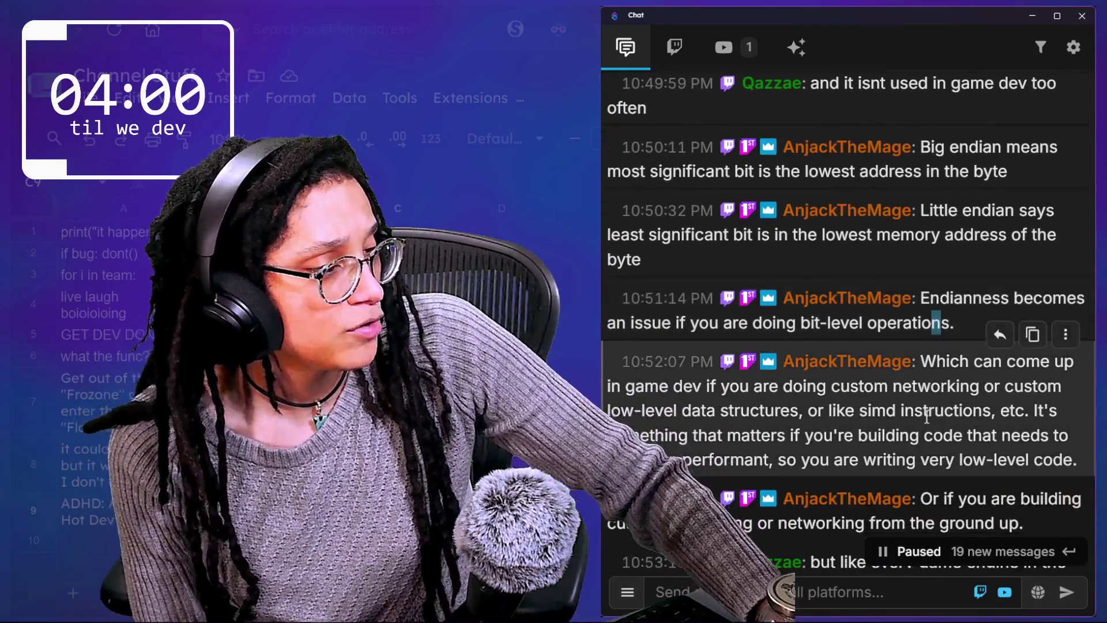
scroll(927, 417, "down", 1)
left_click_drag(1077, 425, 955, 398)
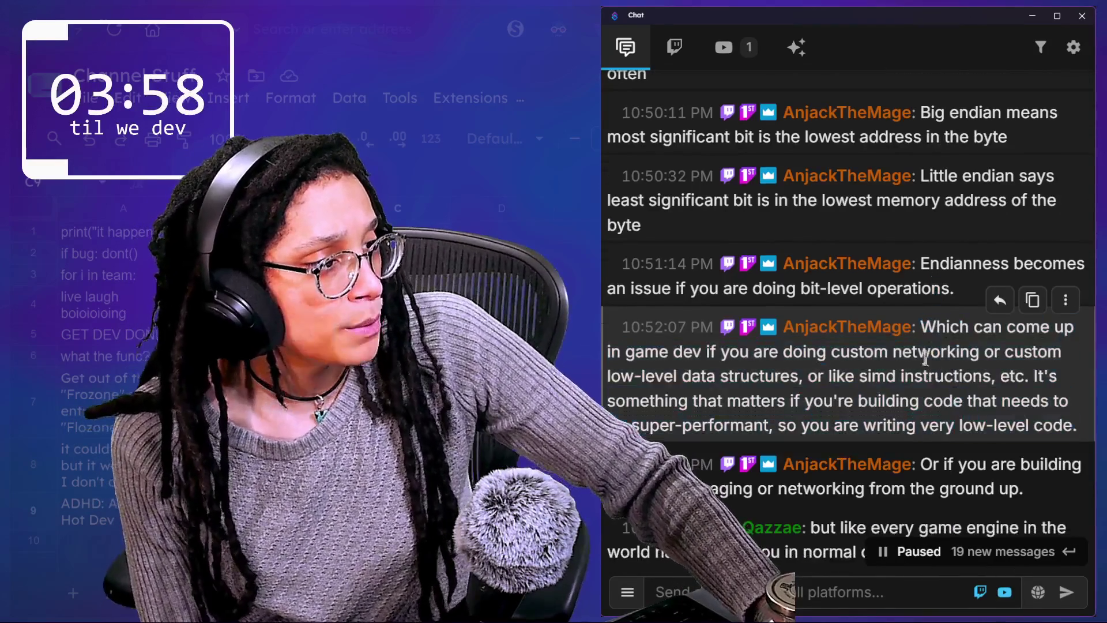
left_click_drag(783, 351, 891, 397)
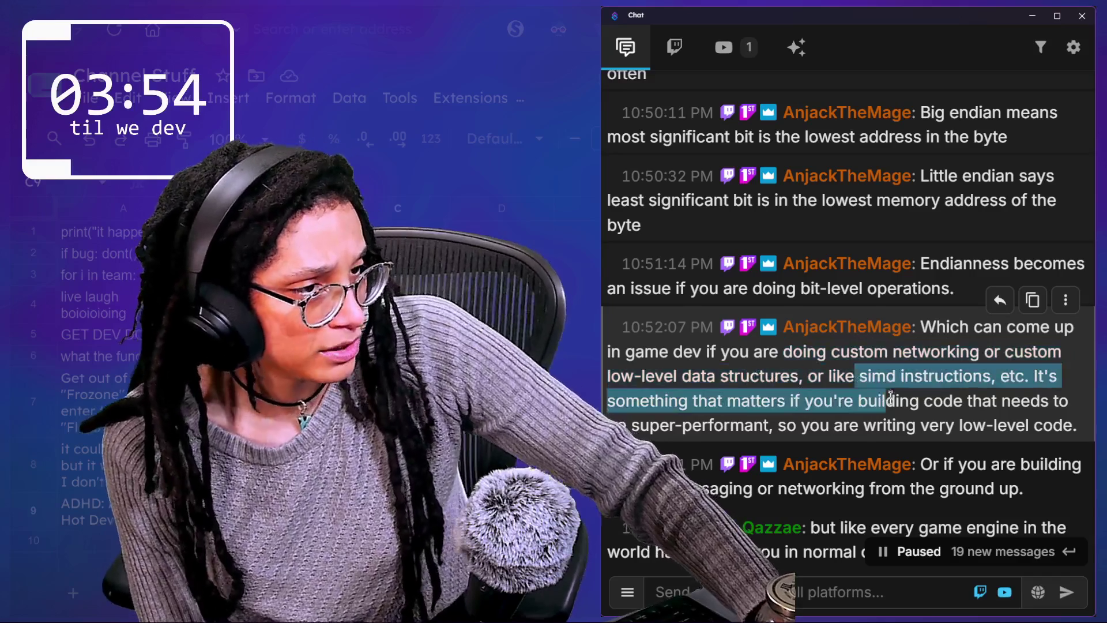
left_click(891, 397)
left_click_drag(698, 401, 897, 426)
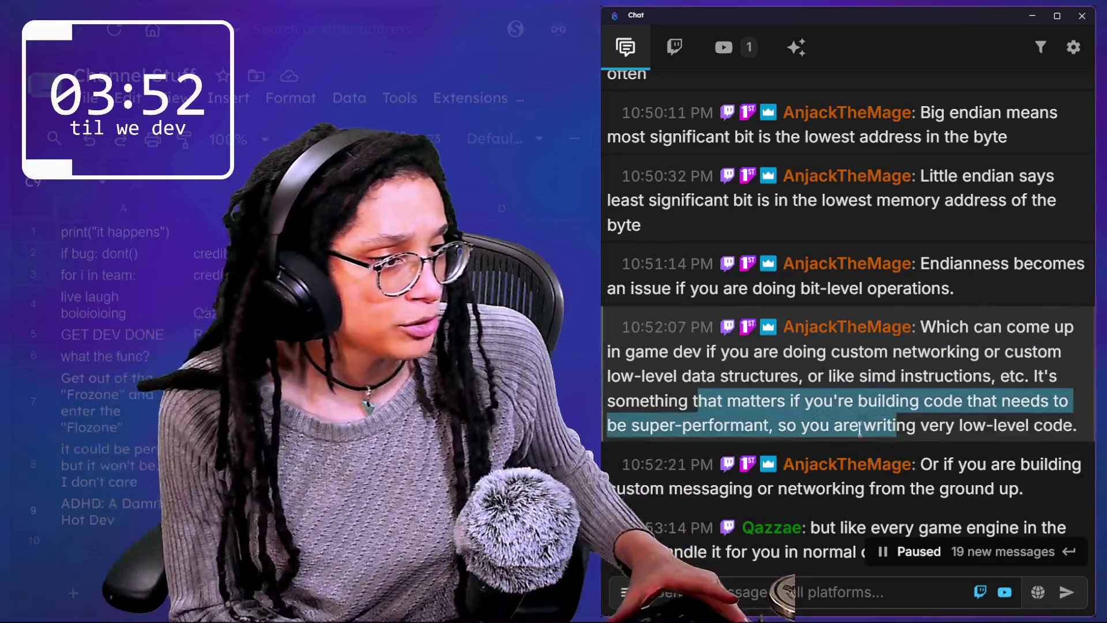
left_click(854, 414)
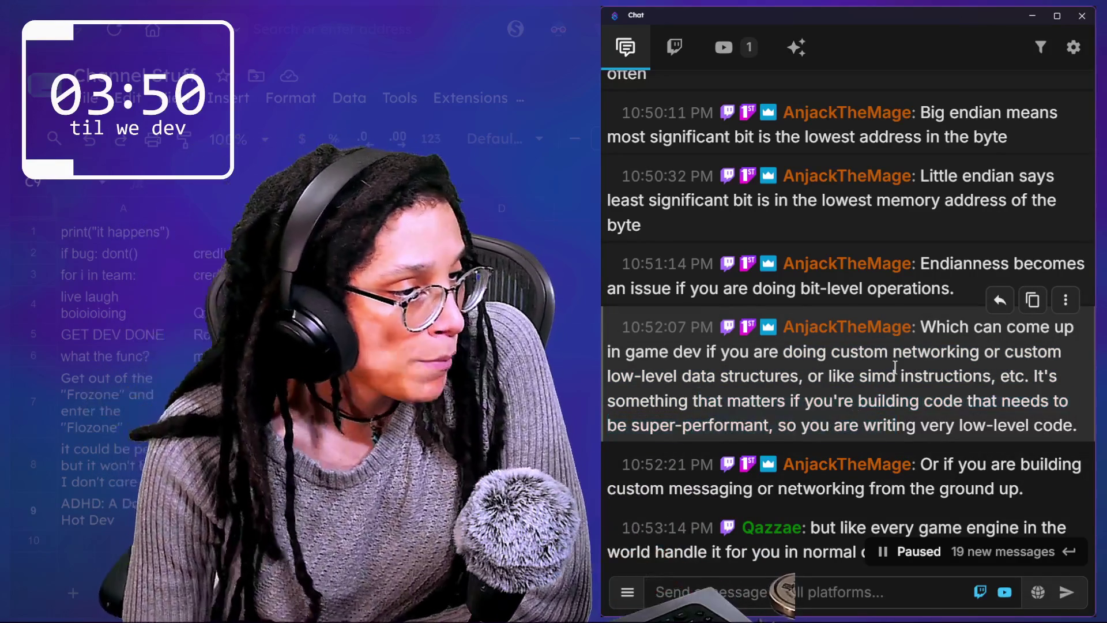
scroll(896, 366, "down", 1)
scroll(893, 360, "down", 1)
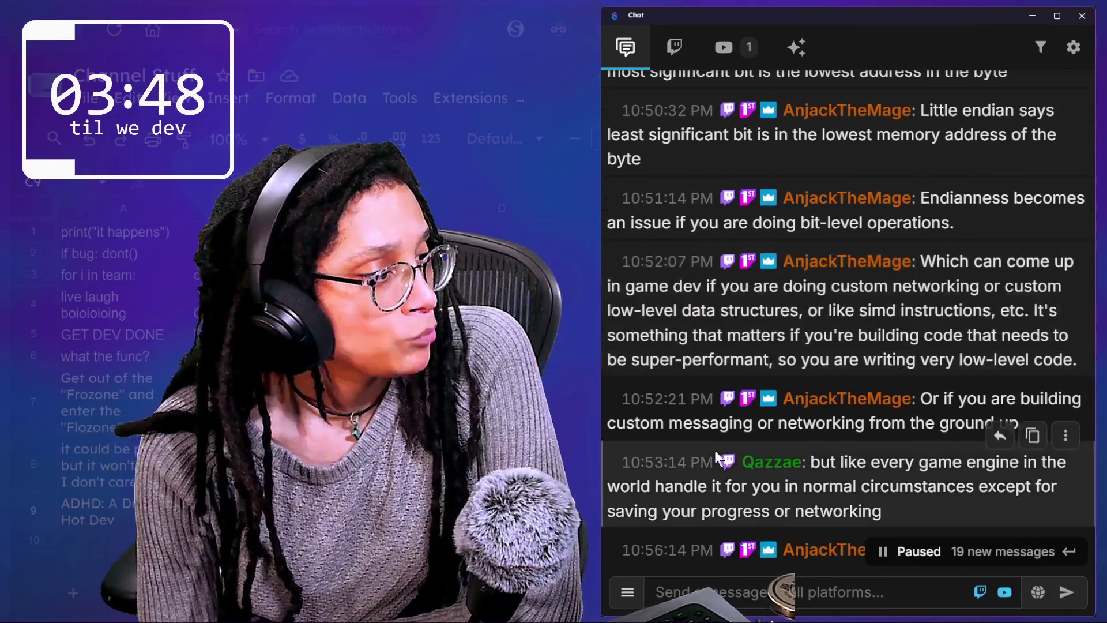
left_click_drag(702, 422, 855, 422)
scroll(877, 417, "down", 2)
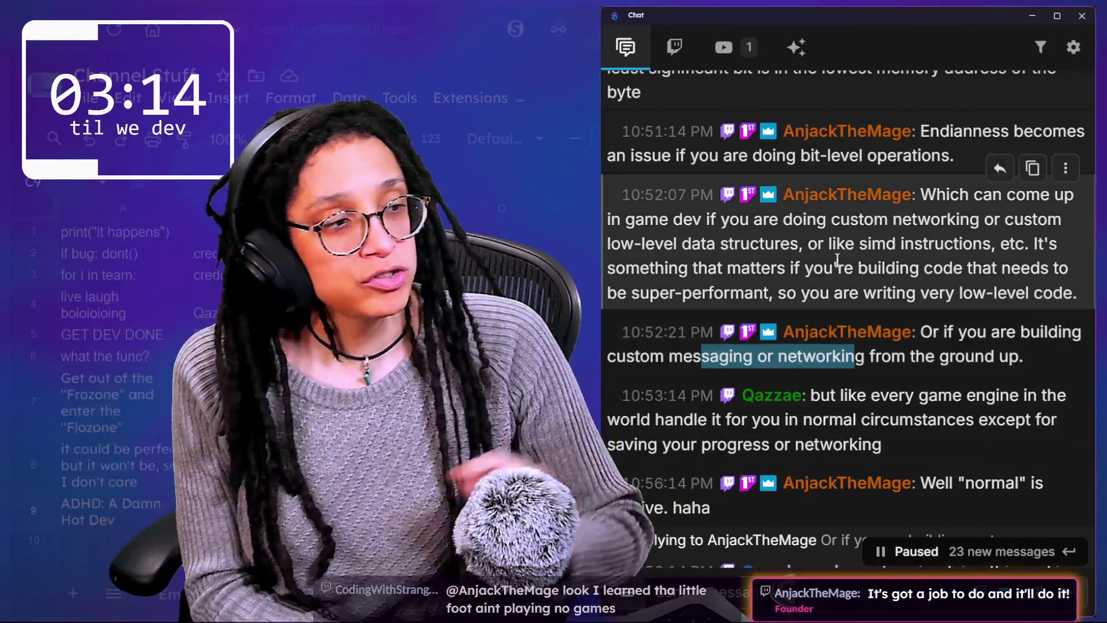
scroll(1034, 369, "down", 1)
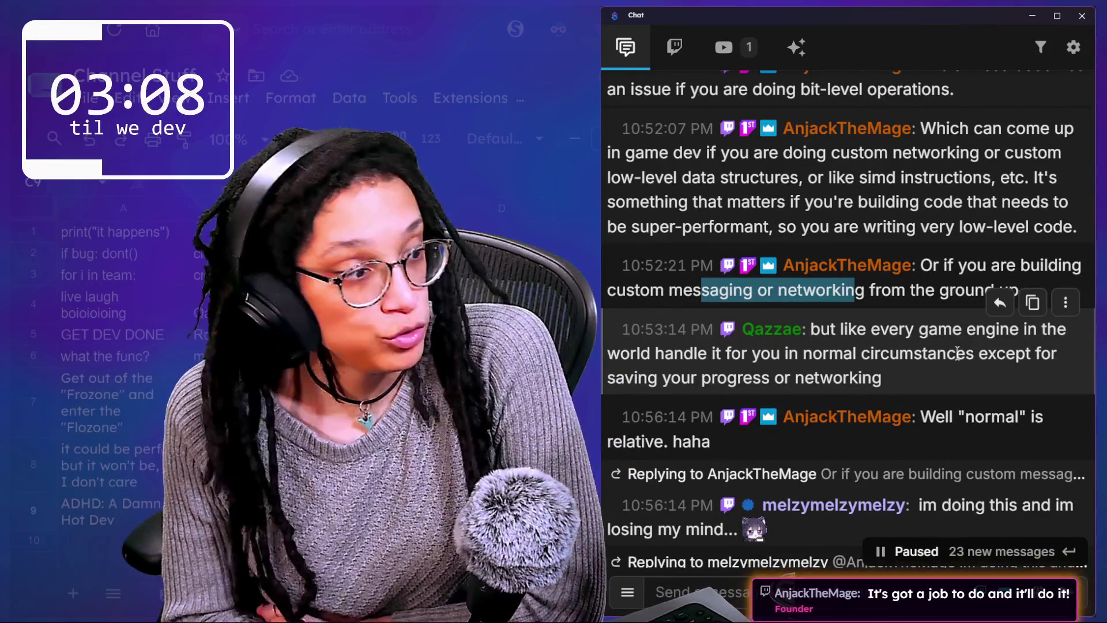
left_click(958, 353)
triple_click(955, 355)
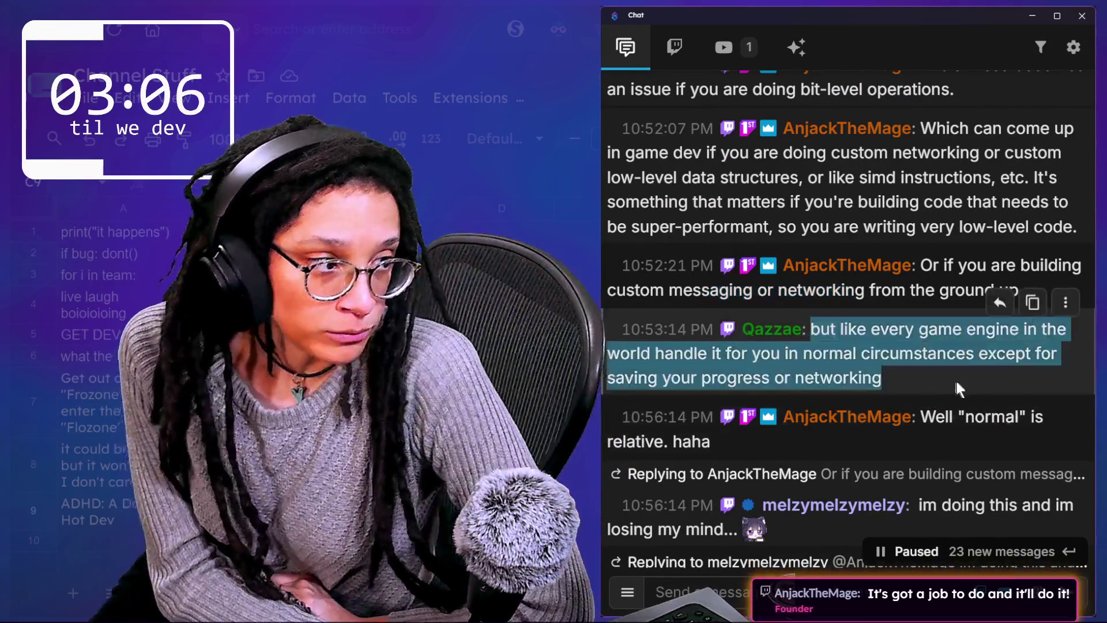
left_click(957, 381)
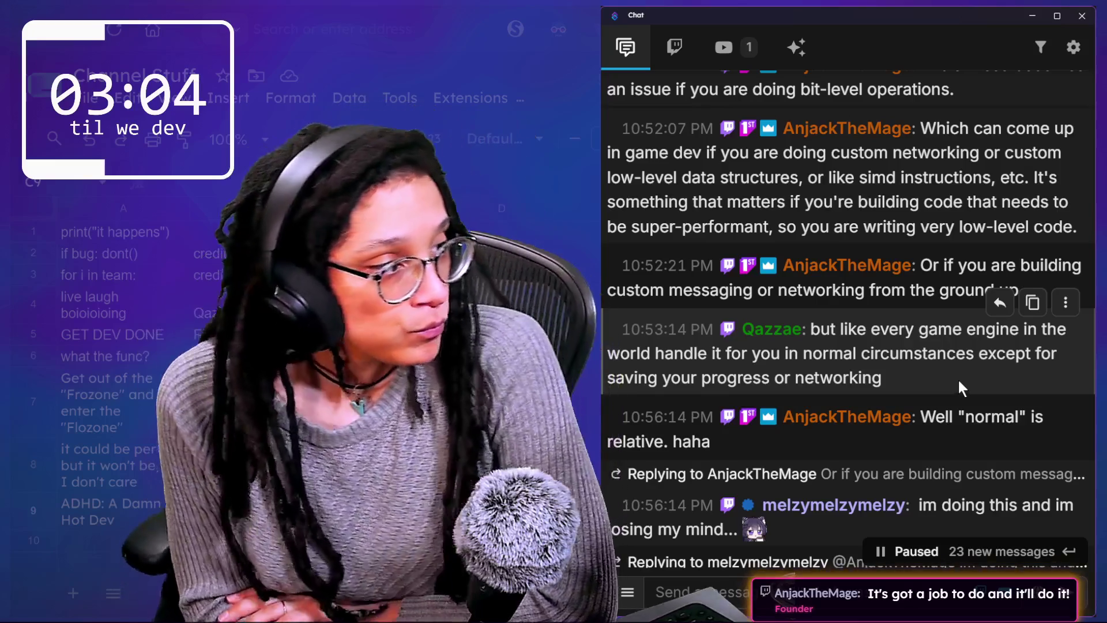
left_click_drag(727, 353, 930, 376)
left_click(912, 369)
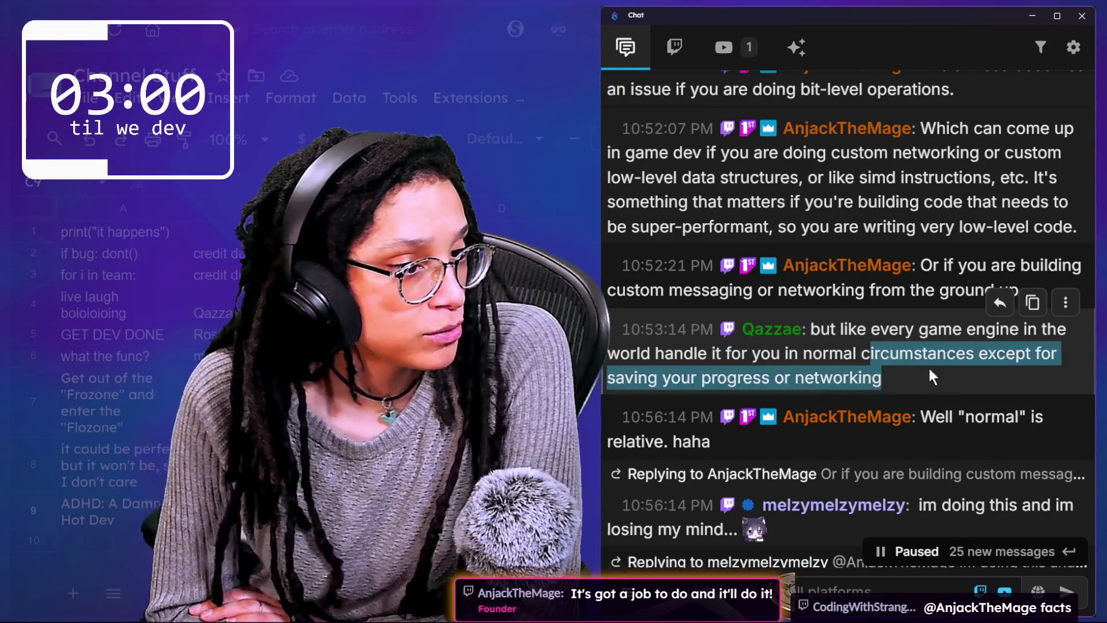
scroll(891, 390, "down", 3)
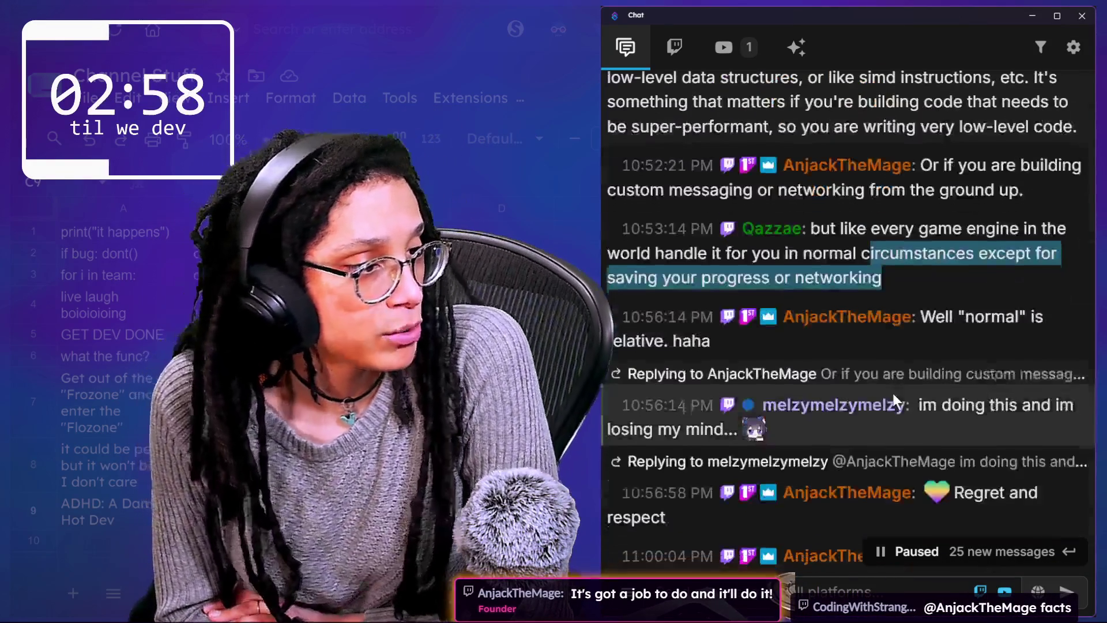
scroll(852, 371, "down", 2)
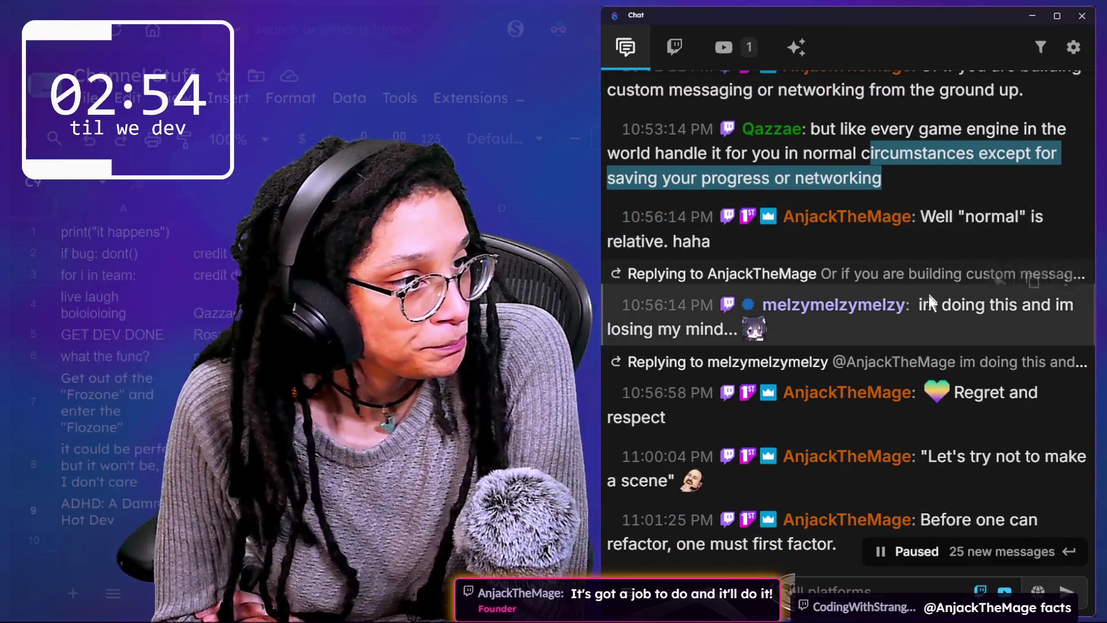
left_click_drag(929, 293, 935, 311)
left_click(935, 311)
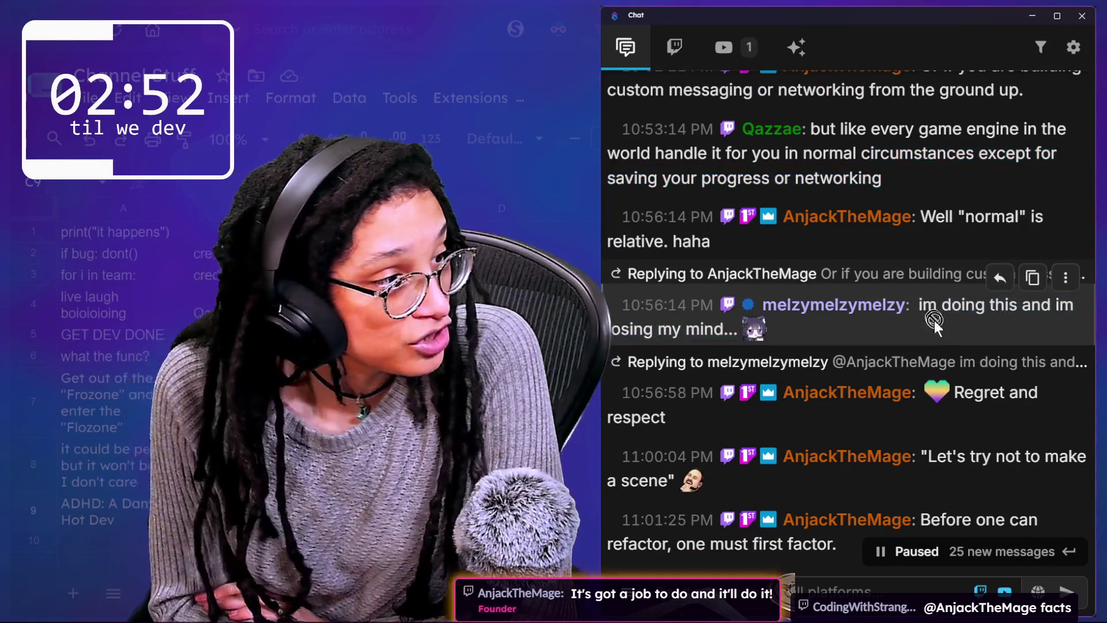
scroll(939, 315, "down", 1)
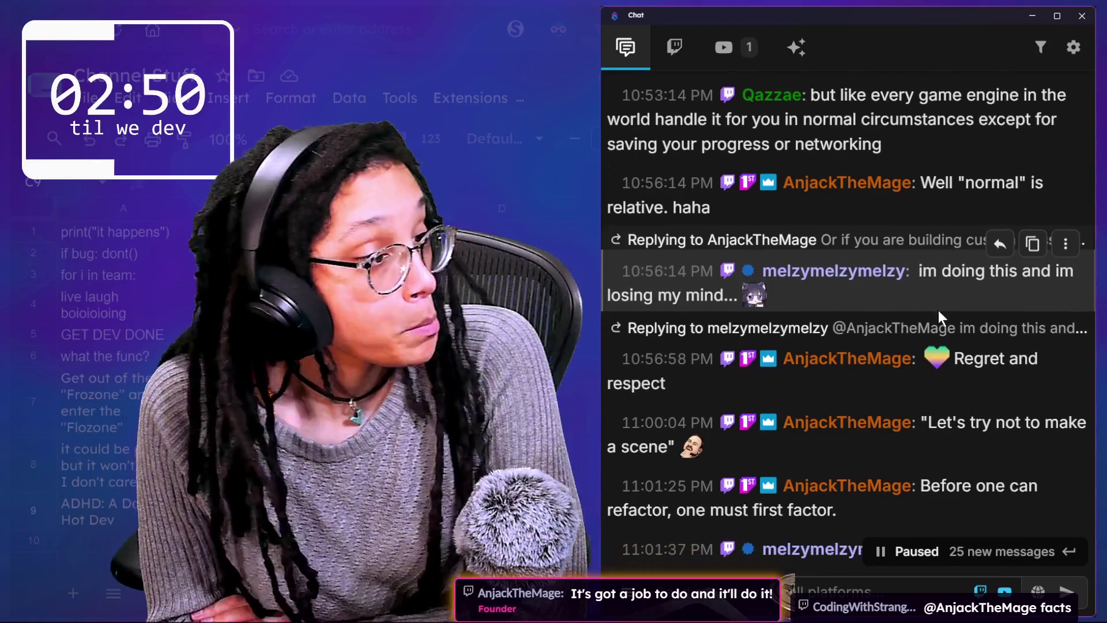
scroll(938, 310, "down", 1)
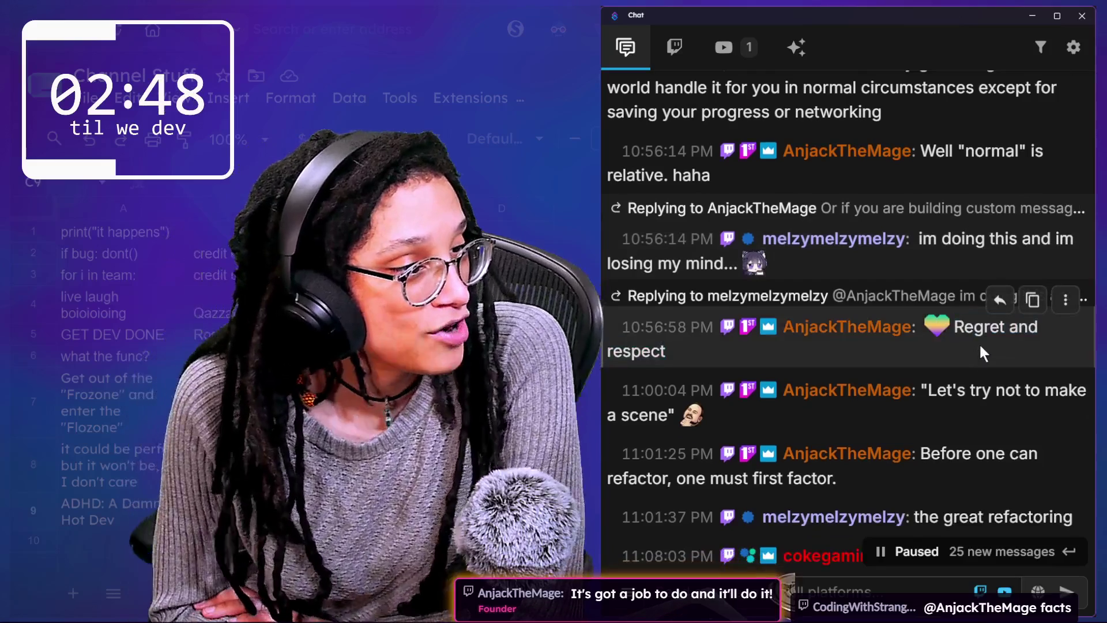
scroll(981, 348, "down", 3)
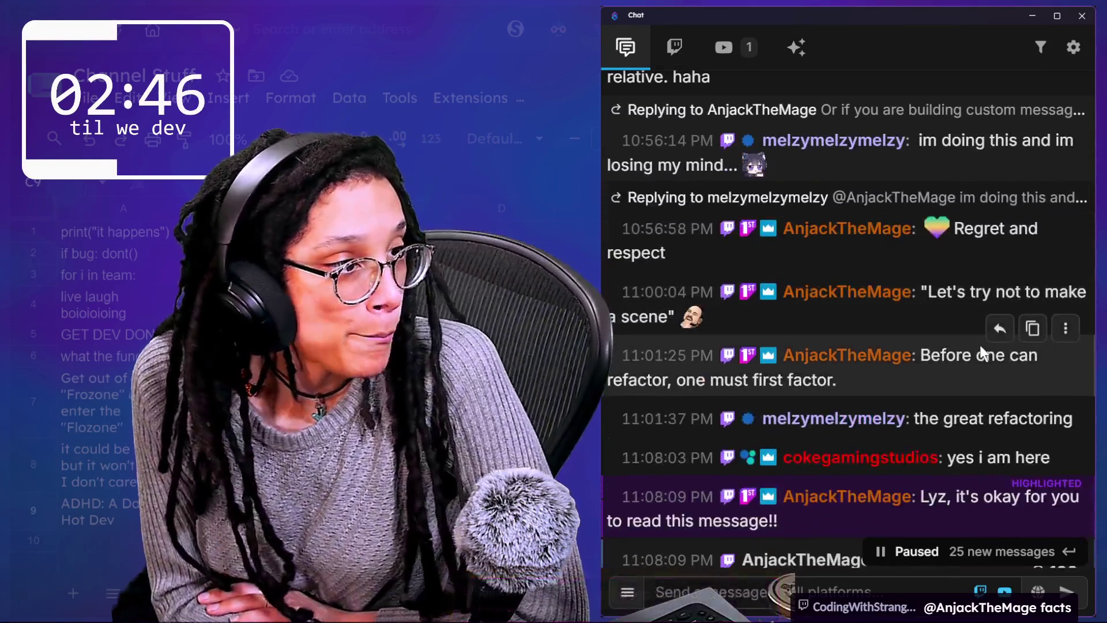
scroll(991, 371, "down", 2)
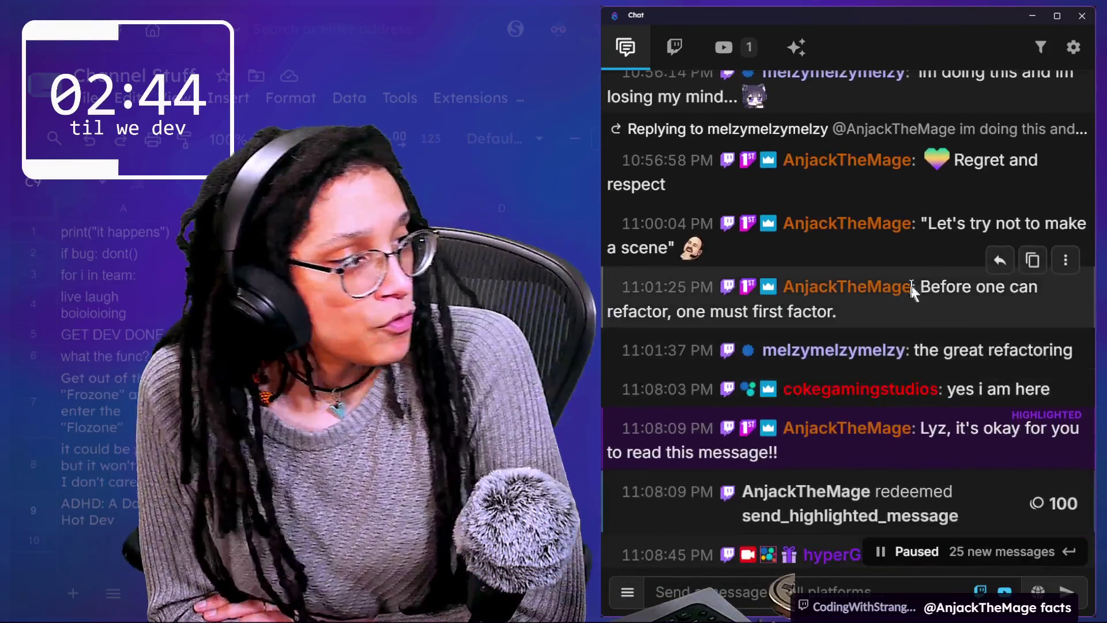
left_click_drag(920, 286, 944, 311)
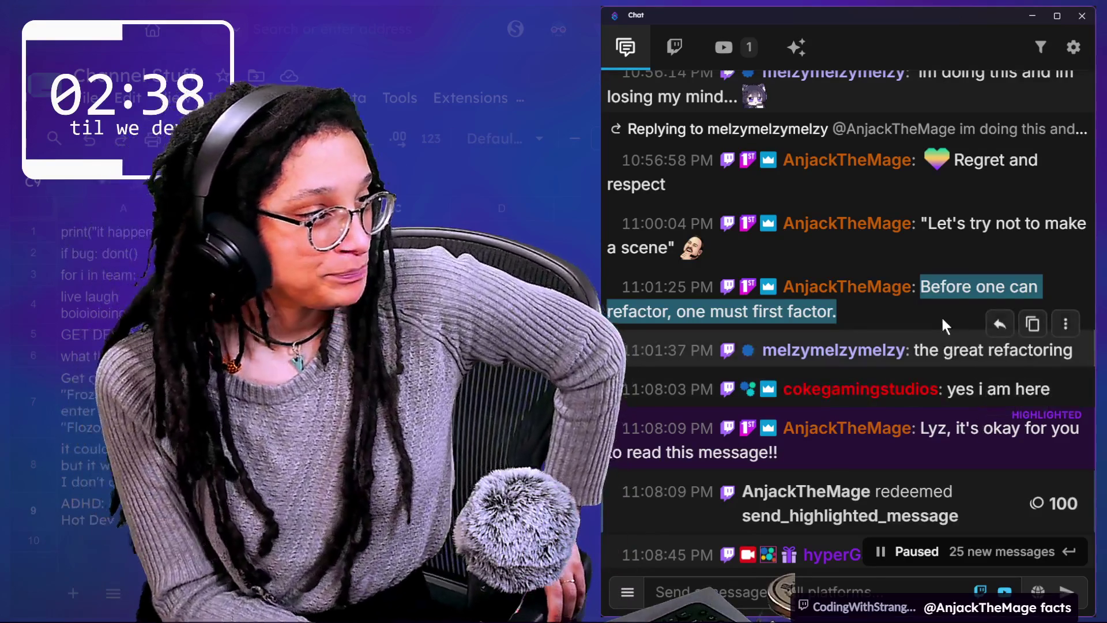
left_click(941, 316)
scroll(957, 346, "down", 2)
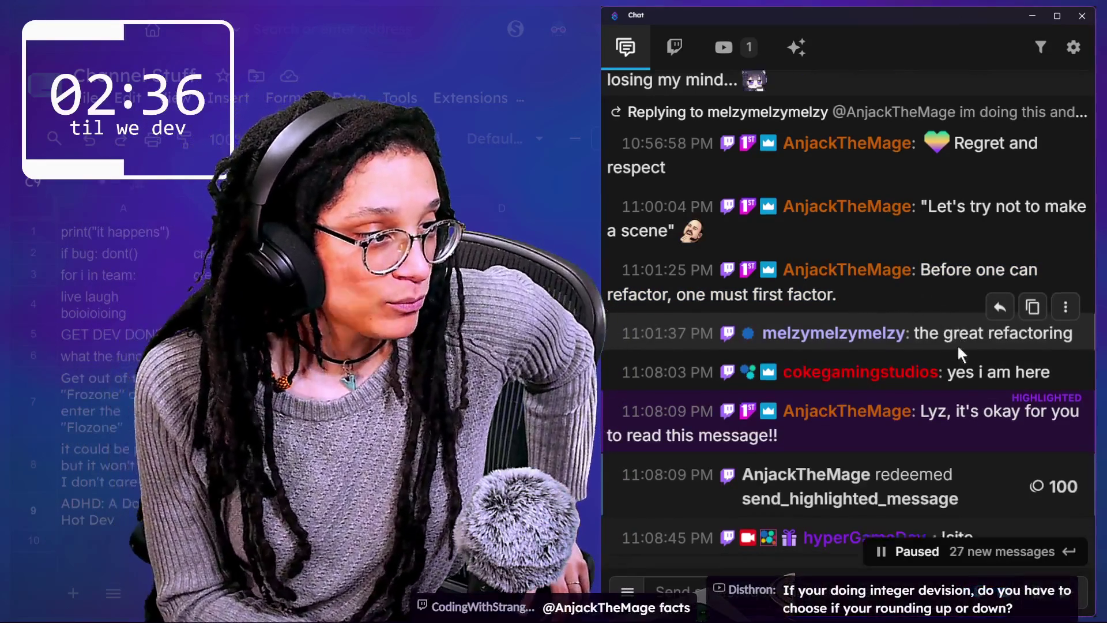
Scroll the paused chat on from 11:08 and mark the 'just whisper all stream' line.
scroll(984, 373, "down", 2)
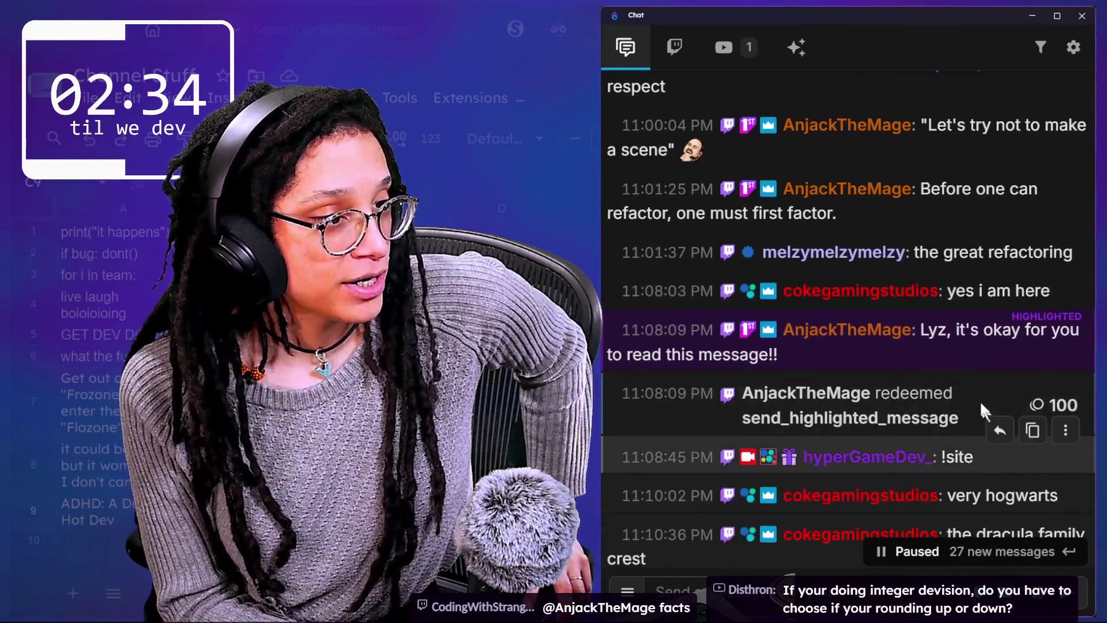
scroll(874, 386, "down", 10)
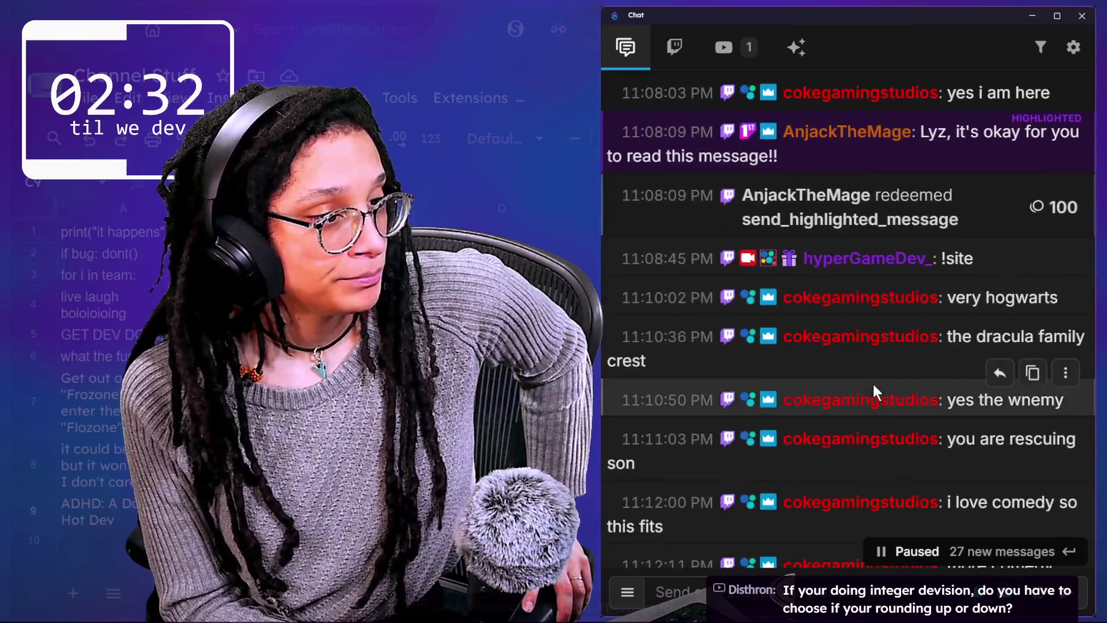
scroll(873, 384, "down", 8)
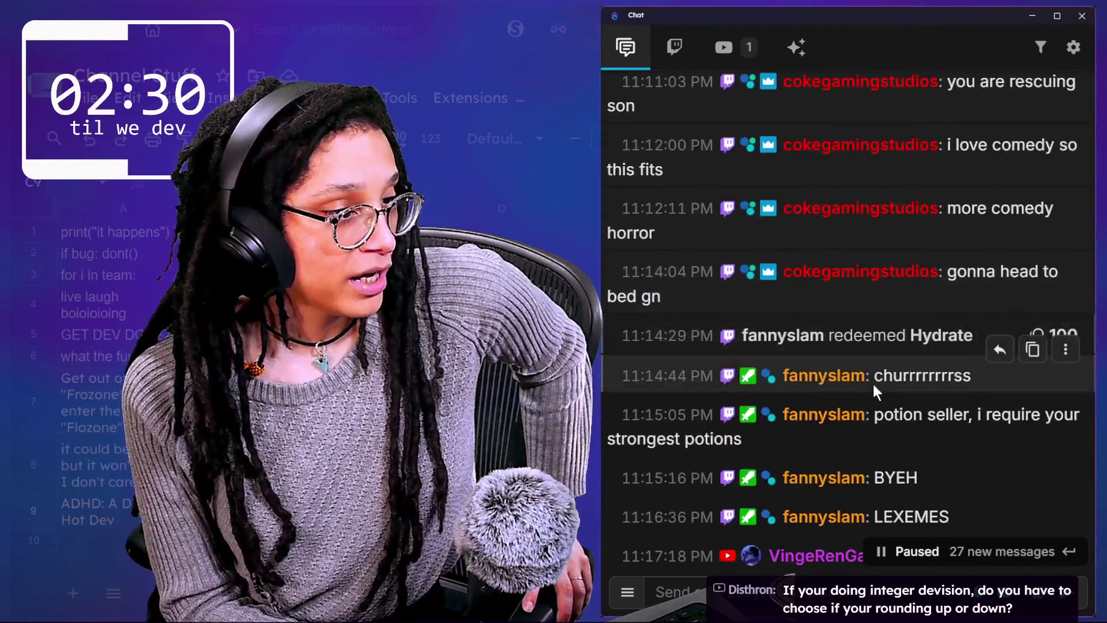
scroll(874, 384, "down", 6)
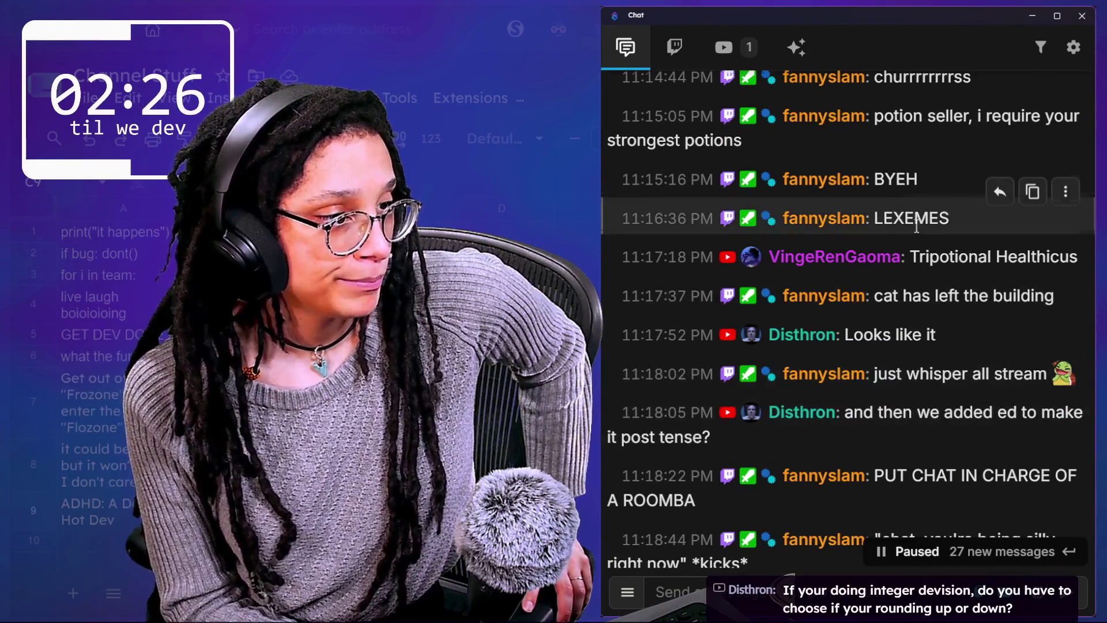
scroll(917, 226, "down", 3)
scroll(917, 226, "down", 1)
left_click_drag(874, 244, 1004, 247)
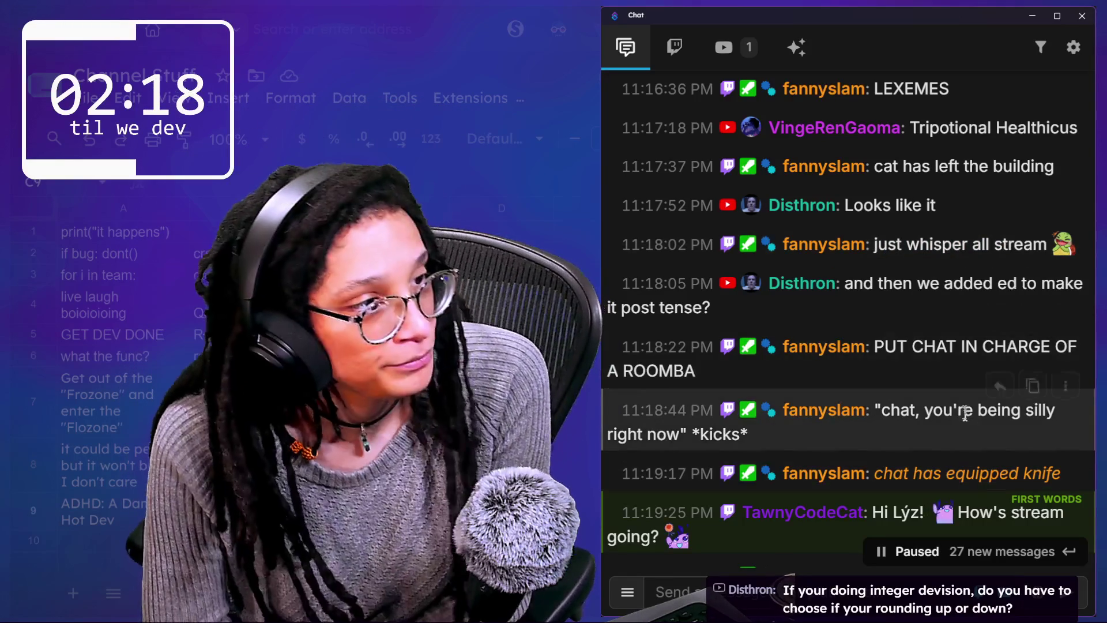
Keep reading down to the 11:22 messages about Google cancelling contracts.
scroll(901, 386, "down", 2)
scroll(902, 387, "down", 2)
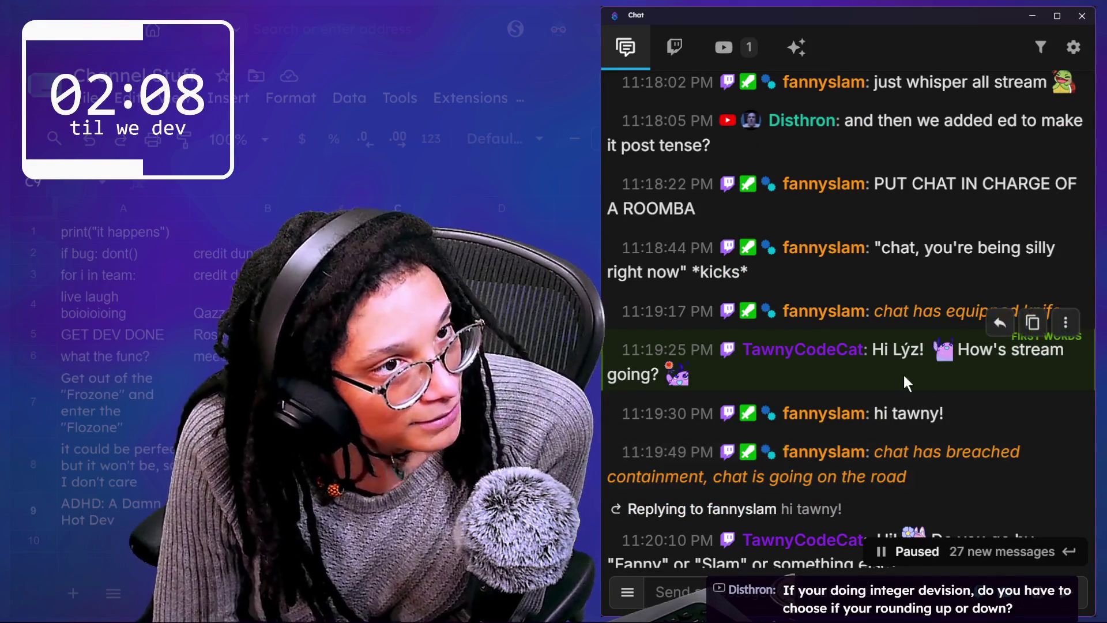
scroll(902, 372, "down", 3)
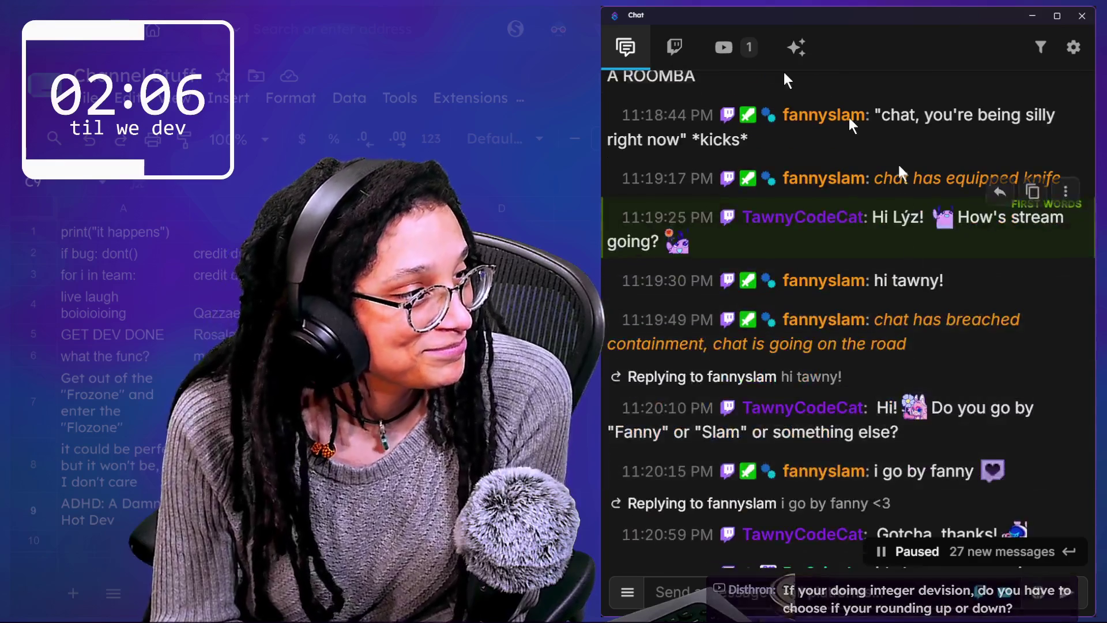
scroll(808, 110, "down", 1)
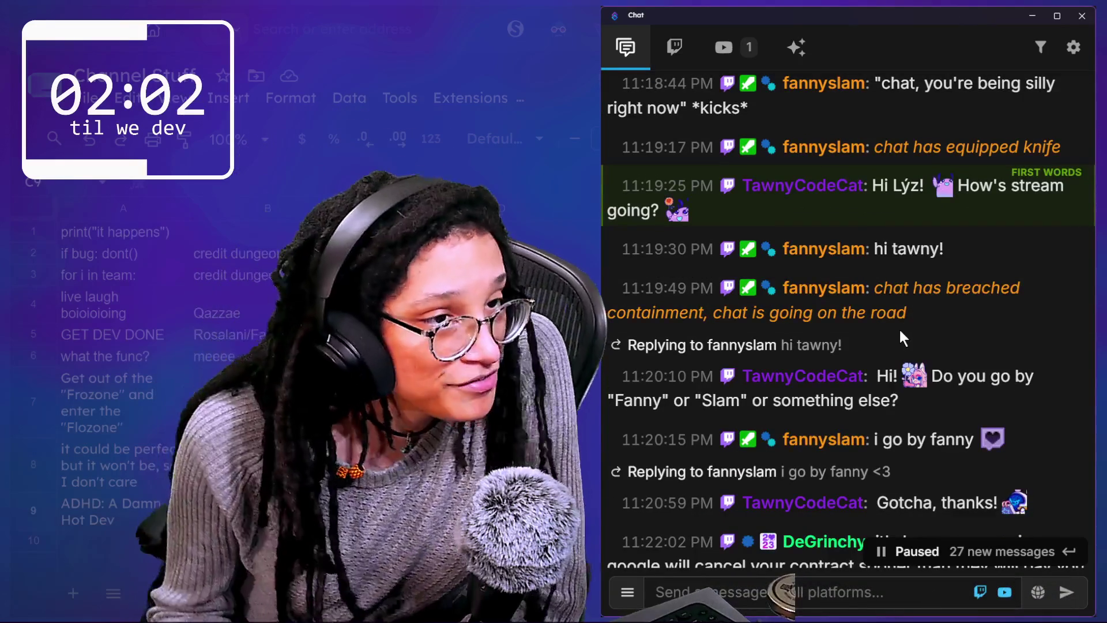
scroll(900, 331, "down", 1)
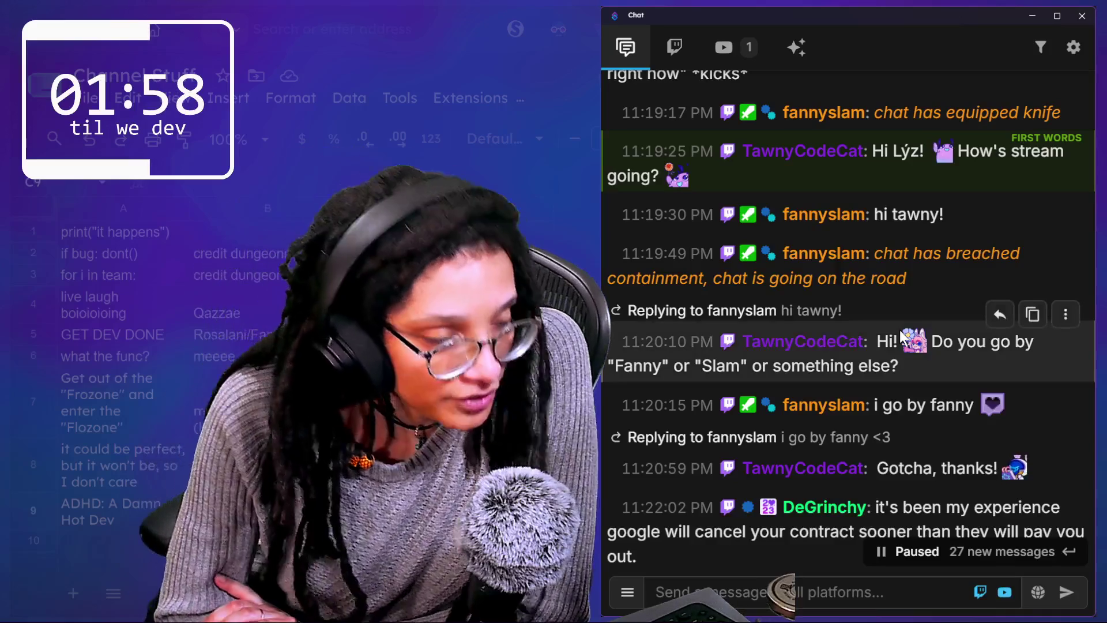
scroll(901, 331, "down", 3)
scroll(1014, 467, "down", 2)
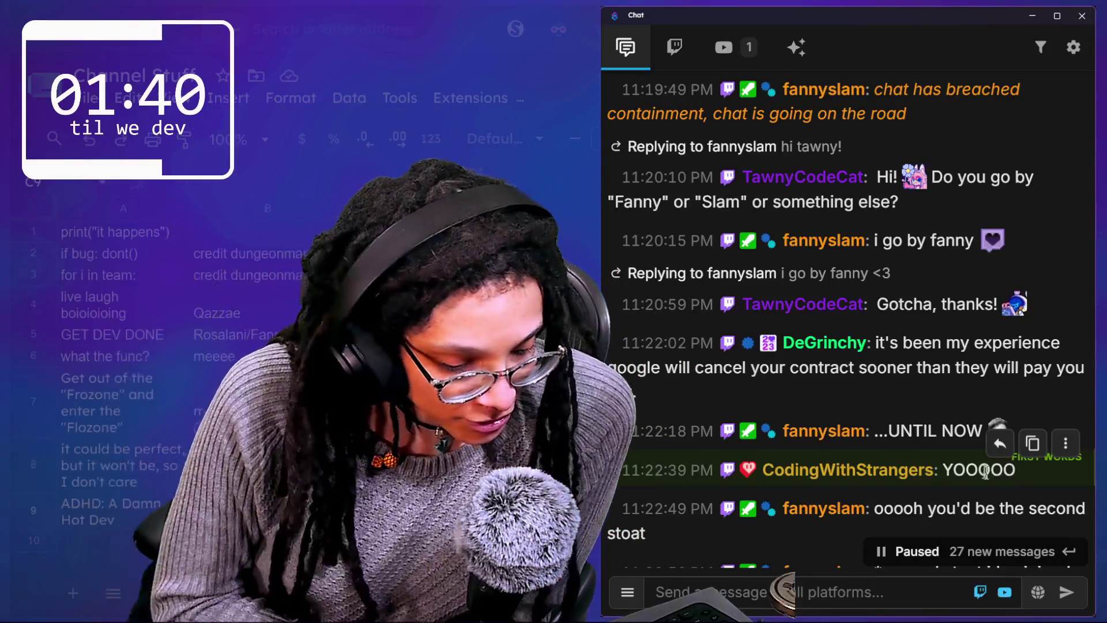
Scroll the paused chat down to the 11:23:04 ad payout message.
scroll(860, 448, "down", 1)
scroll(860, 448, "down", 1)
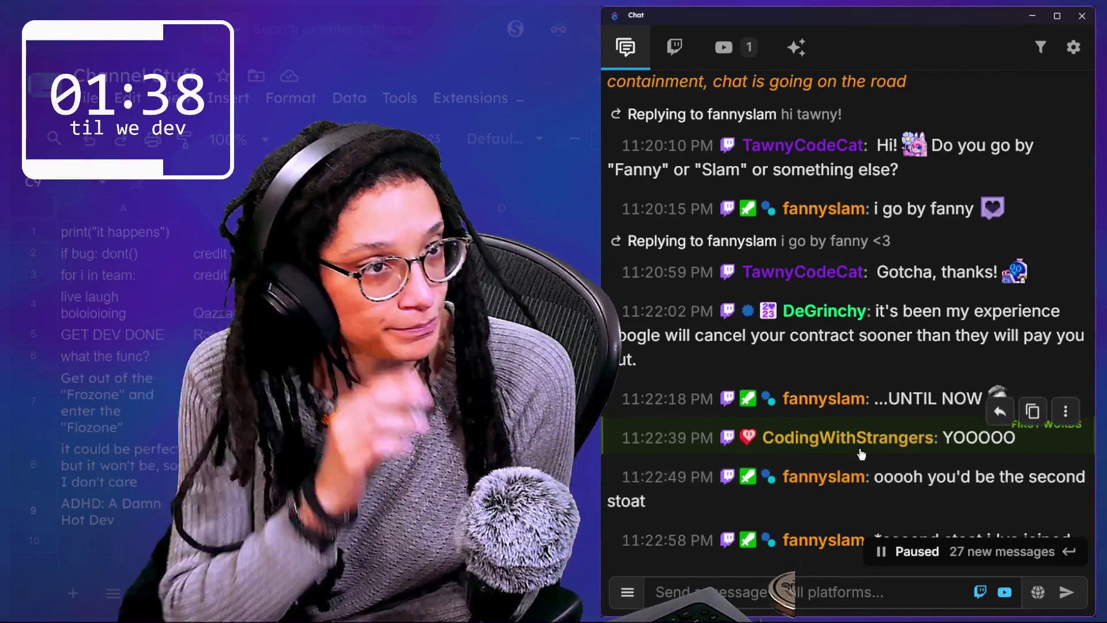
scroll(813, 367, "down", 1)
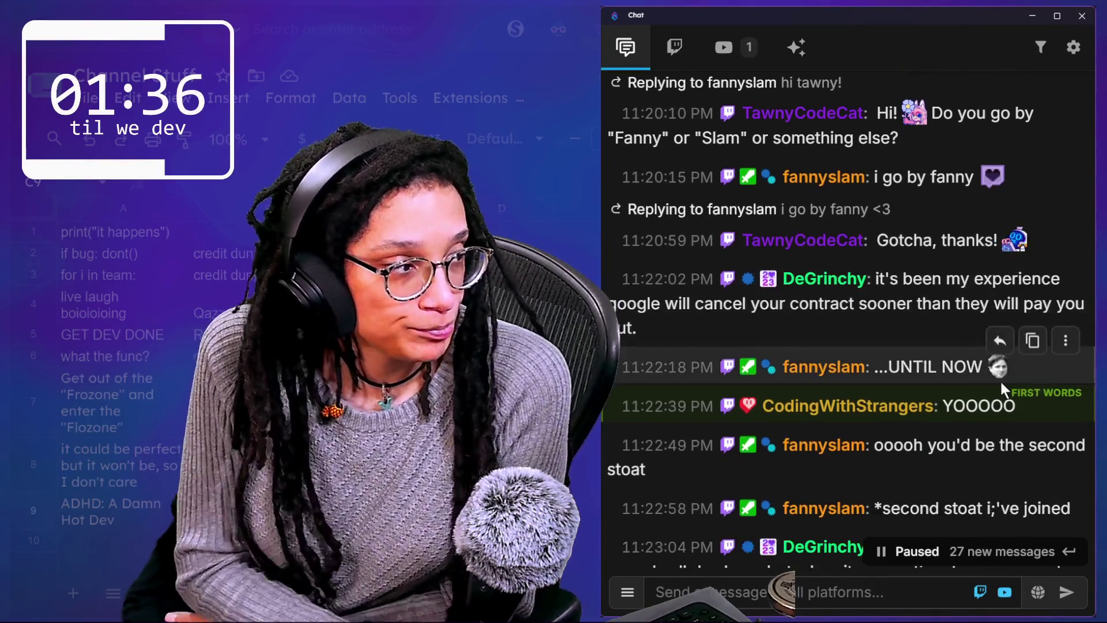
left_click_drag(876, 279, 912, 313)
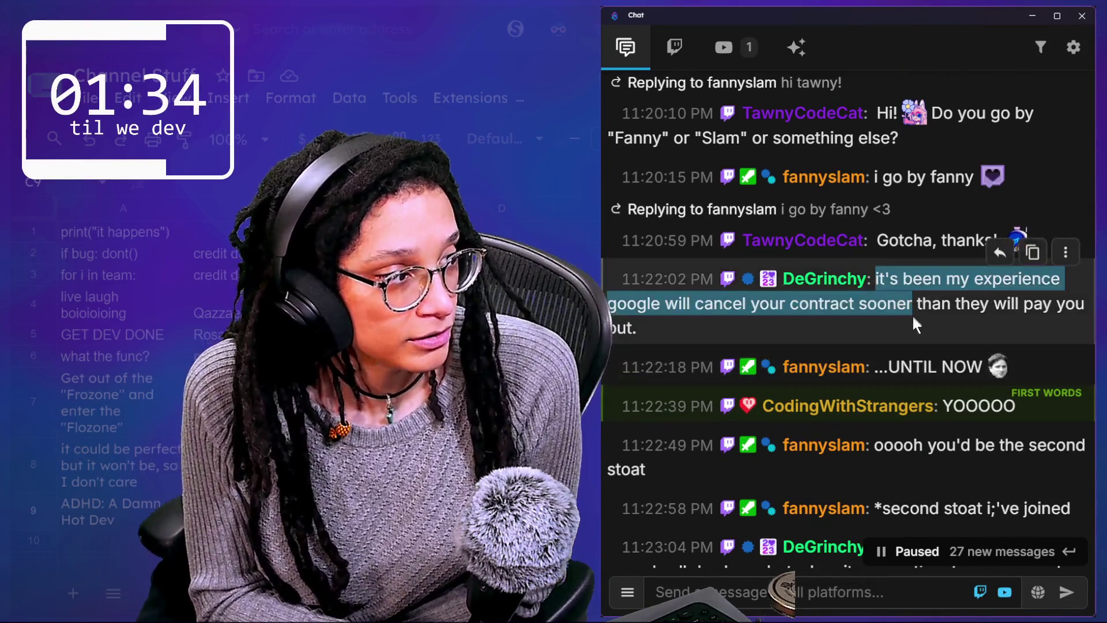
scroll(912, 316, "down", 1)
scroll(913, 316, "down", 3)
left_click(865, 344)
scroll(847, 355, "down", 1)
scroll(981, 346, "down", 2)
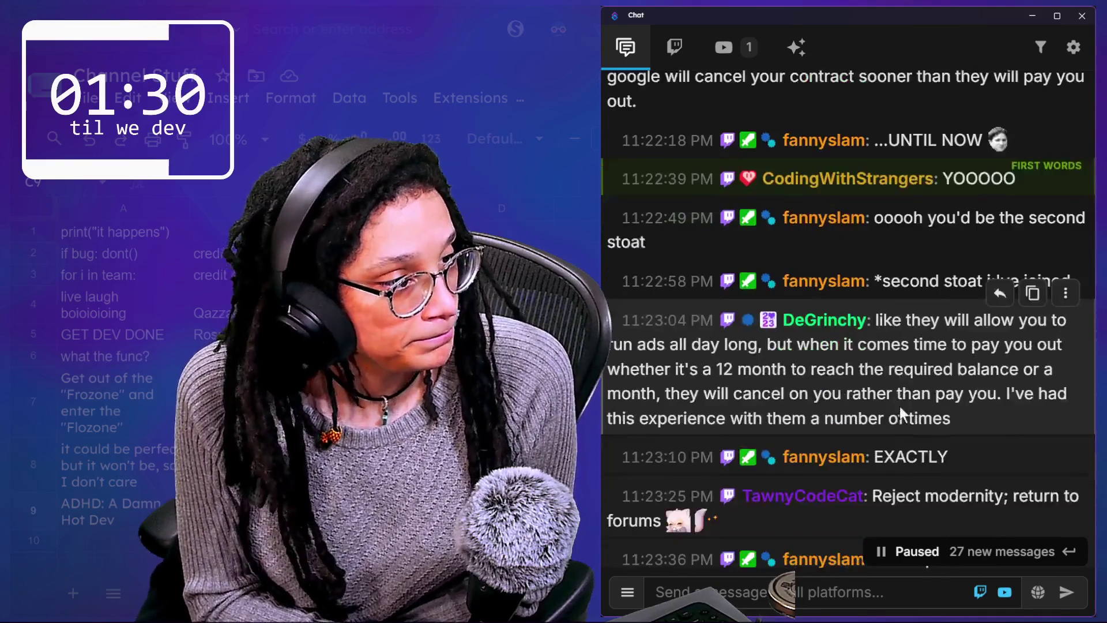
Highlight the ad payout message line by line, then select the whole message.
left_click_drag(658, 340, 930, 345)
left_click(699, 379)
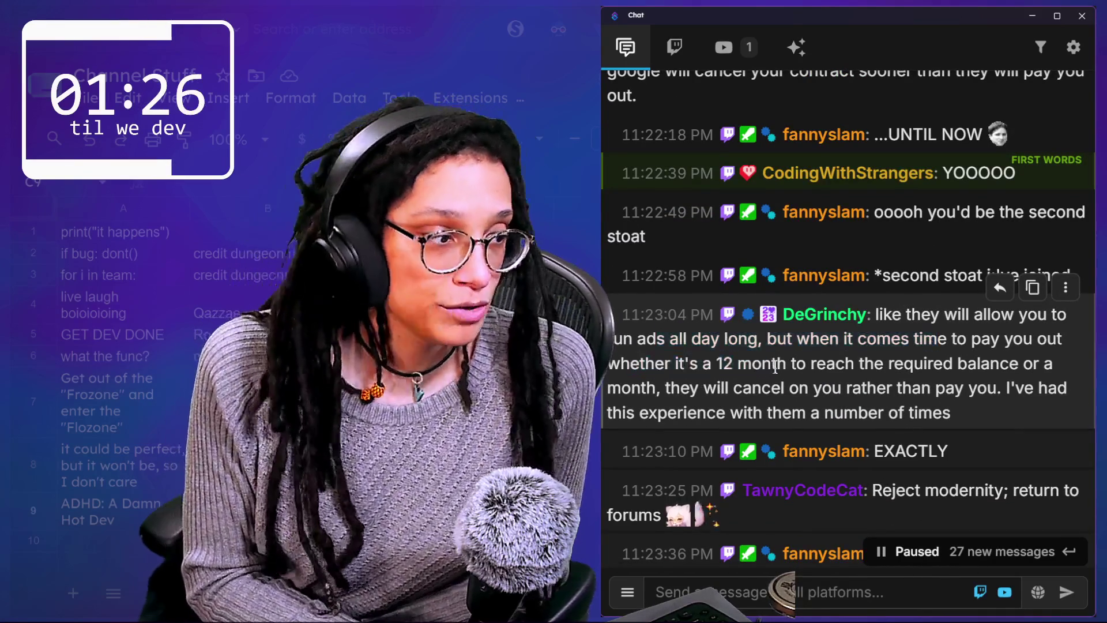
left_click_drag(778, 363, 893, 358)
left_click(663, 386)
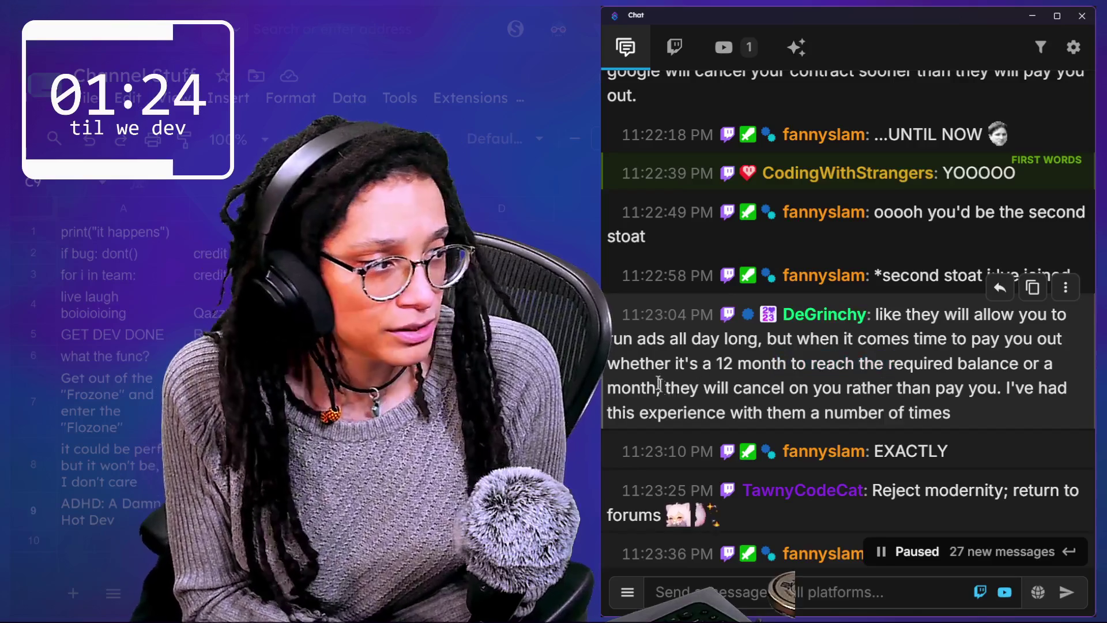
left_click_drag(758, 387, 1003, 373)
left_click(992, 409)
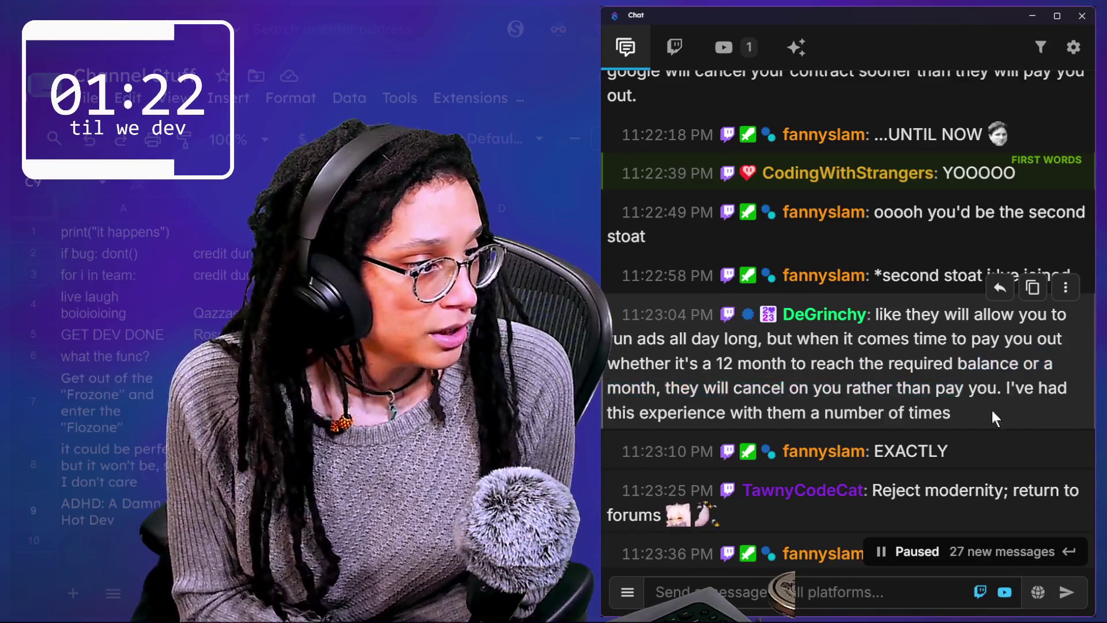
scroll(992, 409, "down", 1)
scroll(992, 409, "down", 1)
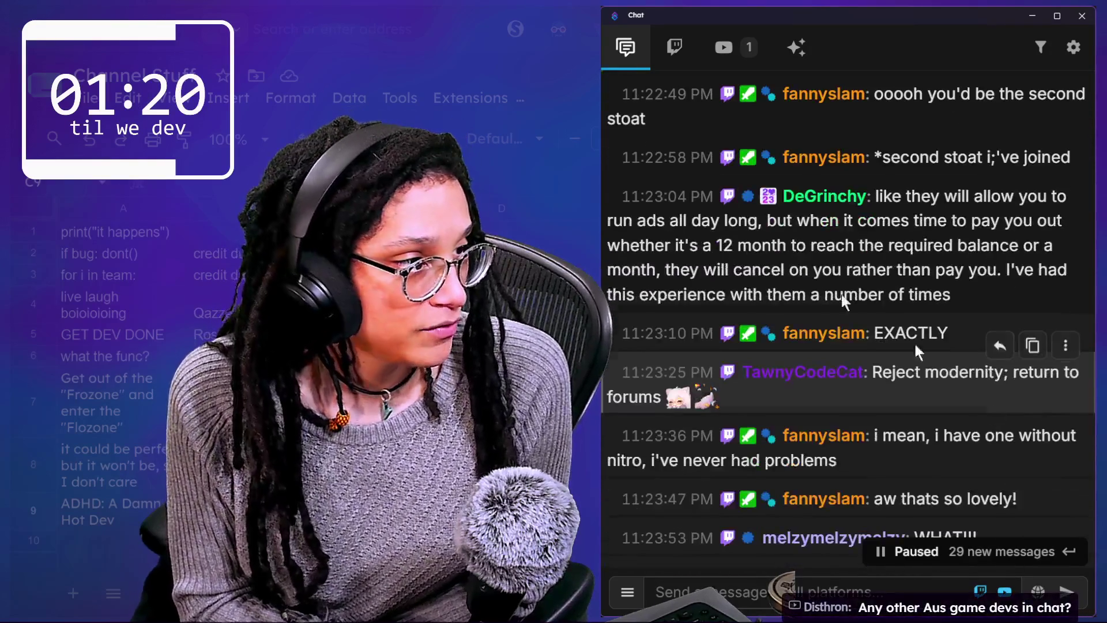
left_click_drag(951, 299, 875, 196)
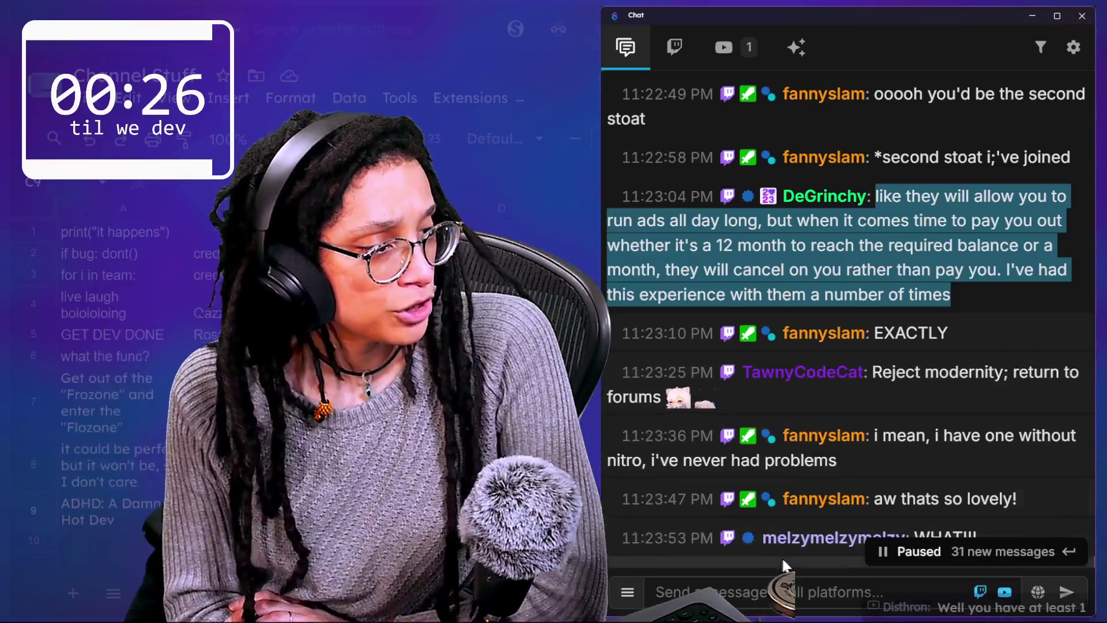
scroll(913, 410, "down", 1)
Mark the return-to-forums and no-nitro-problems messages in the paused chat.
left_click(871, 311)
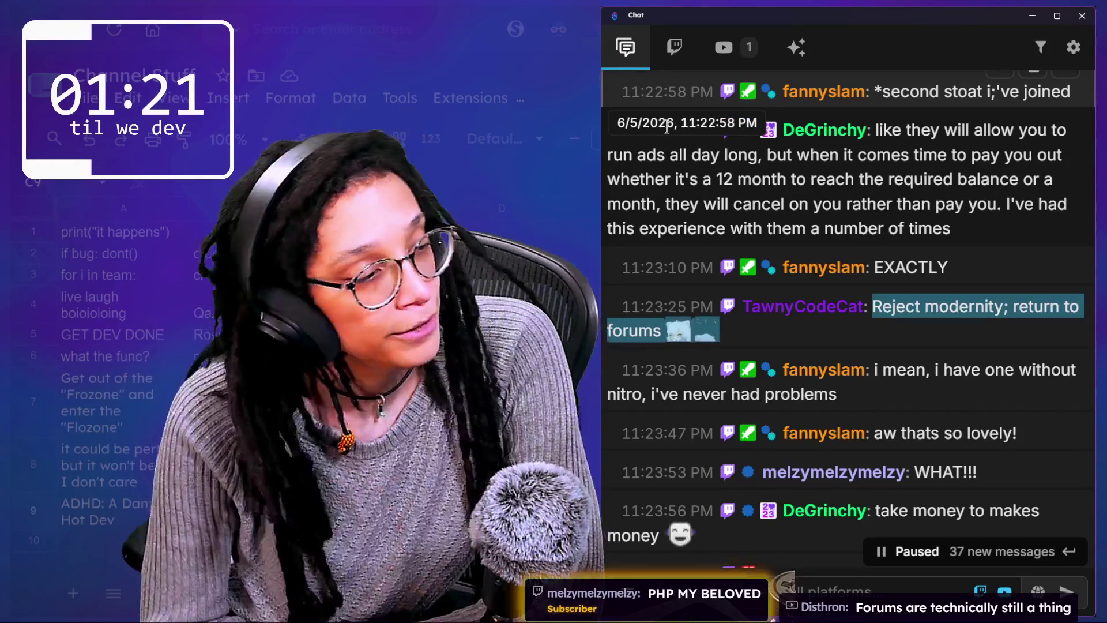
scroll(815, 237, "down", 1)
left_click_drag(915, 305, 905, 342)
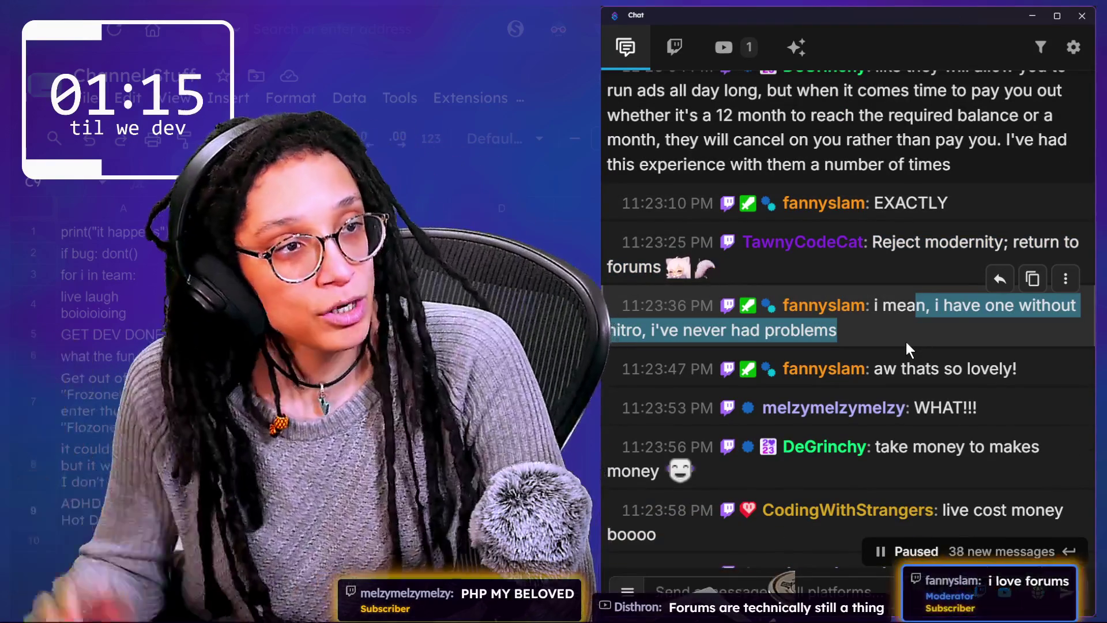
scroll(908, 327, "down", 1)
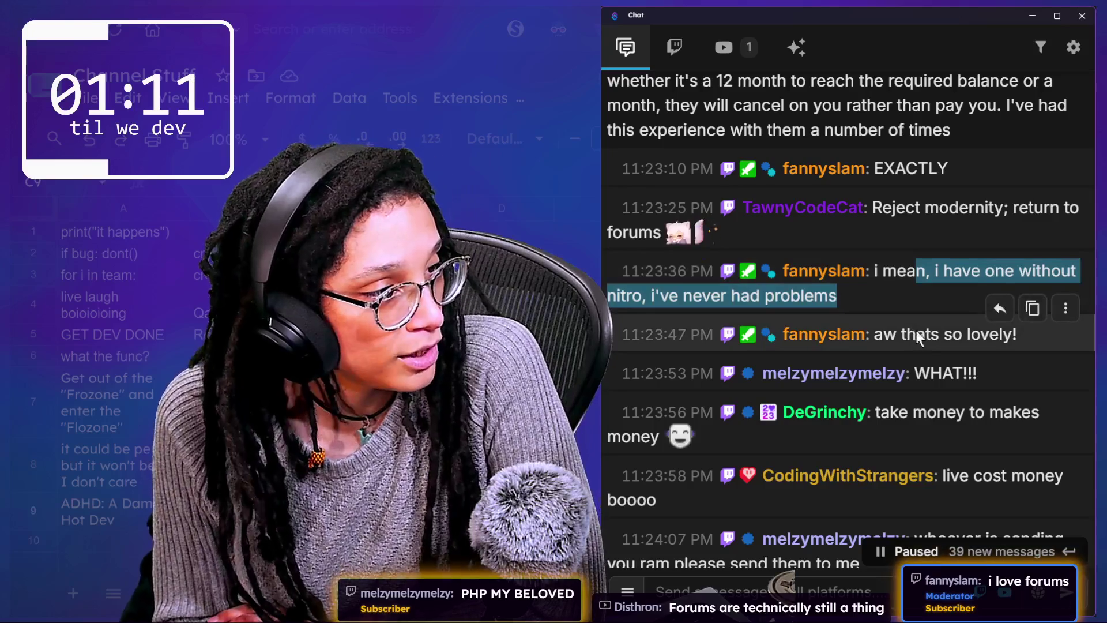
Scroll past the !pobox requests to the 11:35 sewing-needle chat, leaving 0 new messages.
scroll(922, 347, "down", 2)
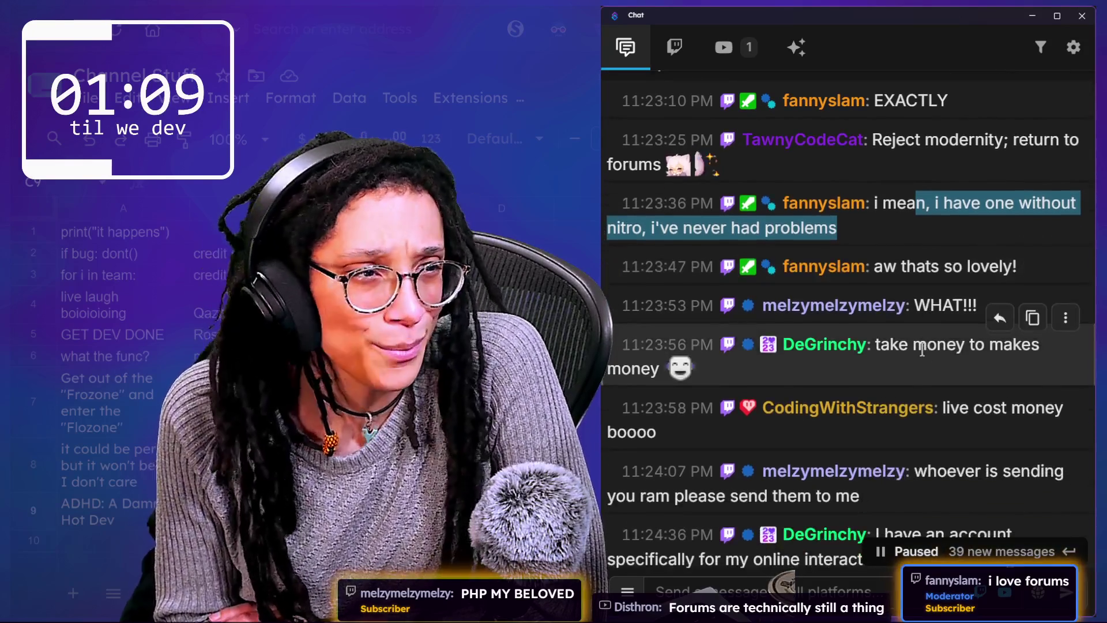
scroll(911, 355, "down", 1)
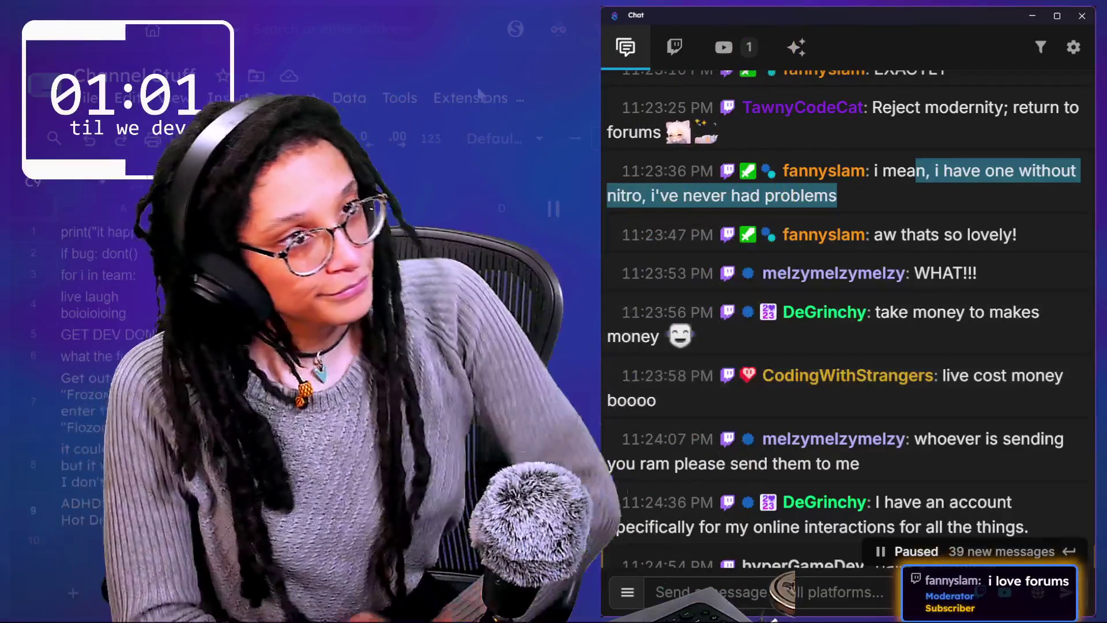
scroll(1047, 107, "down", 1)
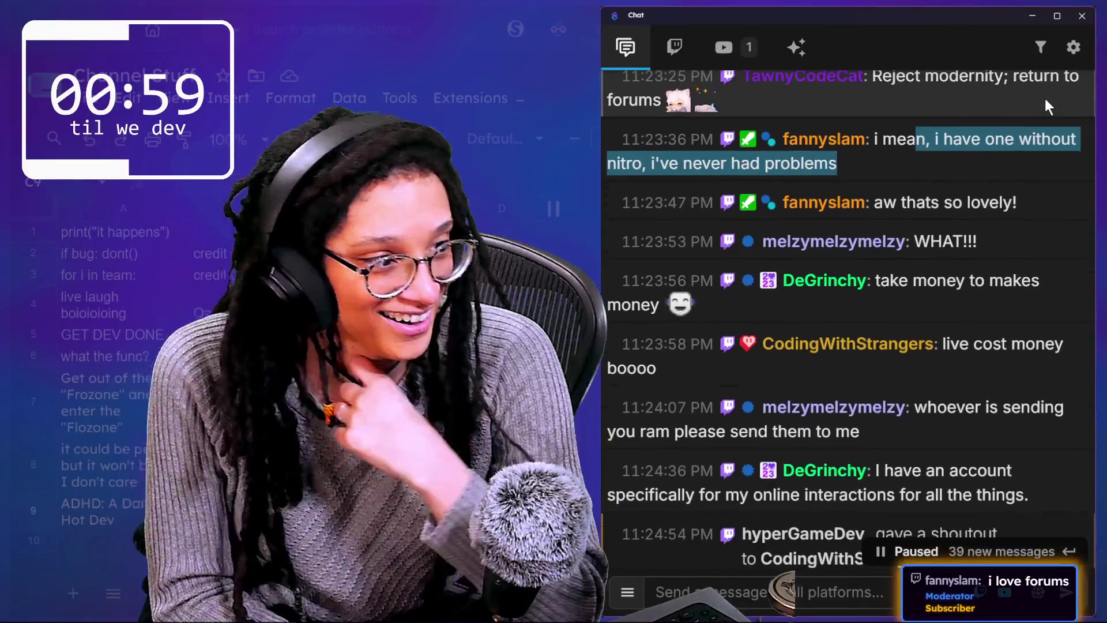
scroll(888, 375, "down", 2)
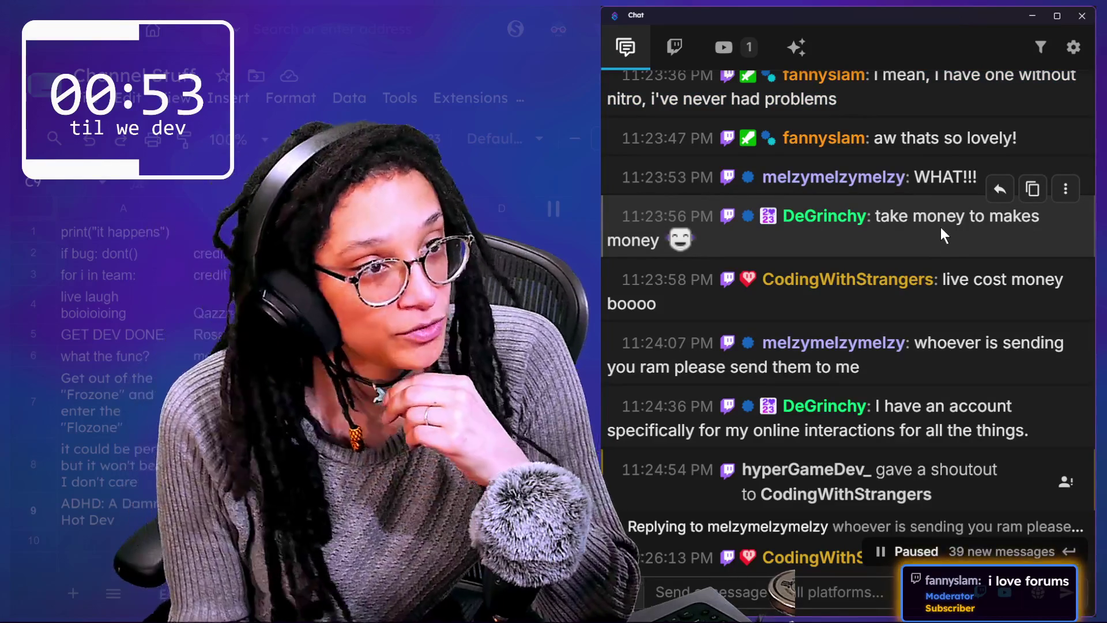
scroll(940, 227, "down", 1)
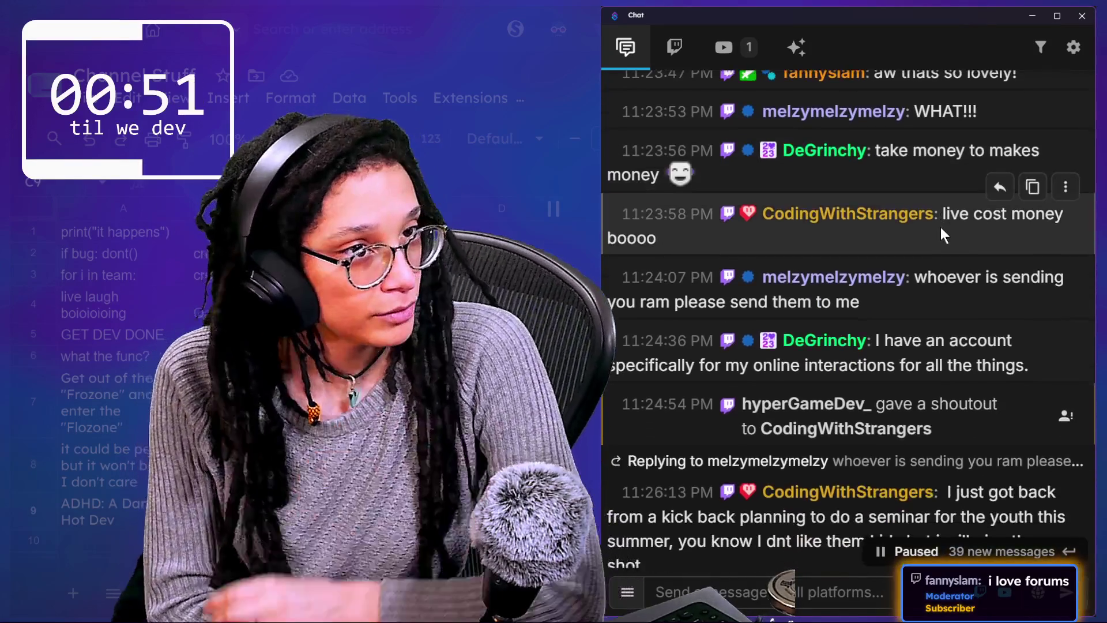
scroll(940, 227, "down", 1)
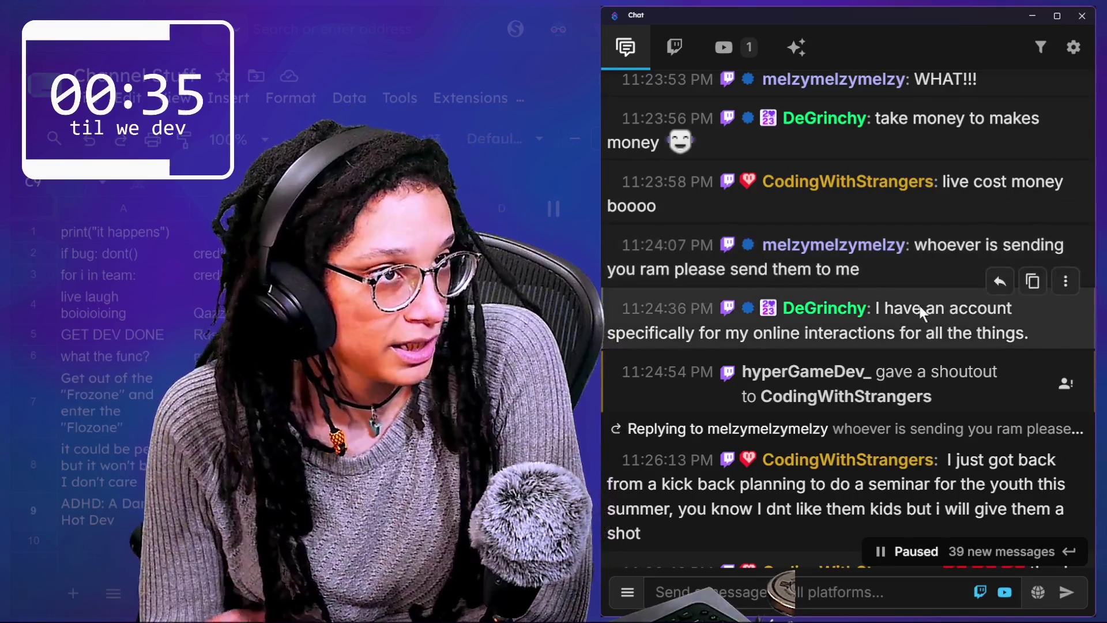
scroll(919, 306, "down", 1)
scroll(920, 306, "down", 3)
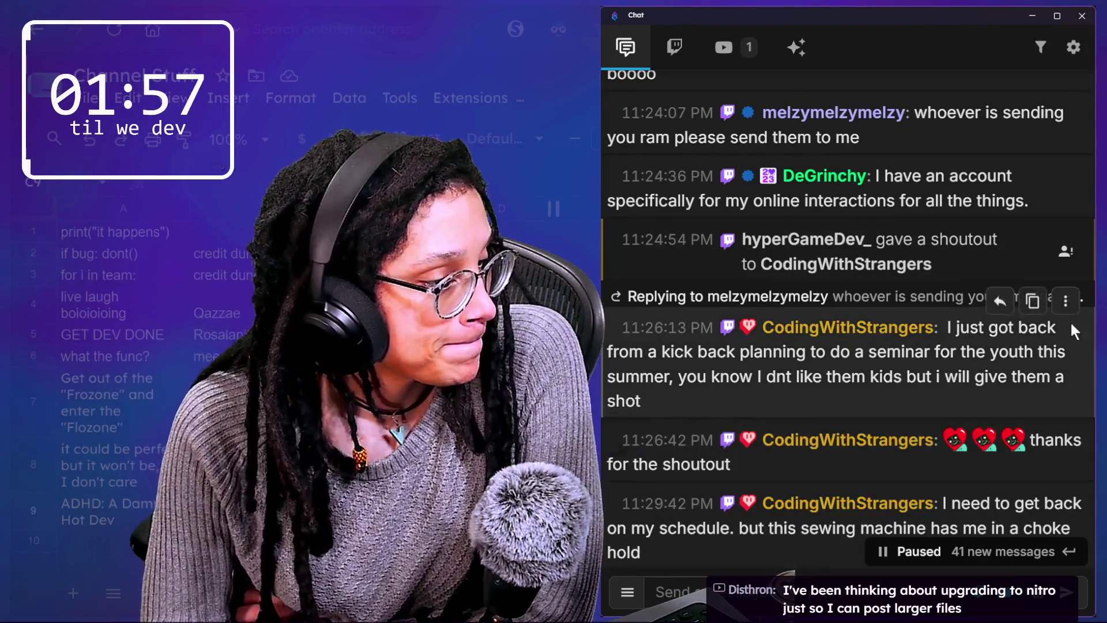
scroll(1070, 320, "down", 2)
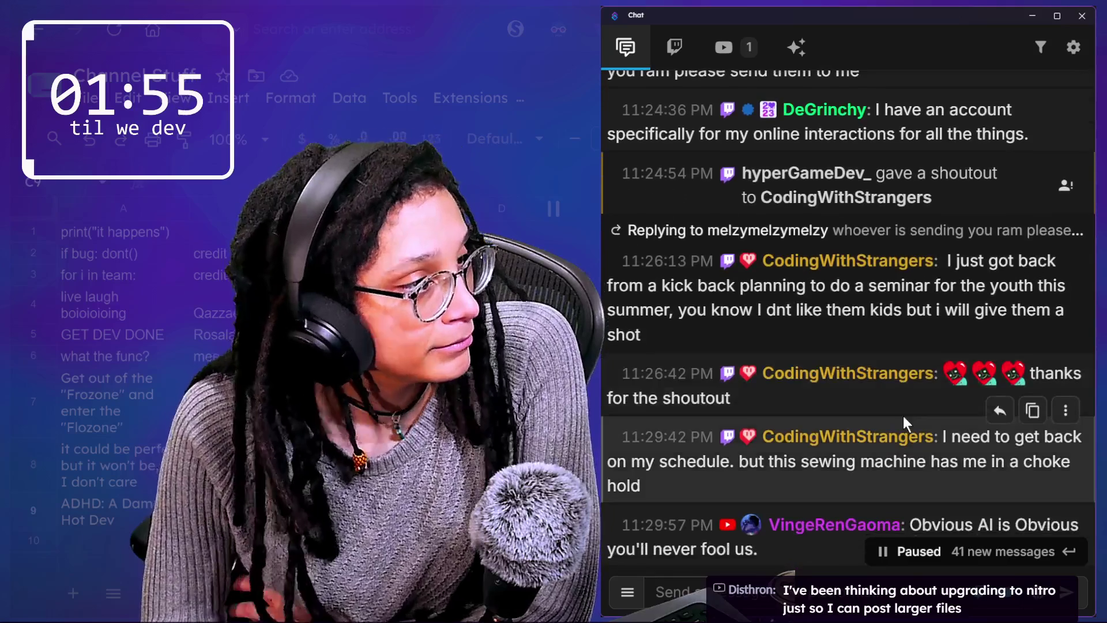
scroll(904, 421, "down", 4)
scroll(903, 417, "down", 15)
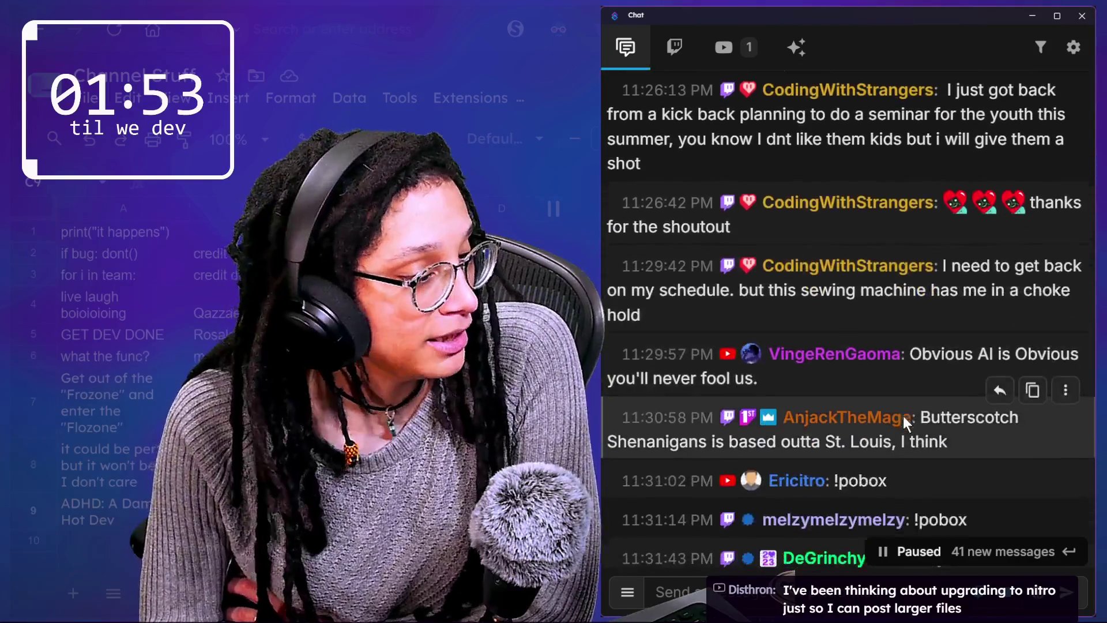
scroll(903, 417, "up", 6)
scroll(903, 416, "up", 6)
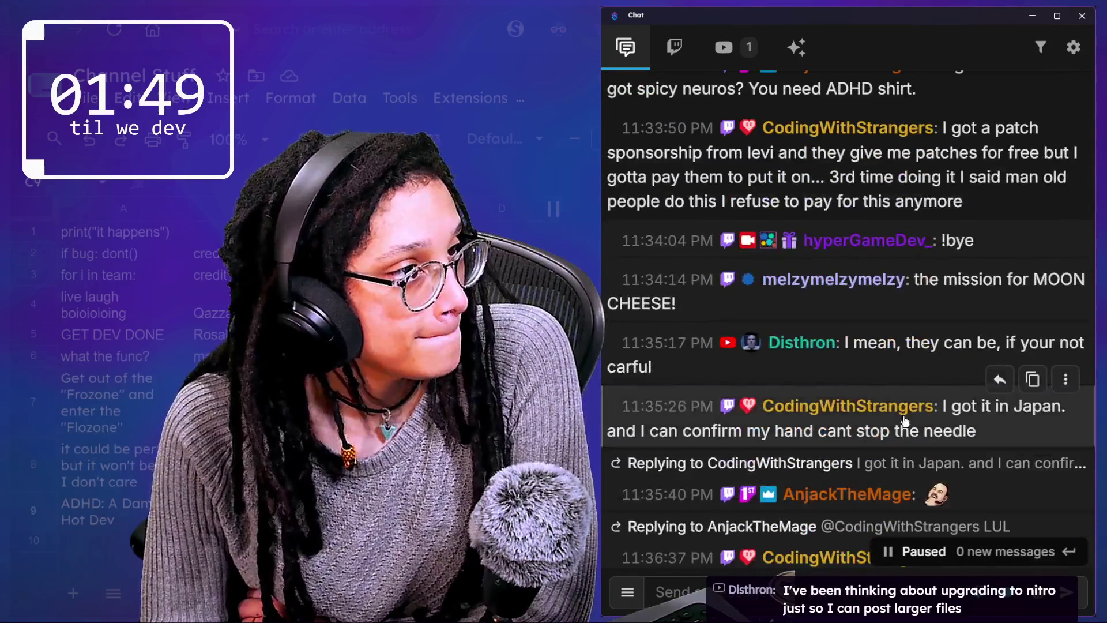
left_click_drag(903, 154, 919, 180)
scroll(927, 188, "up", 1)
scroll(926, 187, "up", 2)
scroll(927, 187, "down", 2)
scroll(927, 188, "up", 4)
scroll(925, 184, "up", 3)
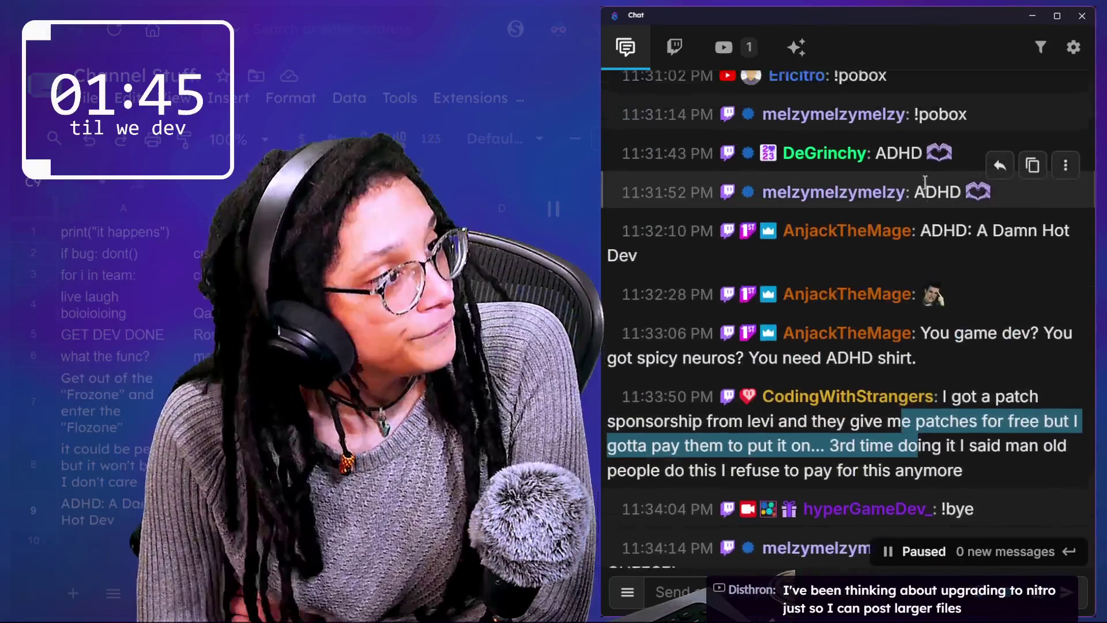
scroll(925, 181, "down", 1)
scroll(925, 183, "up", 4)
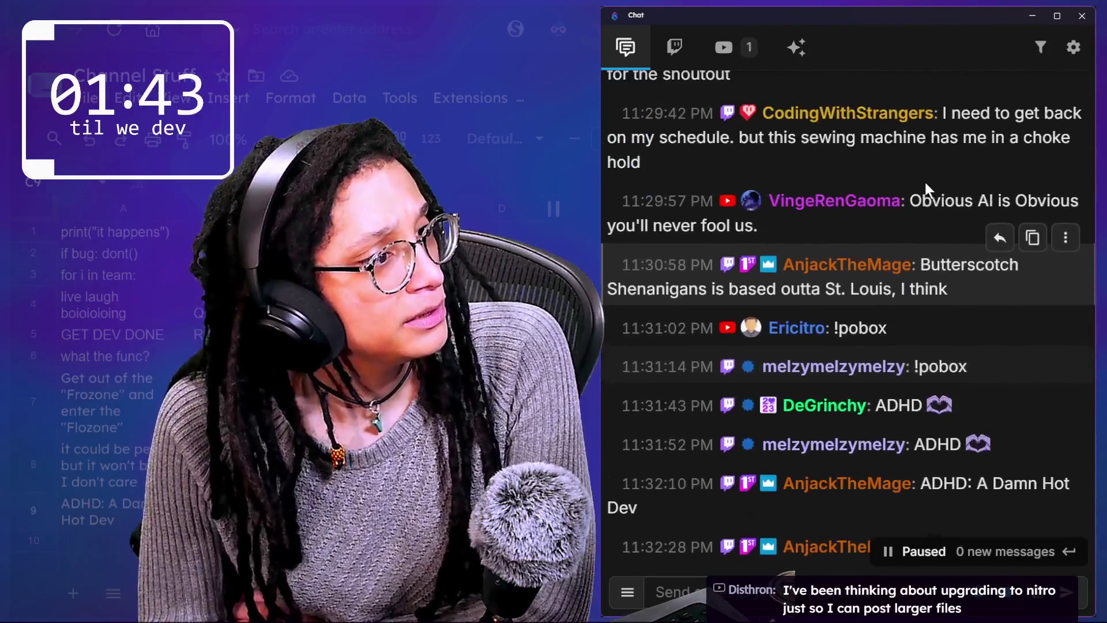
scroll(766, 186, "up", 3)
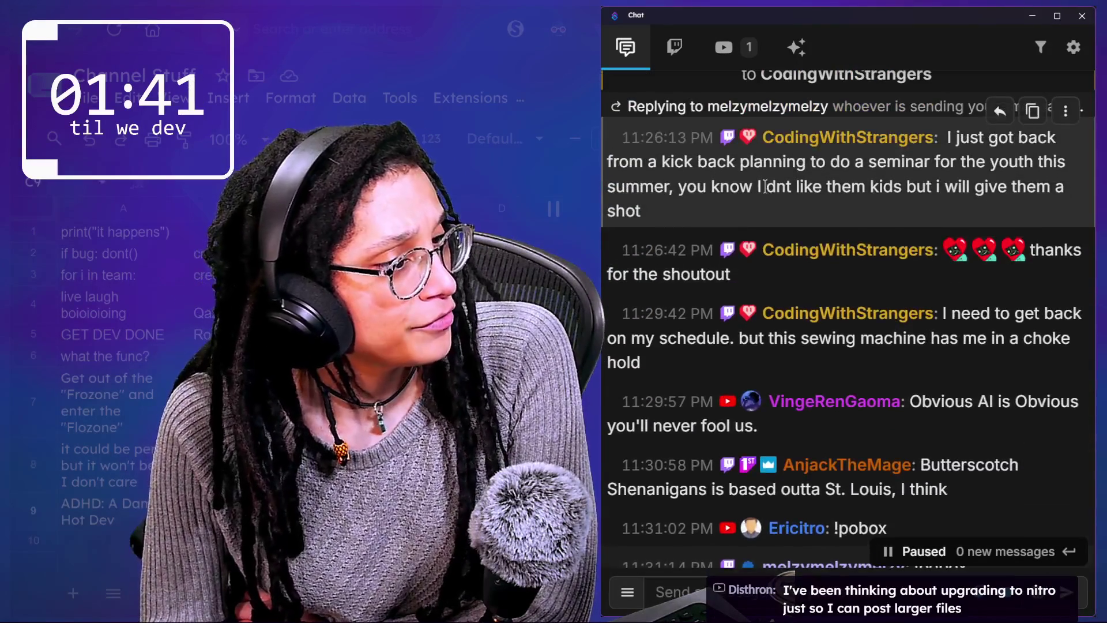
scroll(767, 188, "down", 2)
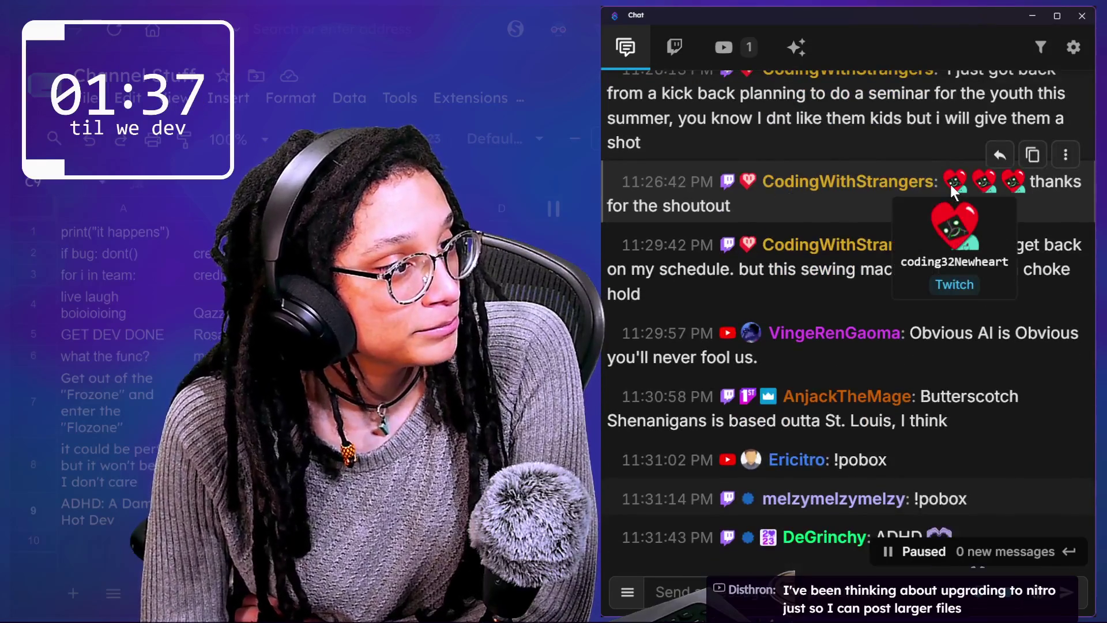
mouse_move(959, 190)
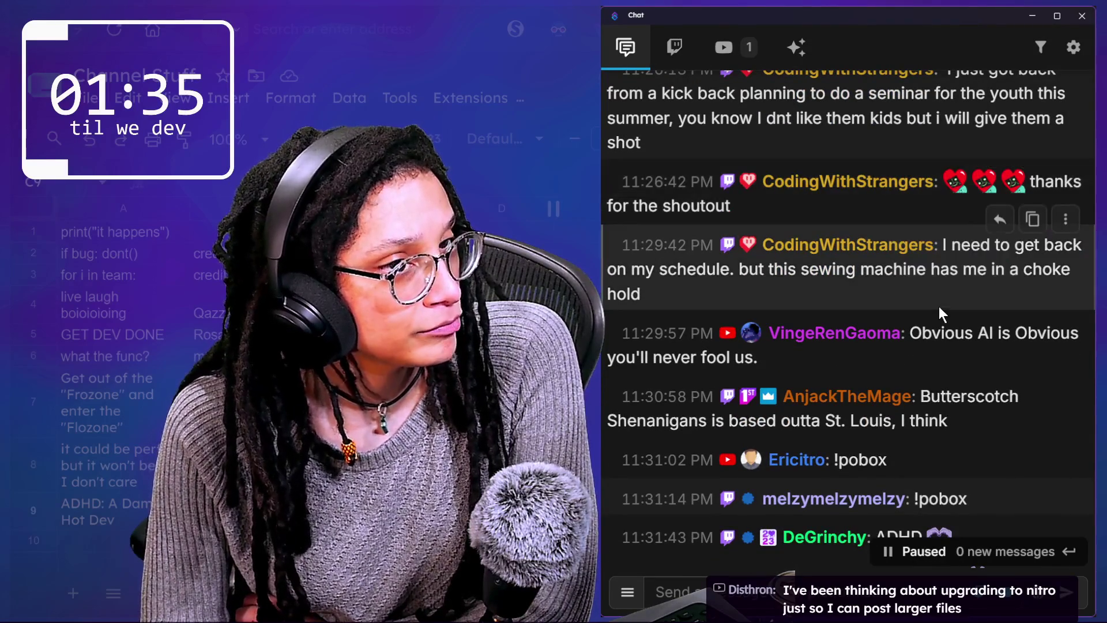
scroll(939, 306, "down", 5)
mouse_move(941, 309)
scroll(939, 306, "down", 4)
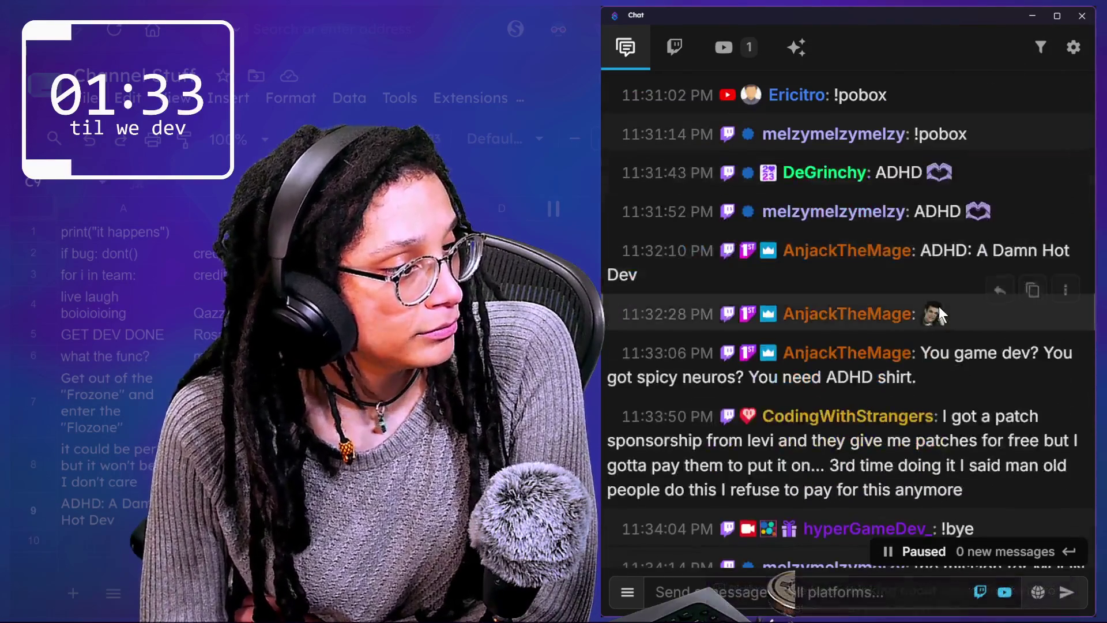
scroll(963, 356, "down", 2)
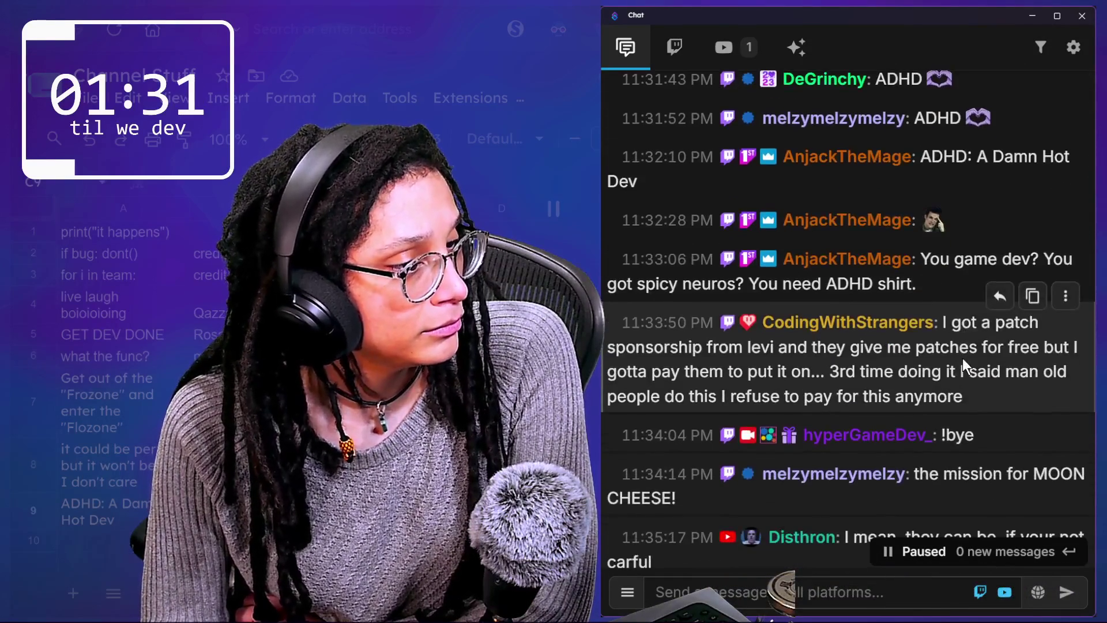
scroll(963, 354, "down", 3)
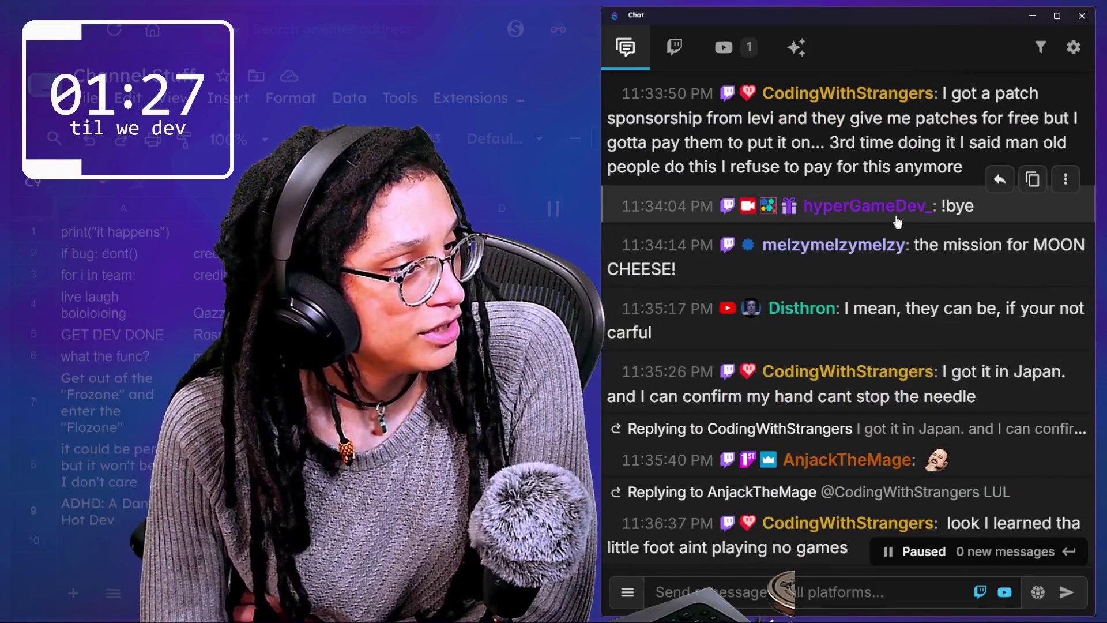
left_click_drag(952, 208, 971, 244)
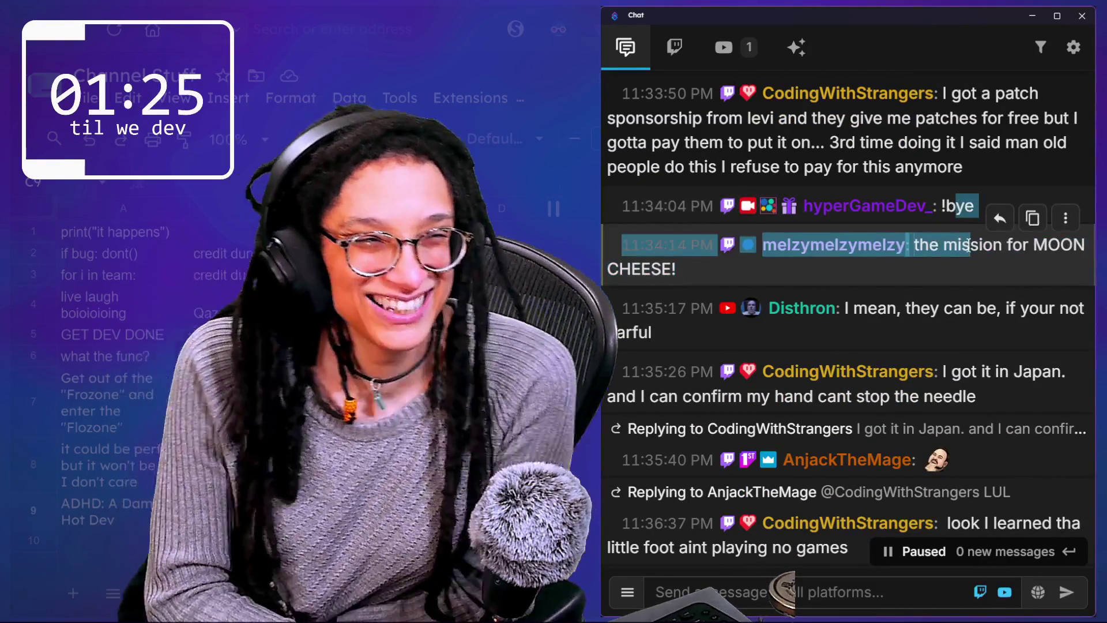
scroll(972, 252, "down", 1)
scroll(972, 252, "down", 1)
scroll(996, 267, "down", 2)
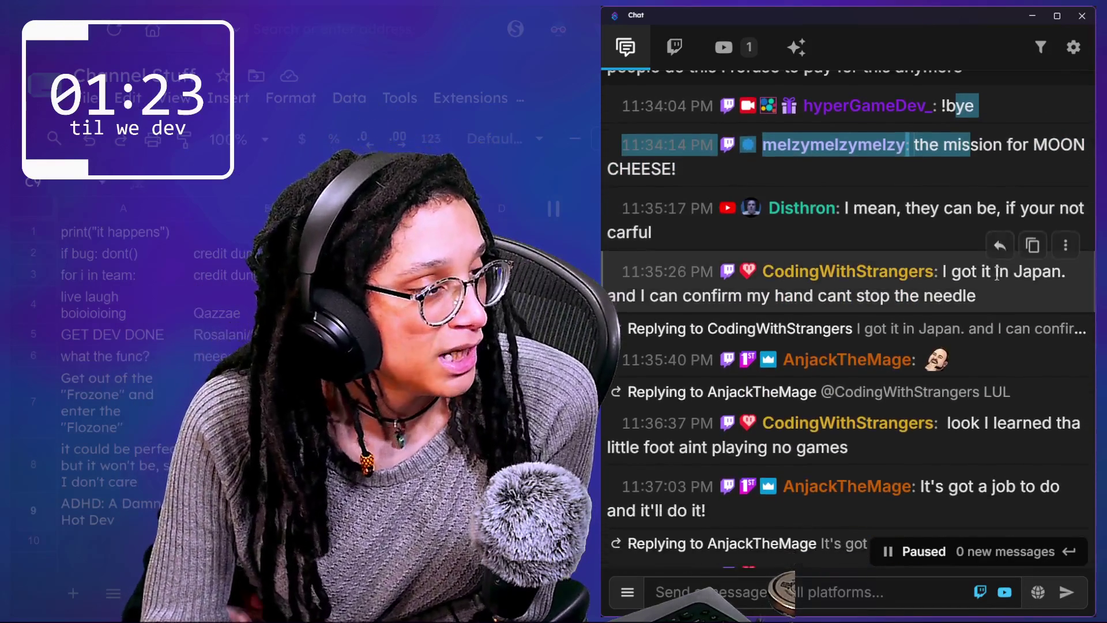
left_click(965, 262)
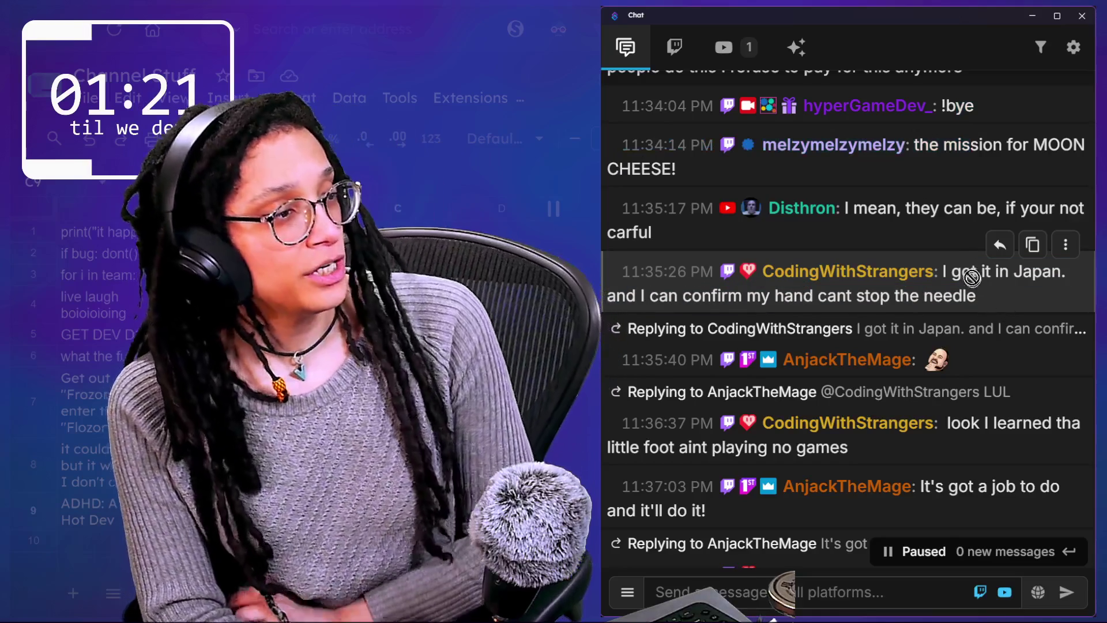
left_click_drag(965, 299, 954, 282)
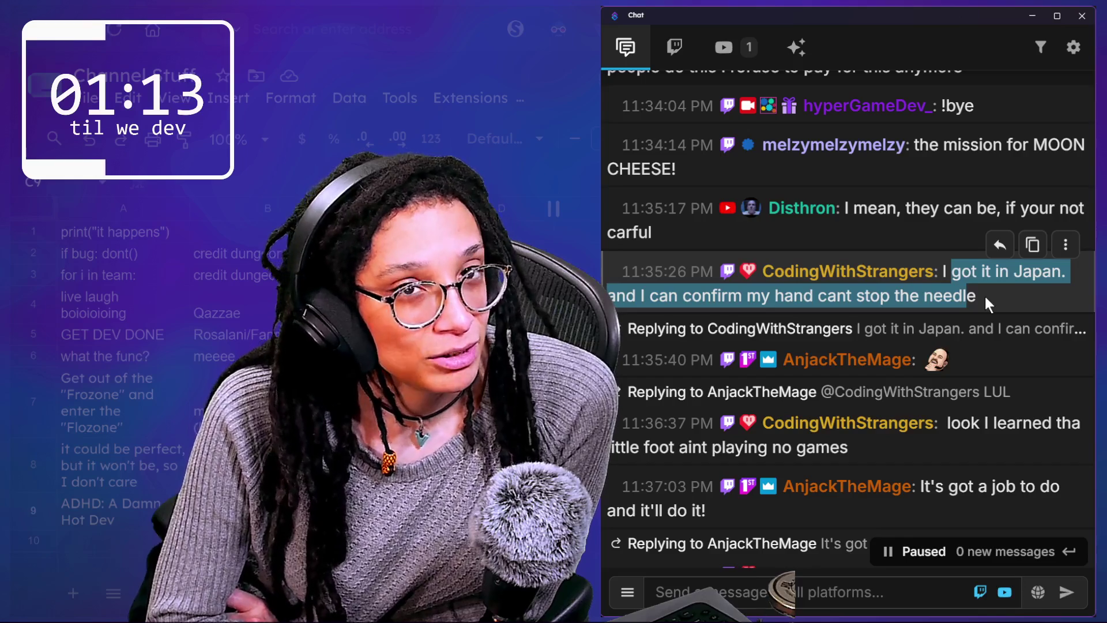
scroll(985, 294, "down", 1)
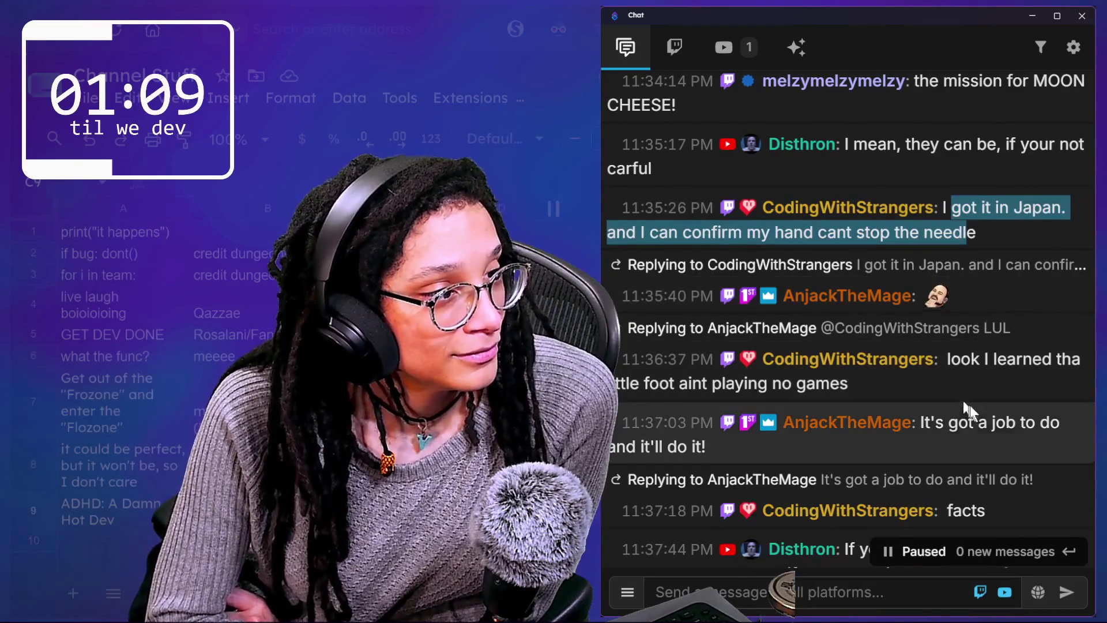
left_click(684, 387)
left_click_drag(684, 387, 748, 385)
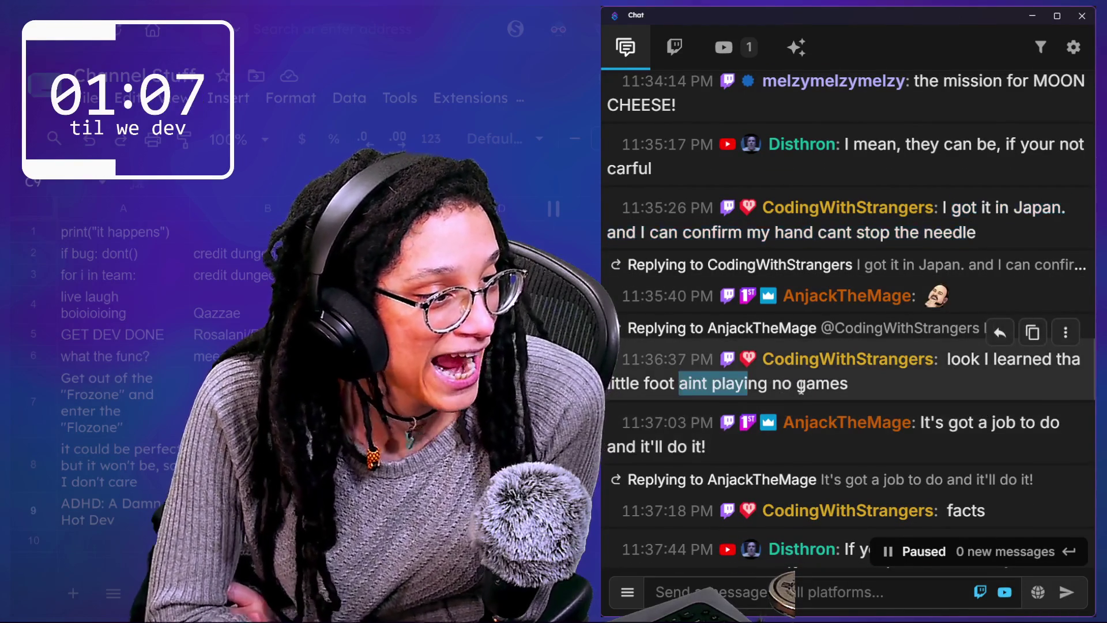
scroll(1014, 388, "down", 1)
left_click(963, 372)
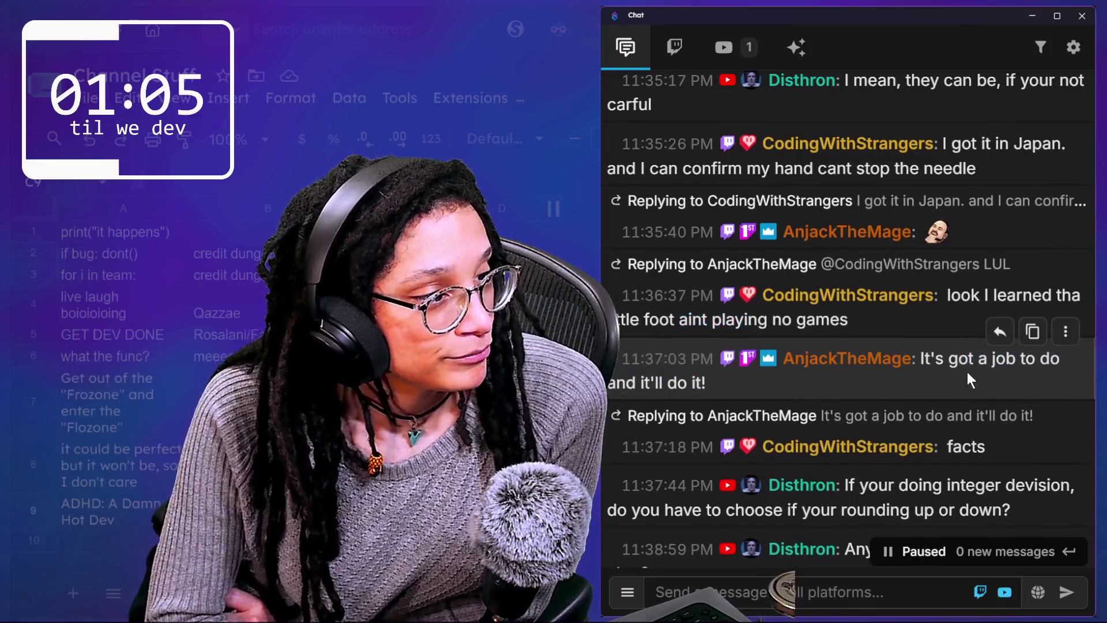
scroll(967, 372, "down", 1)
scroll(967, 372, "down", 1)
scroll(1026, 498, "down", 5)
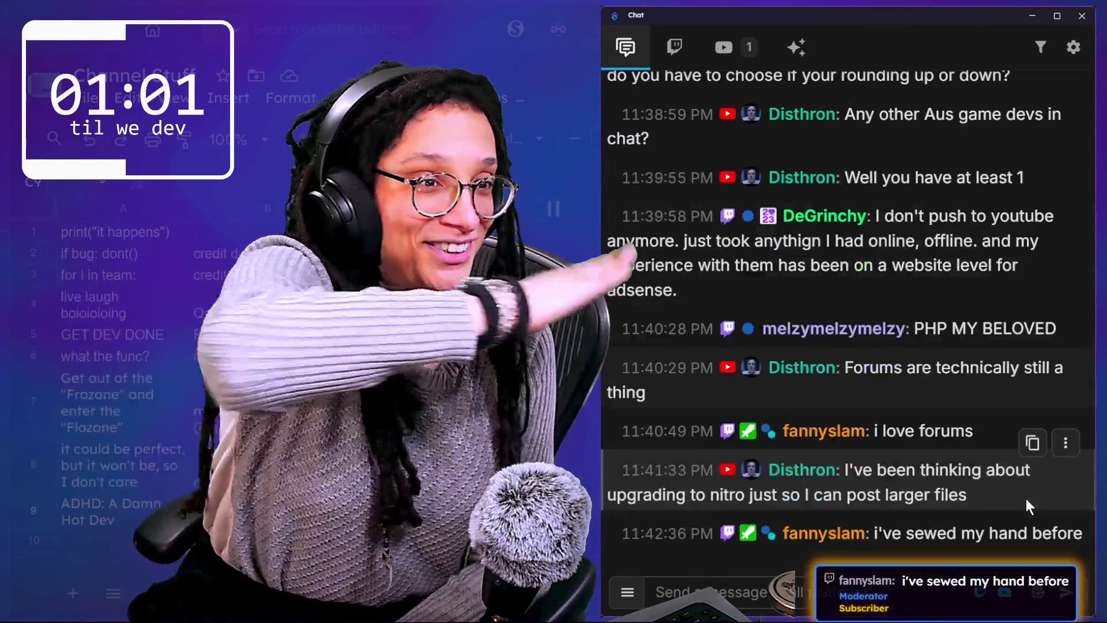
Highlight 'Well you have at' and the end of the adsense message in chat.
scroll(956, 432, "up", 8)
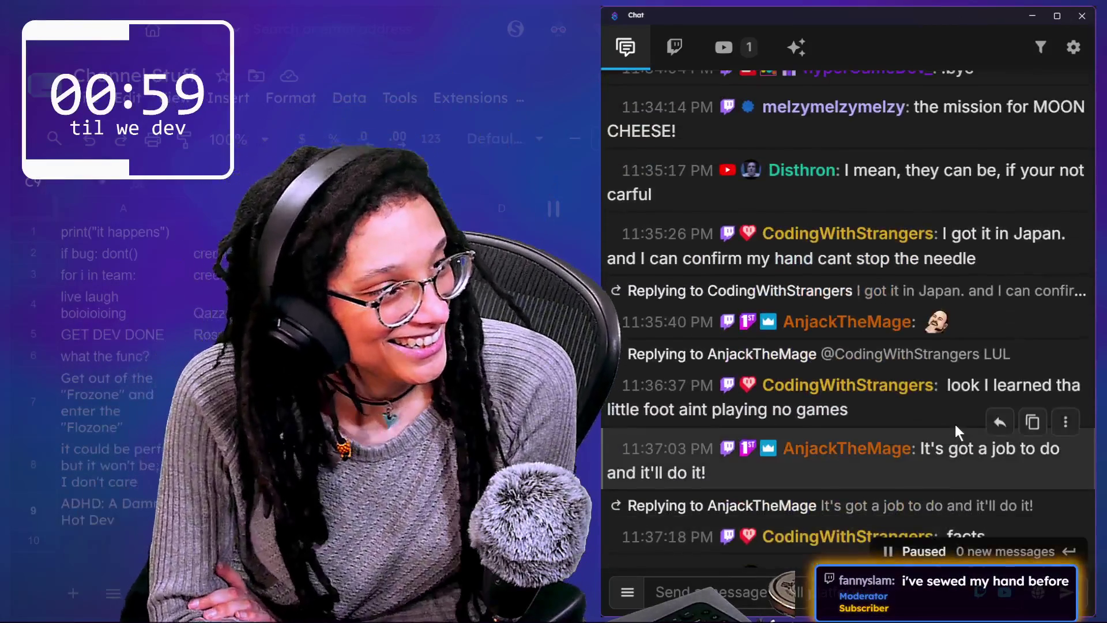
scroll(995, 412, "down", 3)
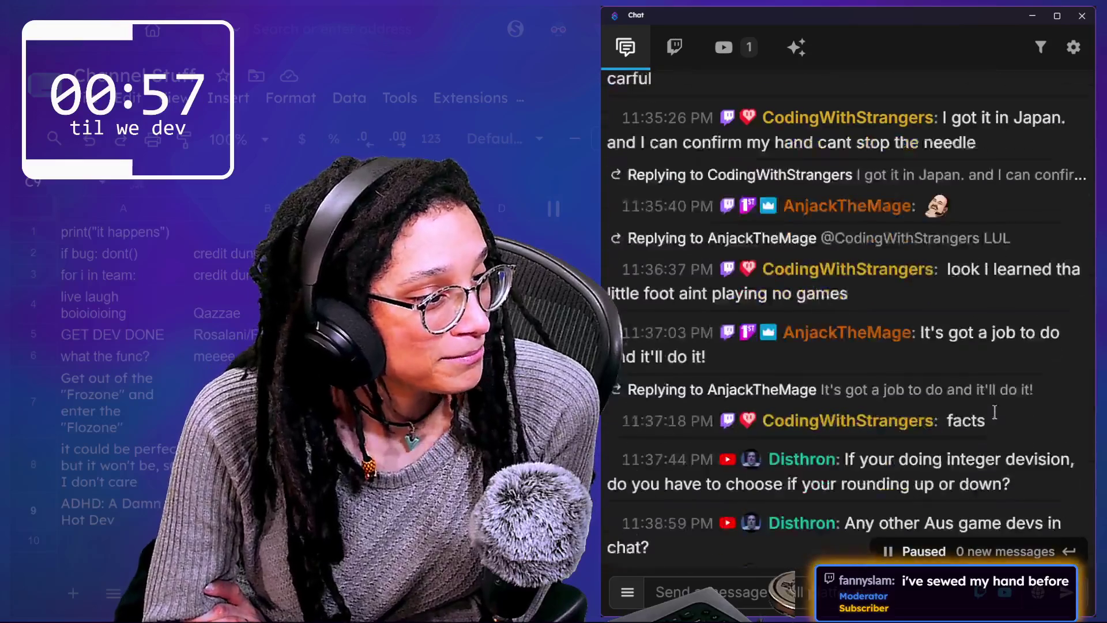
left_click_drag(962, 405, 985, 461)
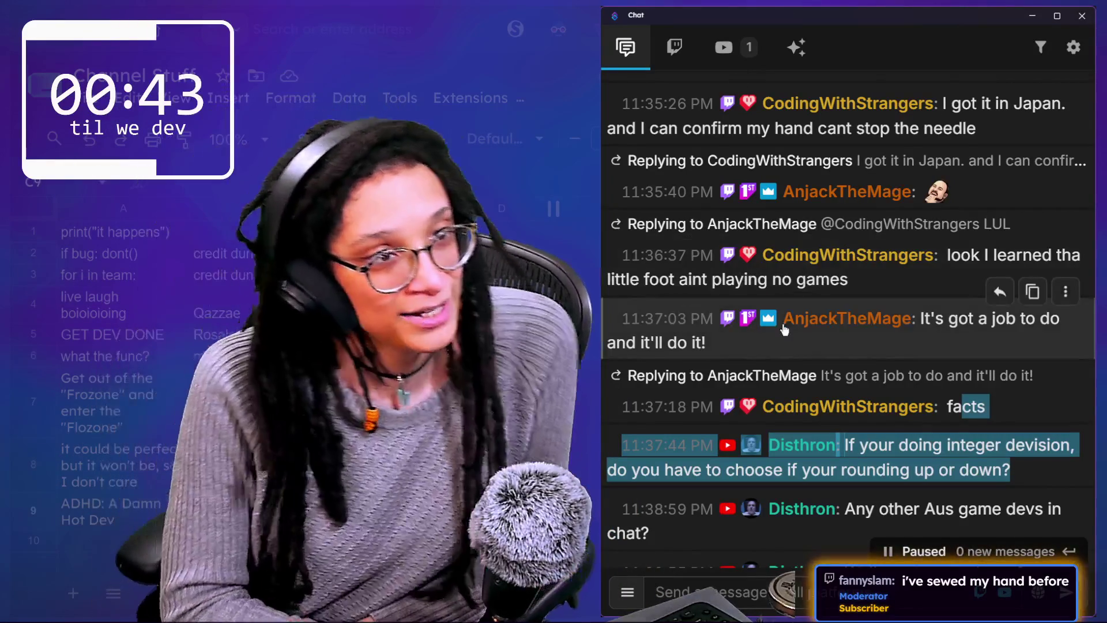
scroll(785, 328, "down", 5)
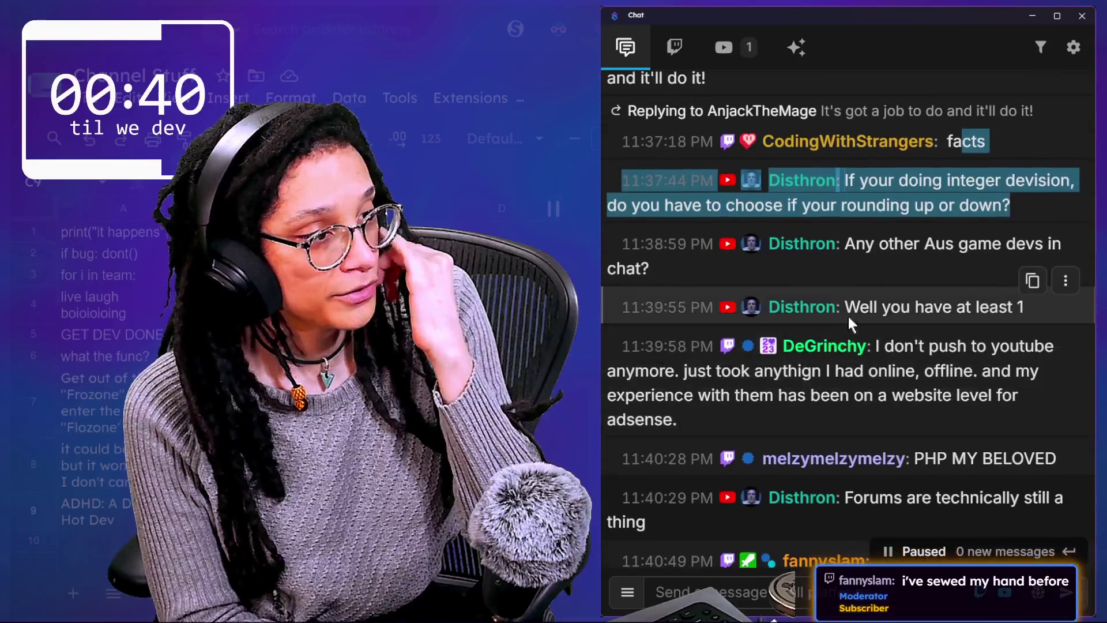
left_click_drag(846, 309, 976, 310)
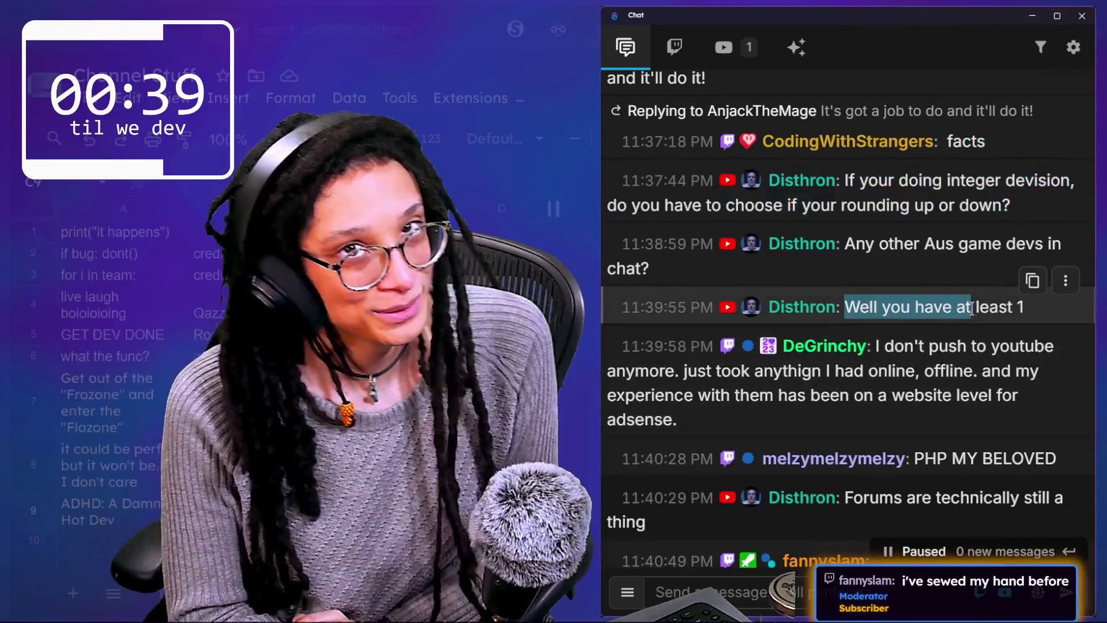
scroll(975, 316, "down", 1)
left_click_drag(947, 339, 951, 353)
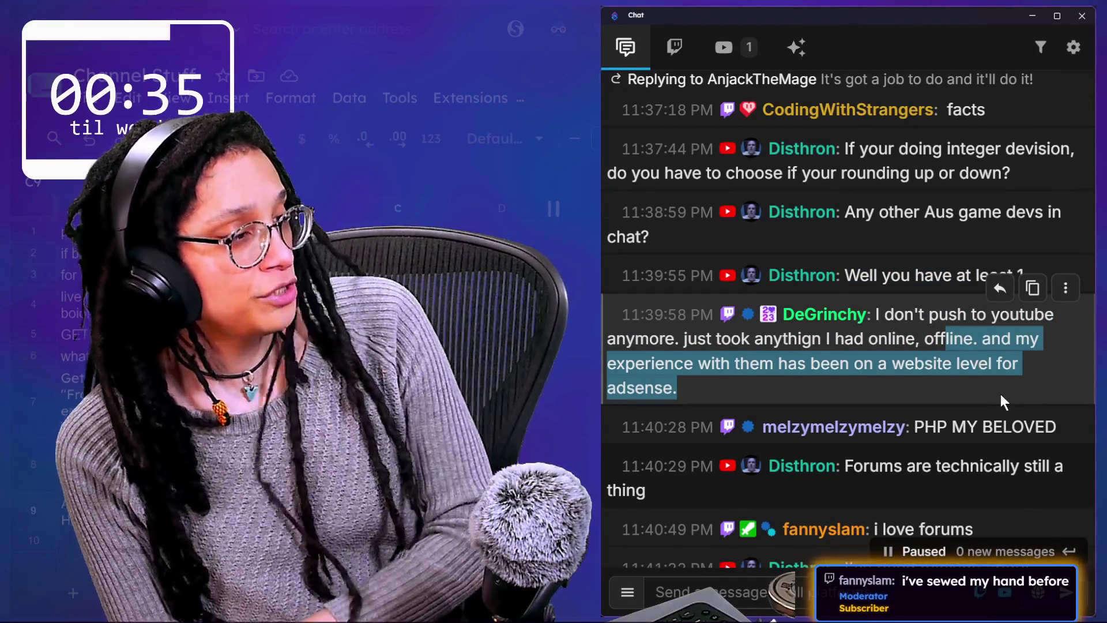
left_click(1001, 394)
Highlight the adsense and 'PHP MY BELOVED' messages, then switch to the spreadsheet.
scroll(991, 392, "down", 3)
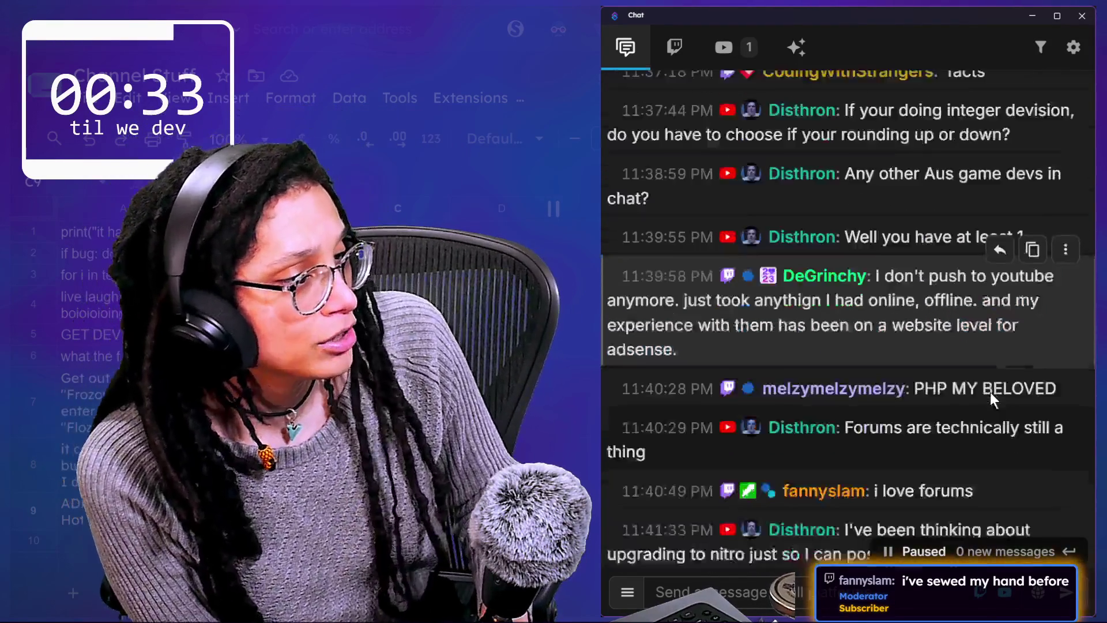
left_click_drag(807, 263, 878, 280)
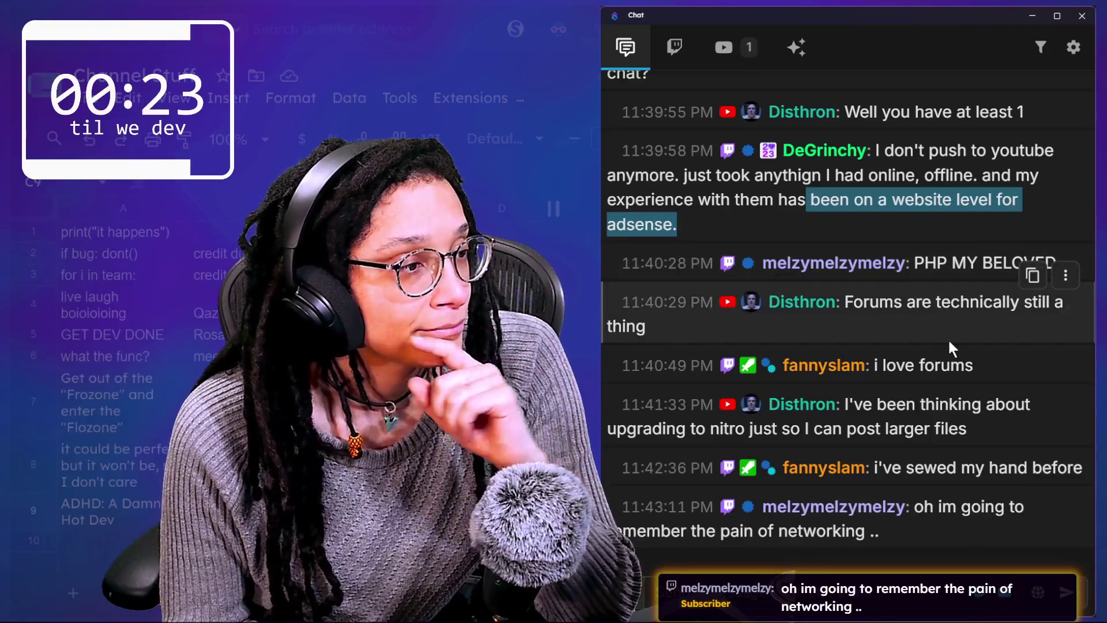
left_click(921, 260)
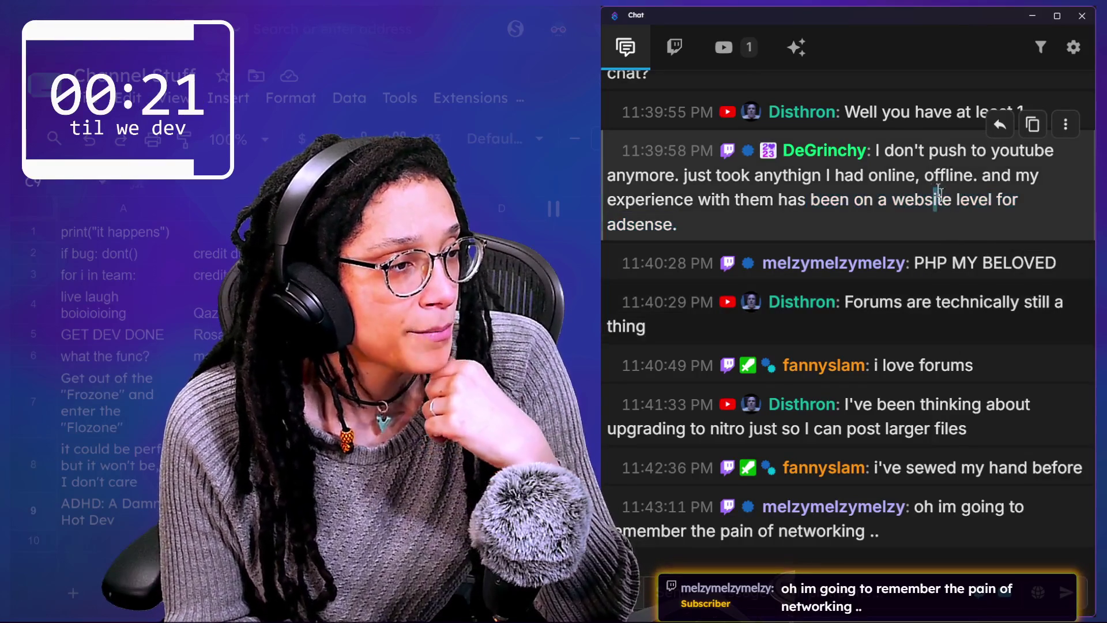
left_click_drag(934, 200, 982, 278)
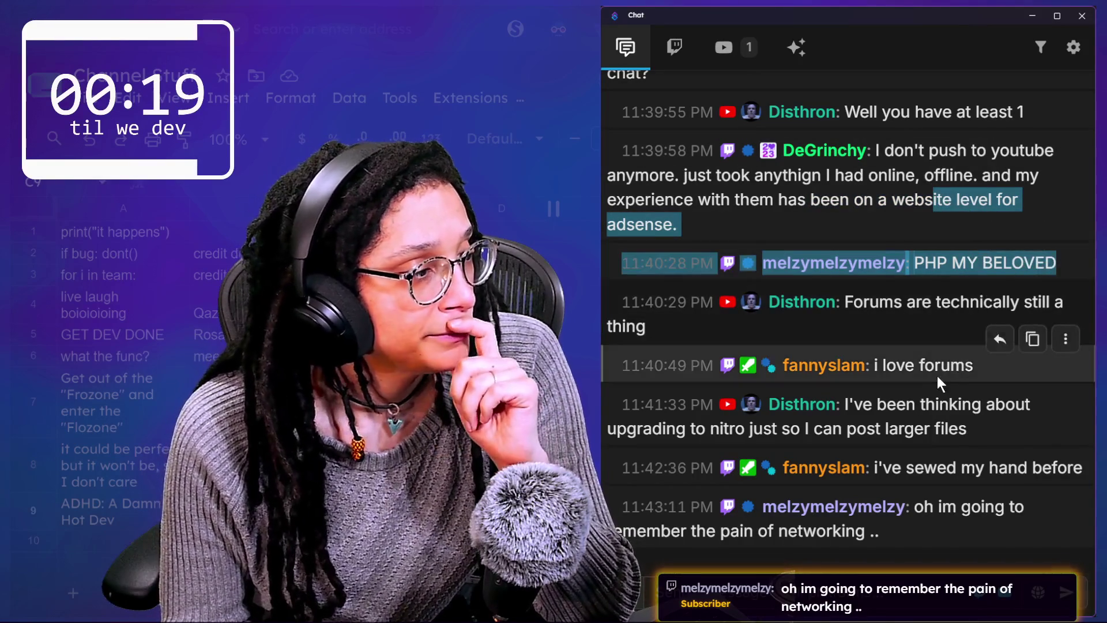
left_click(923, 321)
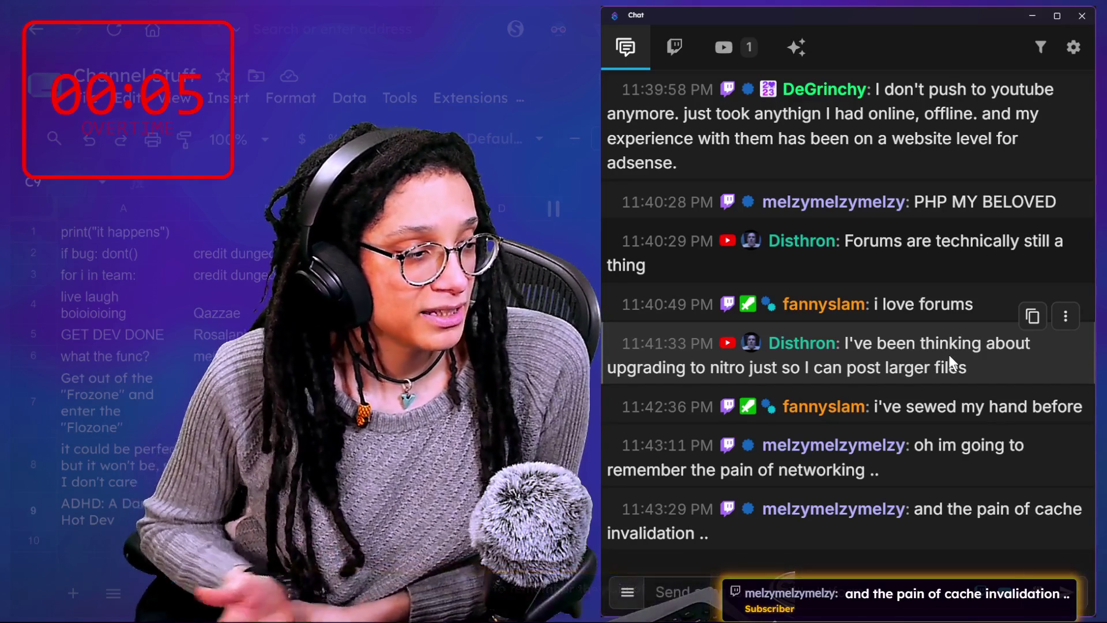
key("alt+Tab")
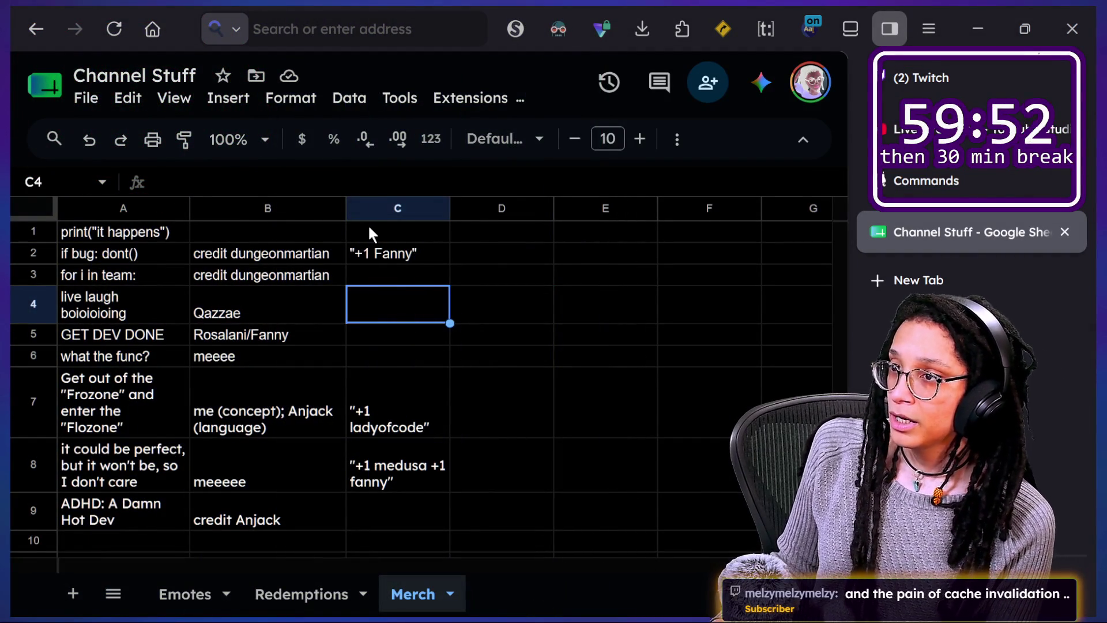
Alt+Tab from the Merch sheet to the DOT-FAVORS Godot editor.
key("alt+Tab")
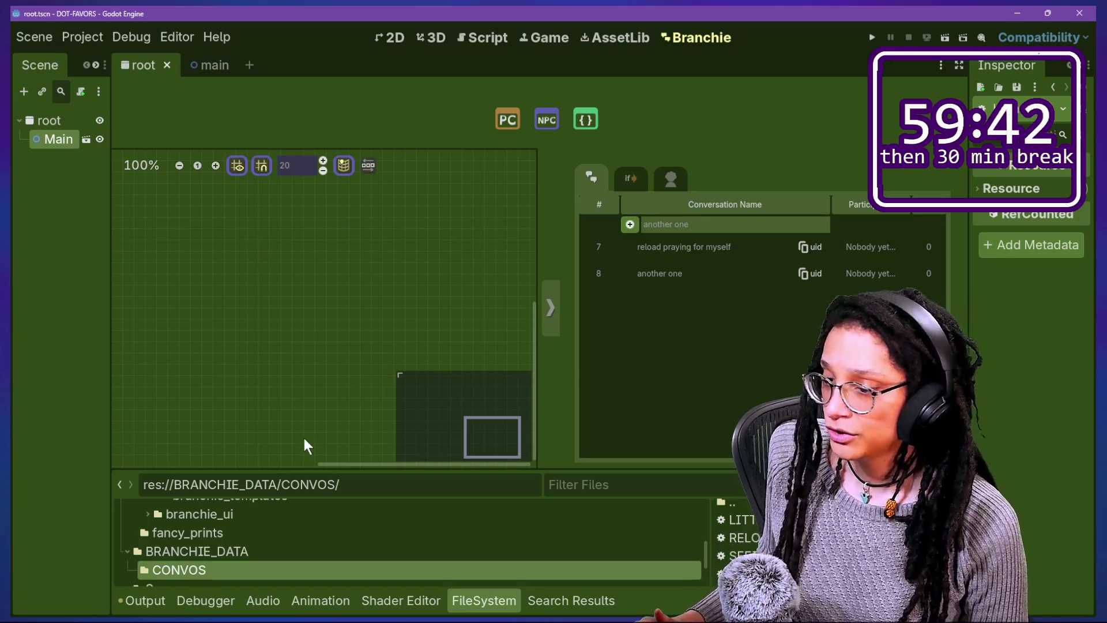
Check the Output log's missing-UID warnings, then collapse the bottom panel with Ctrl+J.
left_click(139, 600)
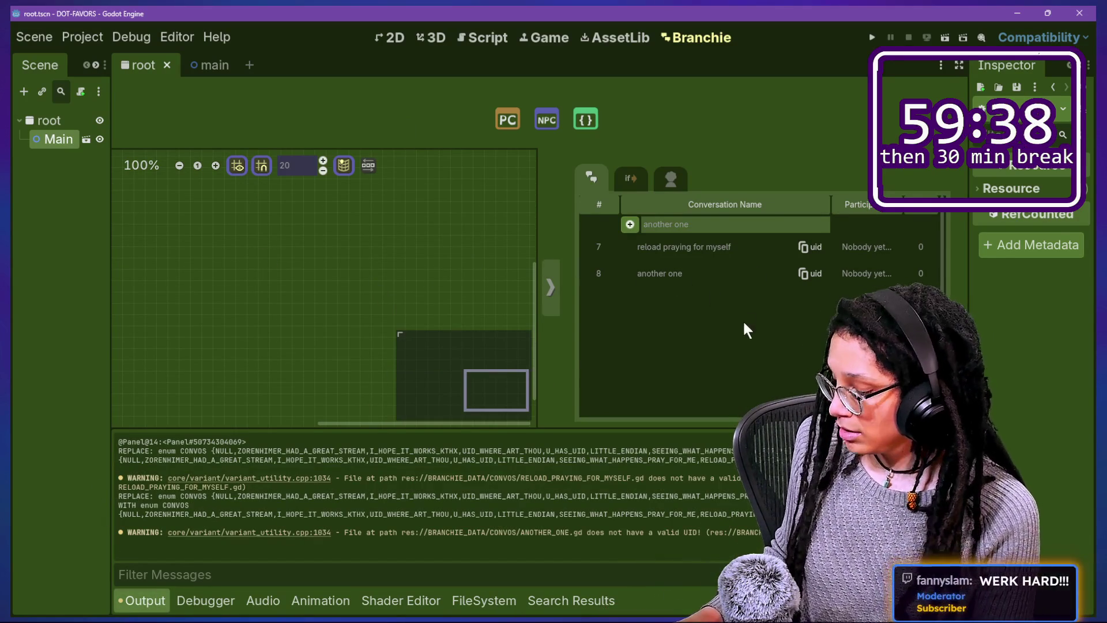
key("ctrl+j")
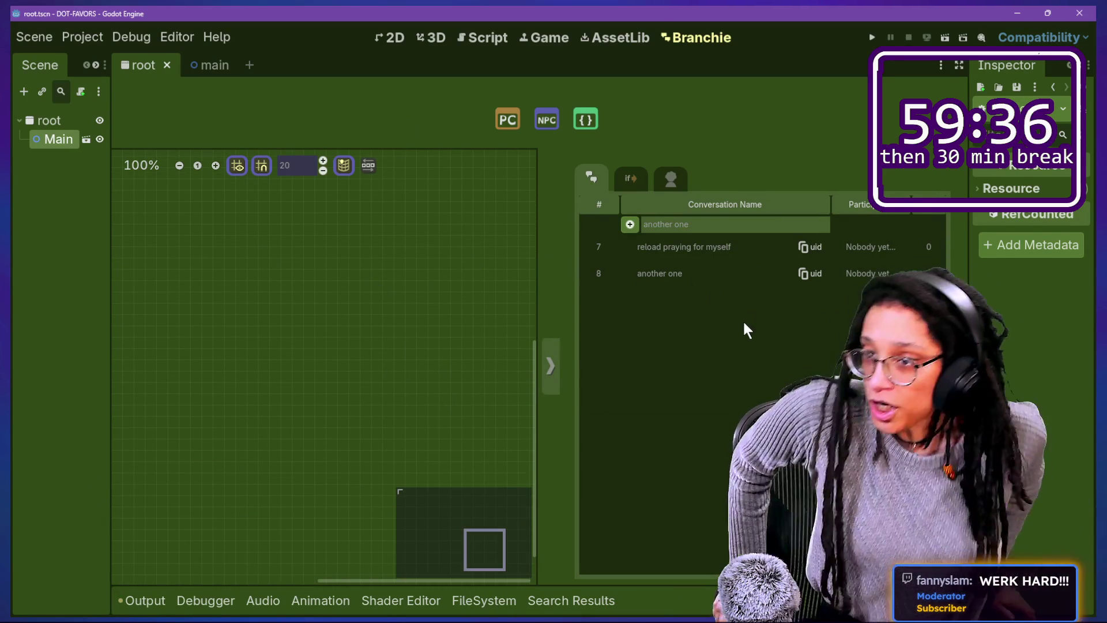